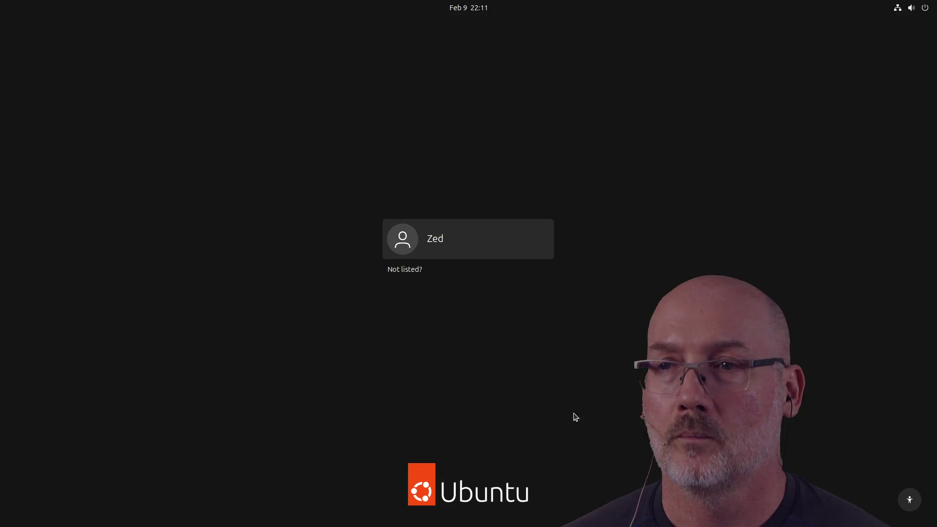
Step: Sign in to the user account, re-entering the password after the first attempt fails
click(483, 257)
text(*******)
key(Return)
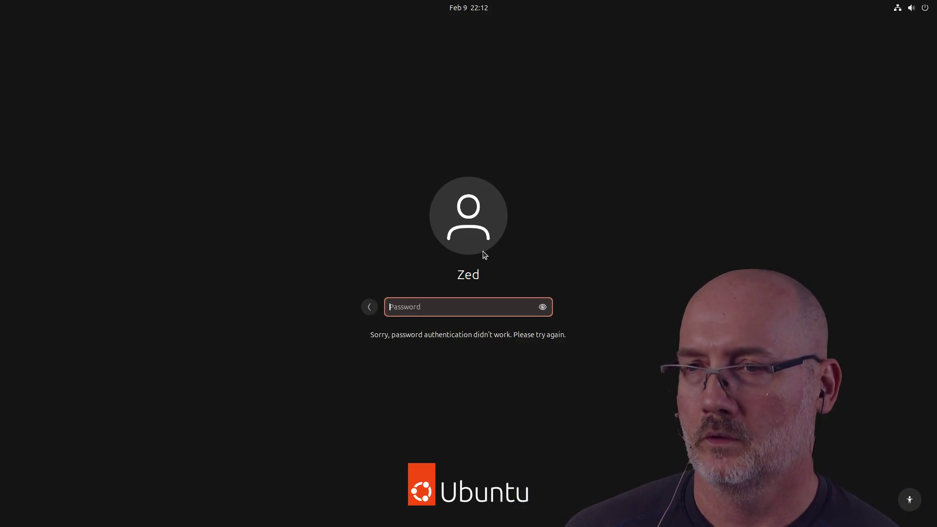
text(*******)
key(Return)
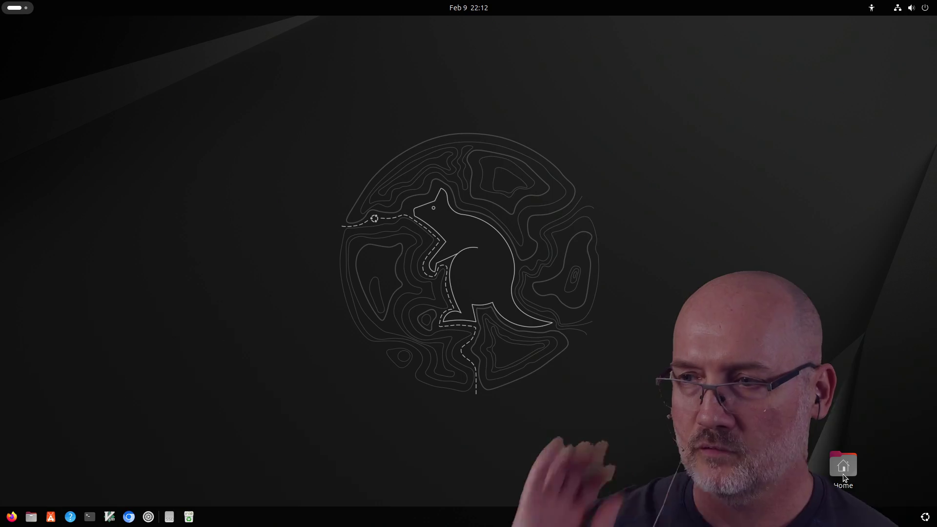
click(89, 516)
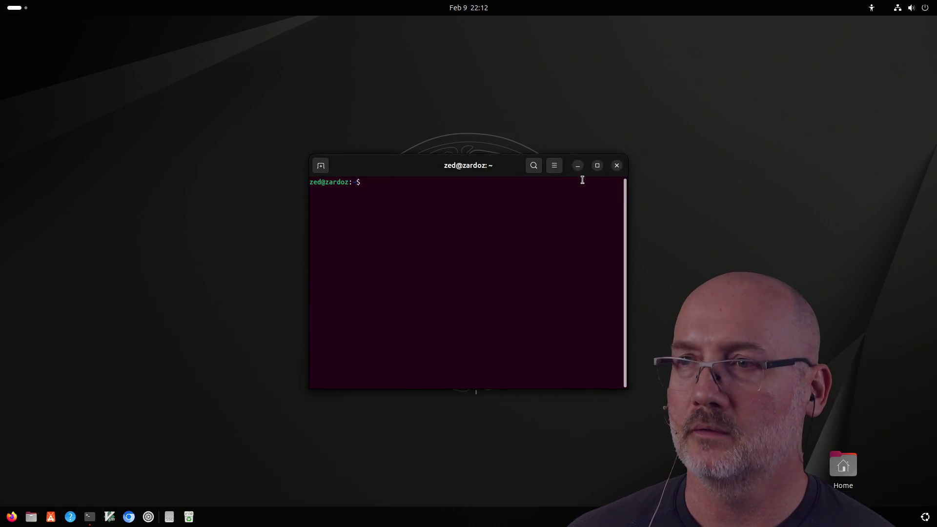
Step: Tile the terminal on the left half and change into the Projects folder
click(596, 166)
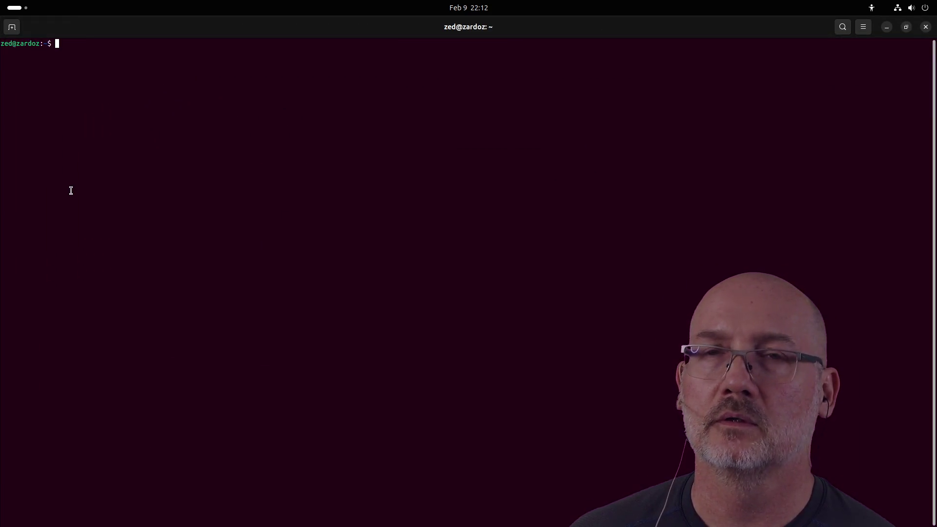
key(super+Left)
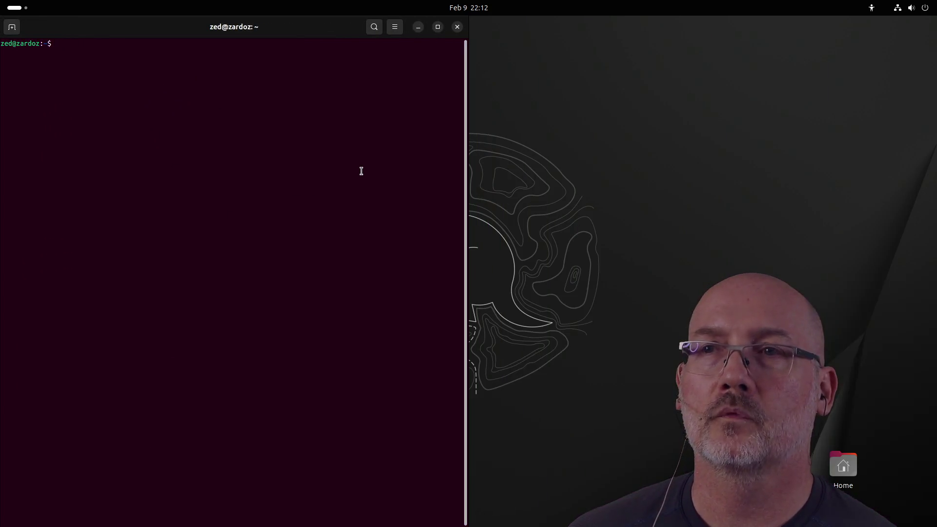
text(cd)
text( P)
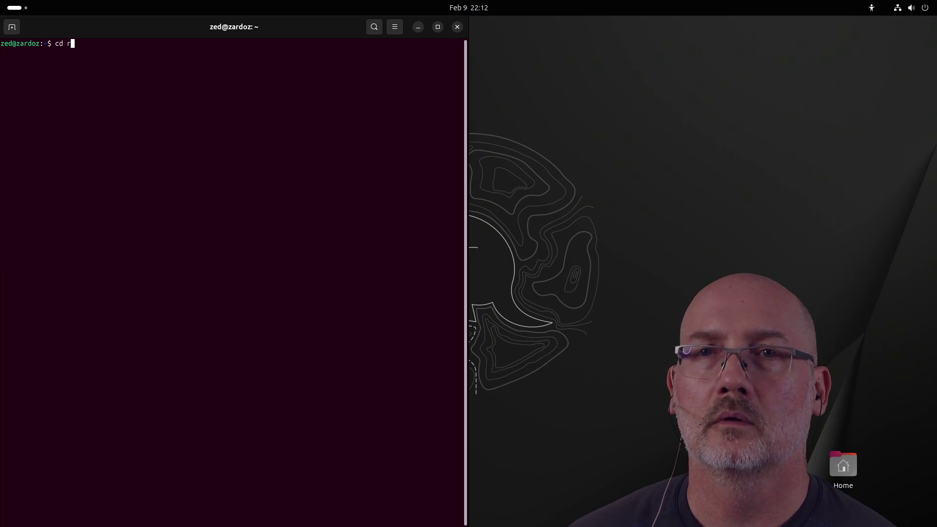
text(r)
key(Tab)
key(Return)
Step: Create a discord-alts folder in Projects and move into it
text(mdk)
text(ir)
key(BackSpace)
key(BackSpace)
key(BackSpace)
text(mkdir discord-alts)
key(Return)
text(cd discord-alts/)
key(Return)
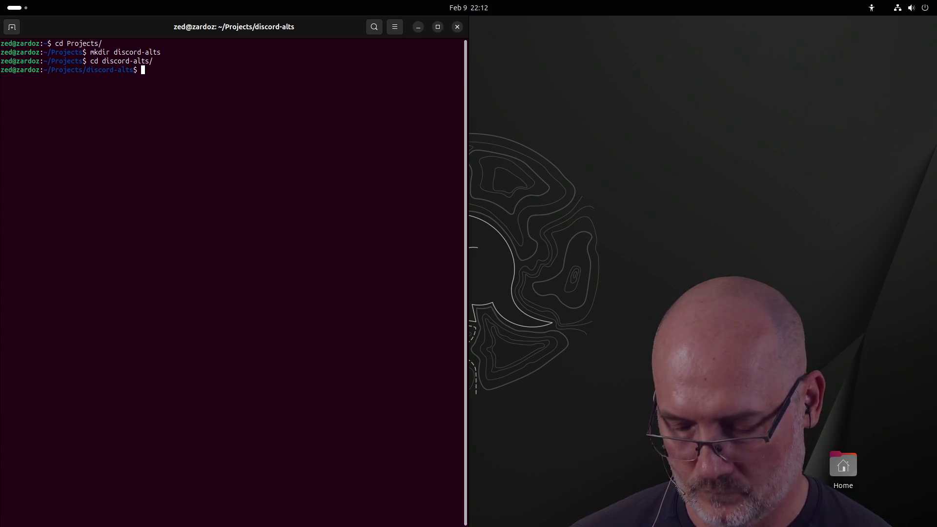
Step: Enlarge the terminal text one step and run docker --help to check for Docker
key(ctrl+plus)
key(ctrl+plus)
key(ctrl+plus)
key(ctrl+0)
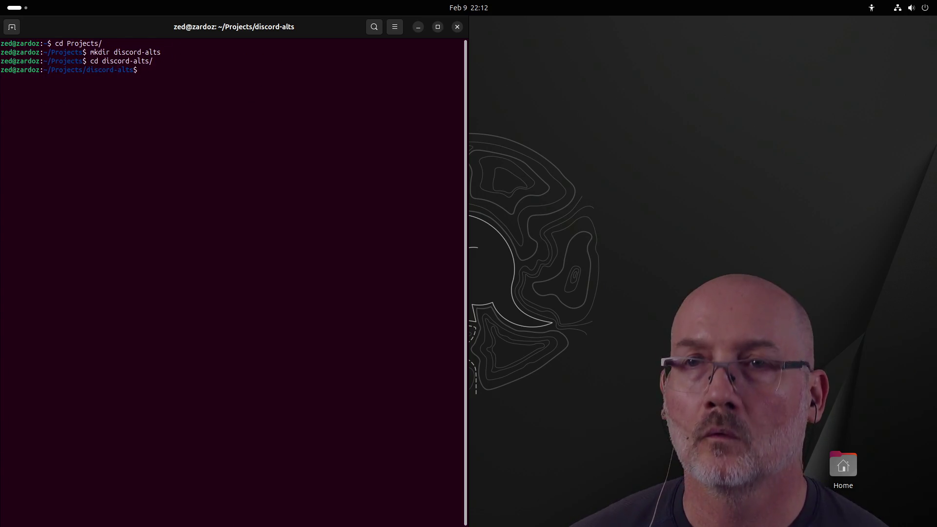
key(ctrl+plus)
key(ctrl+plus)
key(ctrl+0)
key(ctrl+plus)
key(ctrl+plus)
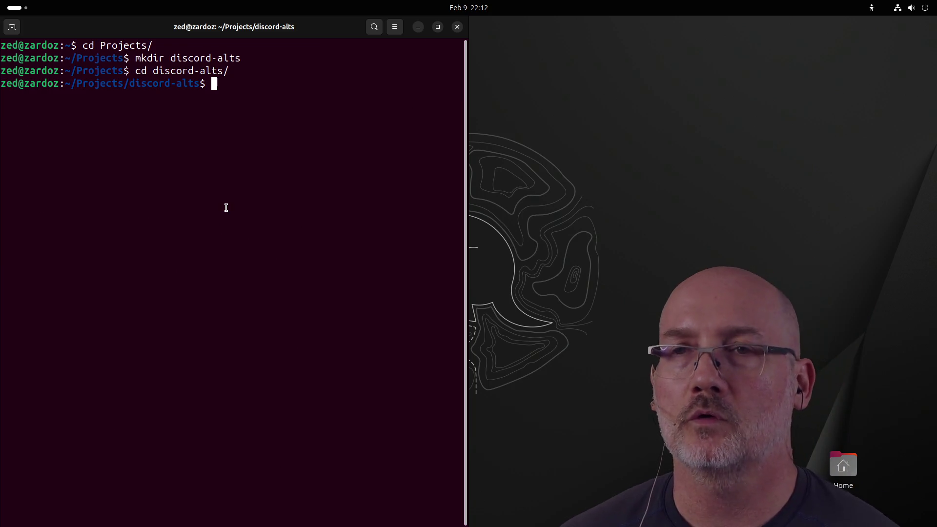
text(dicker)
key(BackSpace)
key(BackSpace)
key(BackSpace)
key(BackSpace)
key(BackSpace)
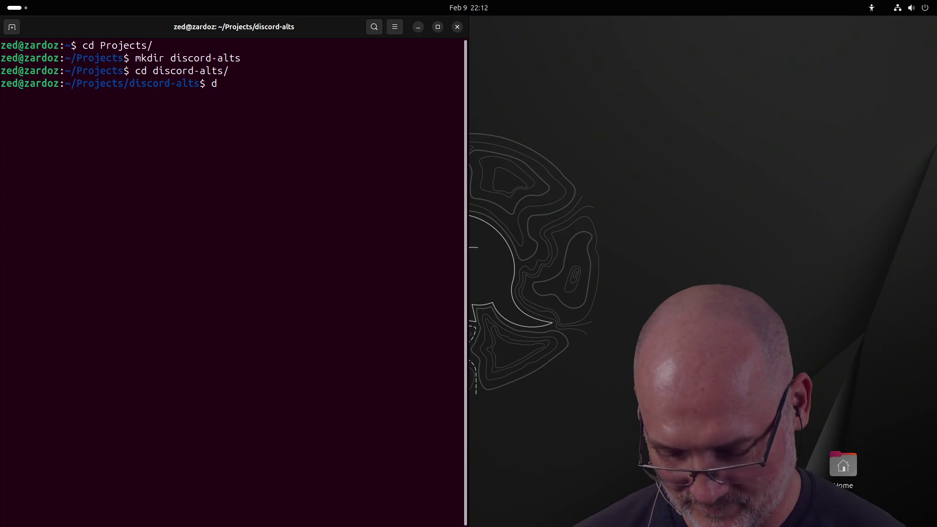
text(o)
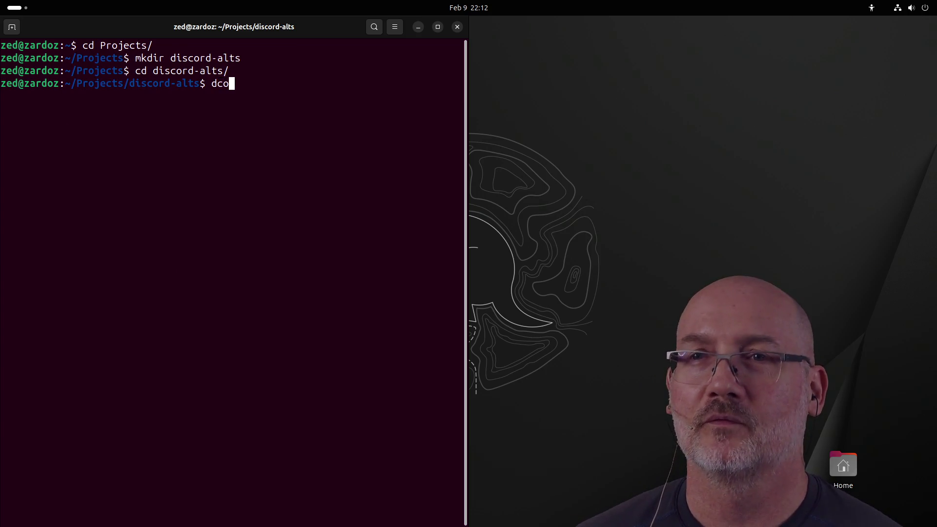
text(cker --help)
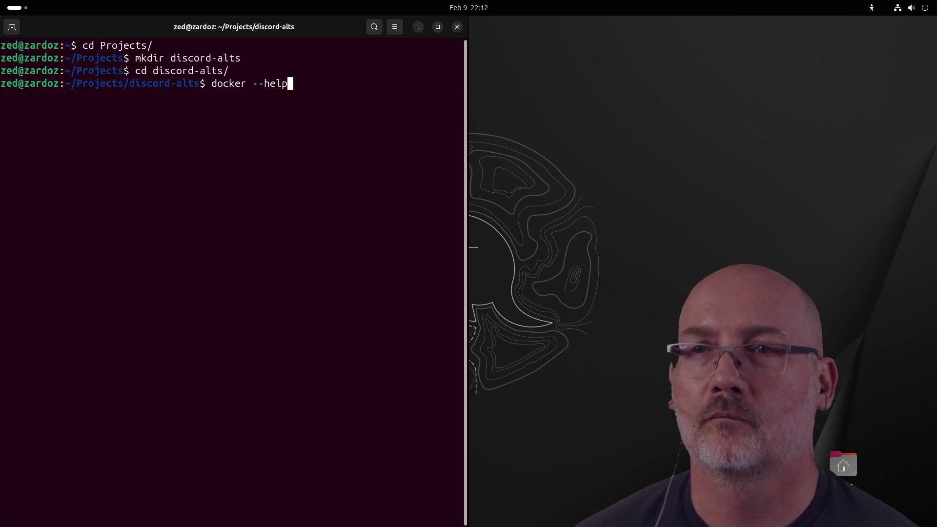
key(Return)
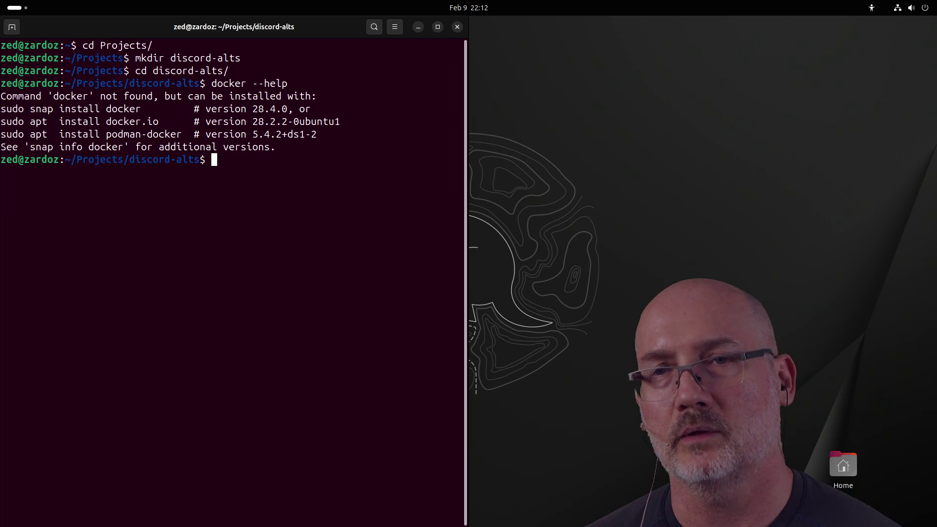
Step: Leave the terminal and launch the Firefox web browser from the dock
key(alt+Tab)
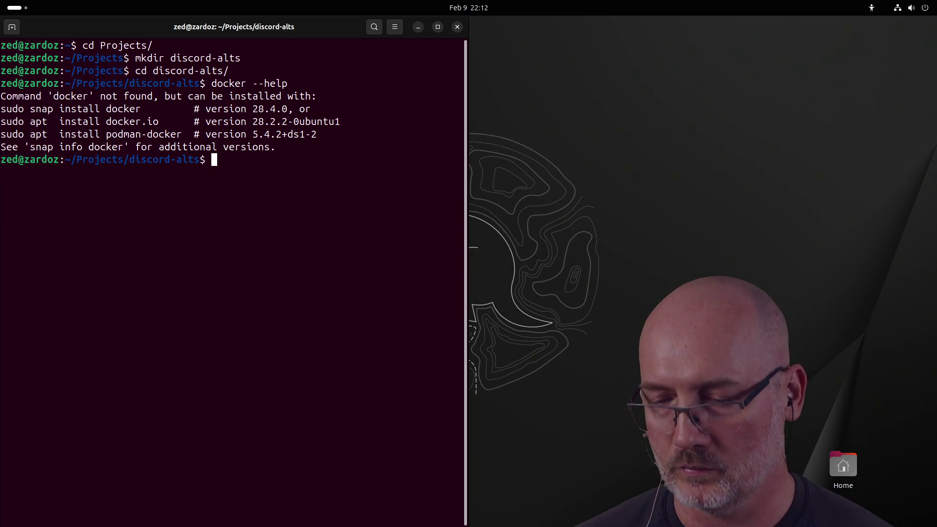
mouse_move(71, 522)
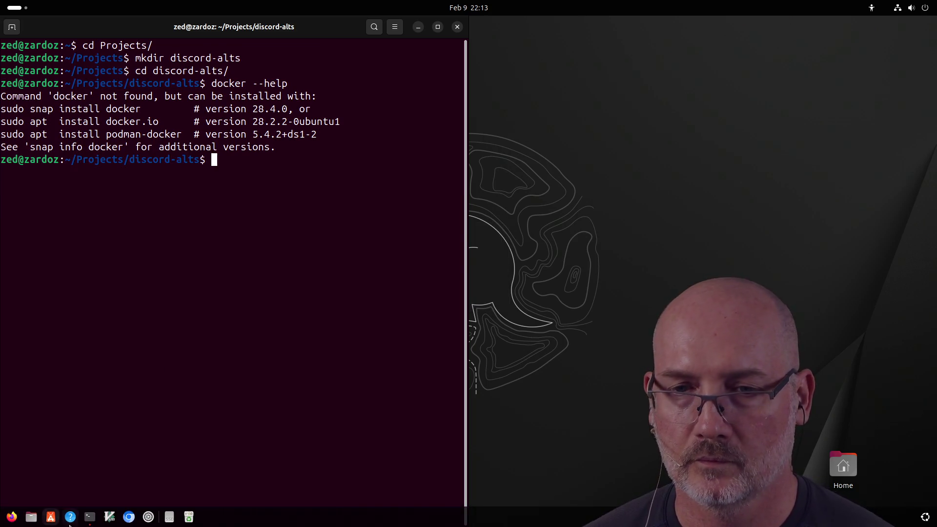
click(10, 517)
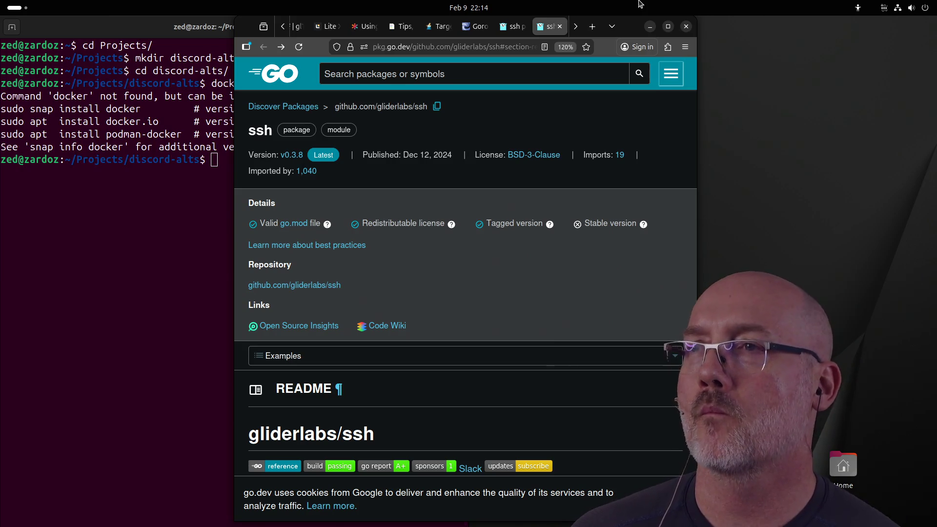
Step: Move Firefox to the left half of the screen and open a new blank tab
mouse_move(625, 31)
mouse_down()
mouse_move(437, 38)
mouse_move(427, 59)
mouse_move(390, 33)
mouse_up()
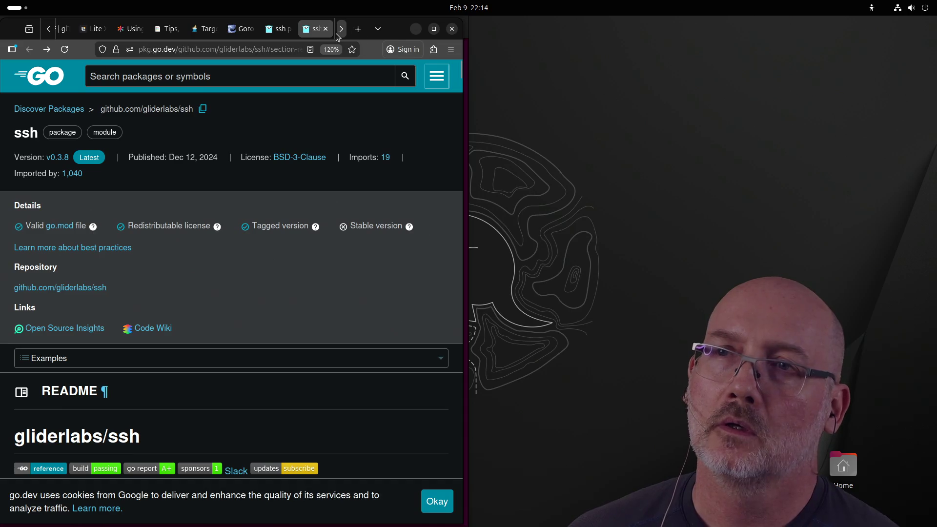
click(353, 32)
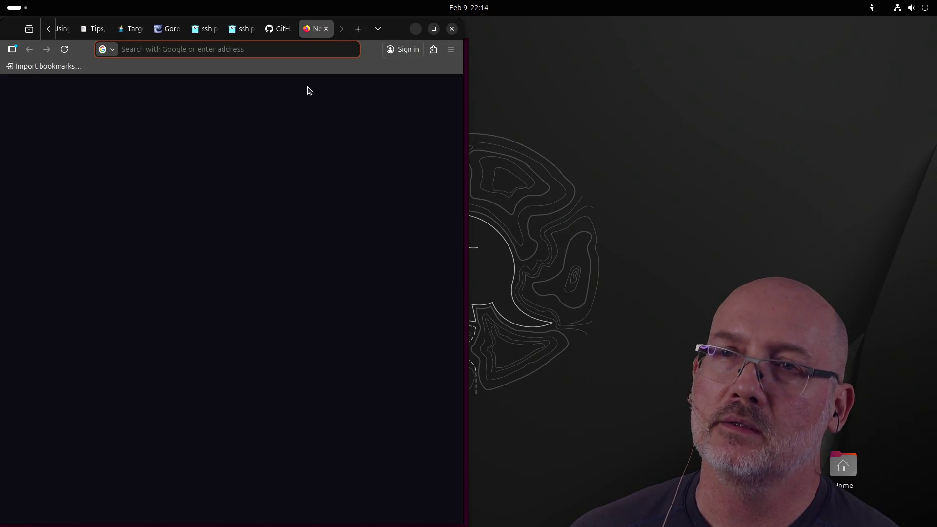
click(281, 50)
key(Escape)
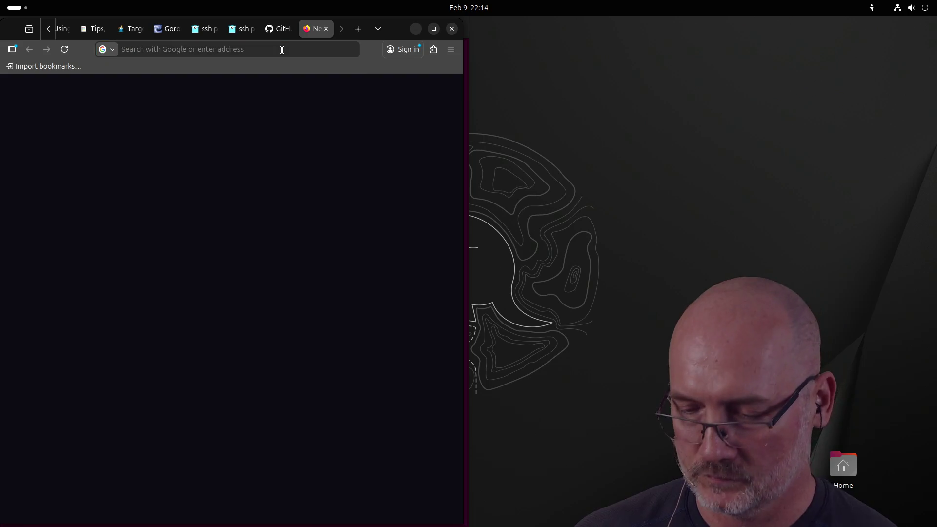
mouse_move(11, 522)
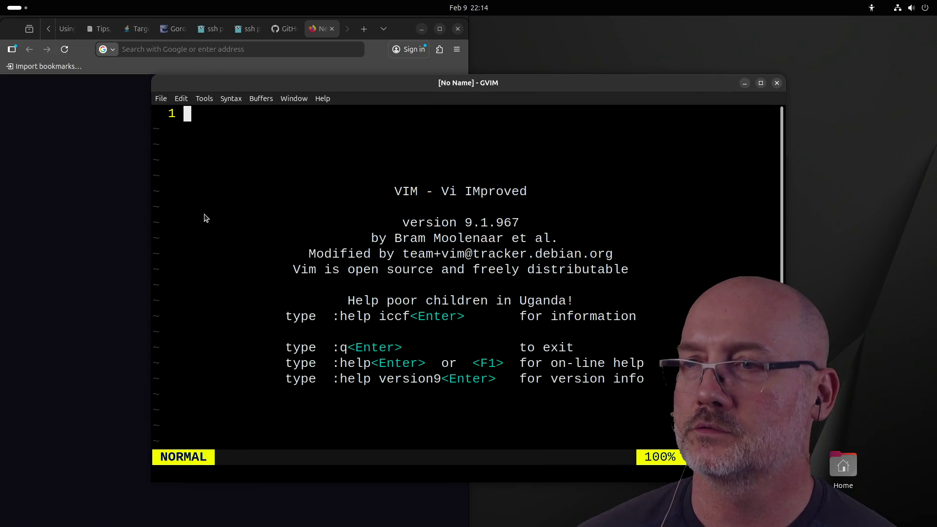
Step: Tile GVim on the right half, cd into ~/Projects/discord-alts and open NOTES.md
key(super+Right)
text(:dcd)
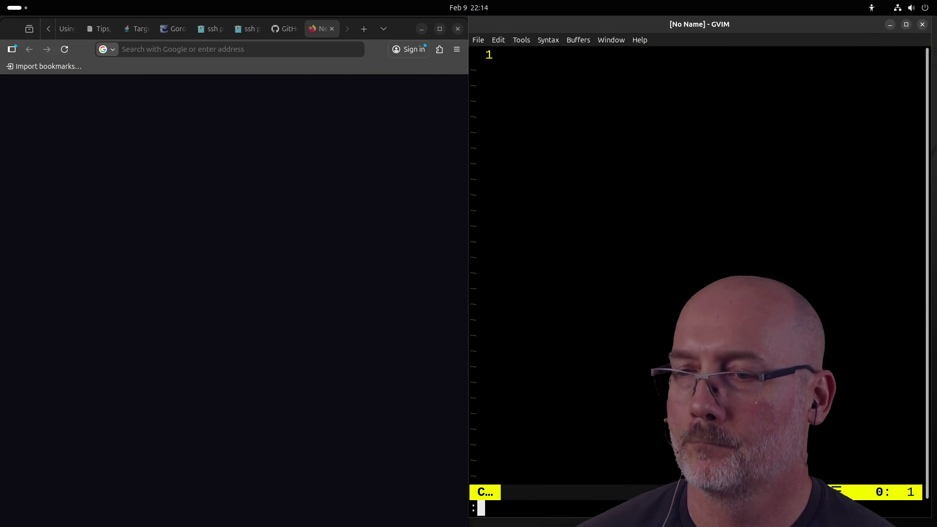
key(BackSpace)
key(BackSpace)
key(BackSpace)
text(cd ~/Projects/di)
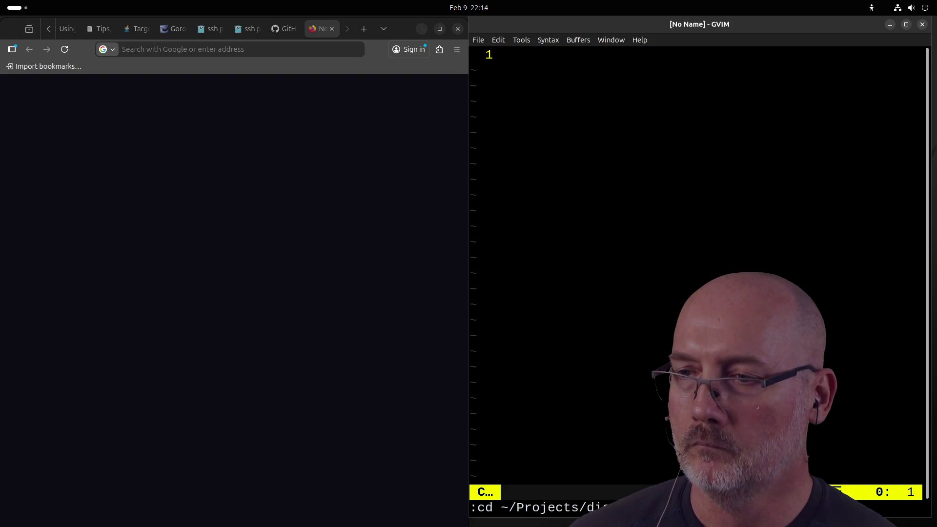
key(Return)
text(:e NOTES.d)
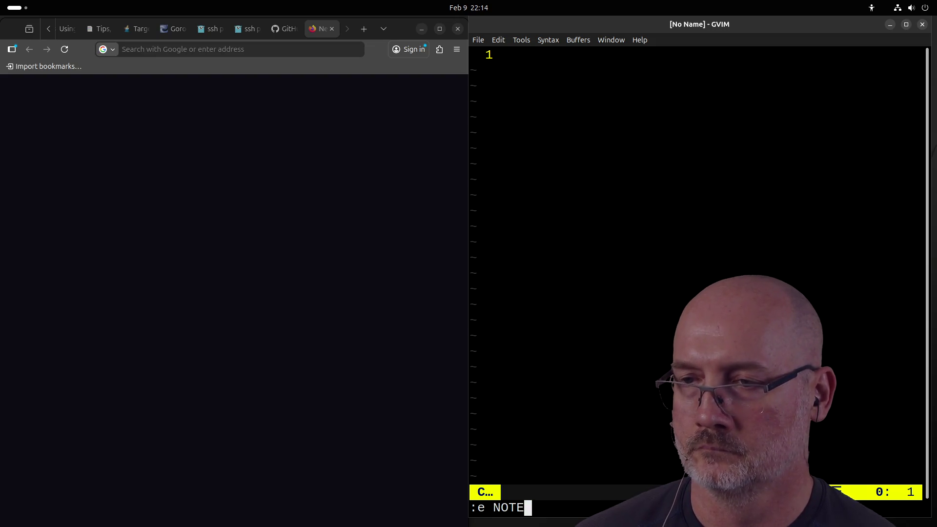
text(md)
key(Return)
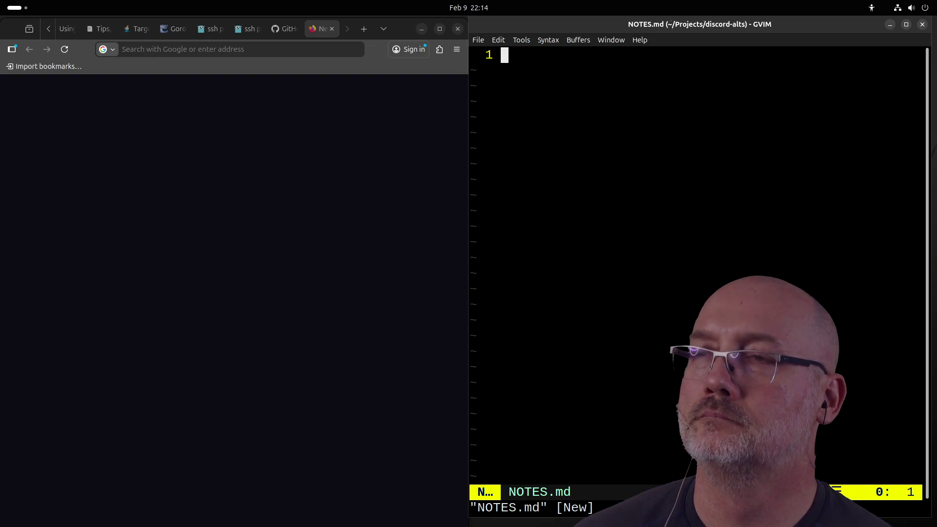
Step: Write the heading '# Finding a Discord Replacement' with a '*' bullet two lines below
text(i# Finding a Dis)
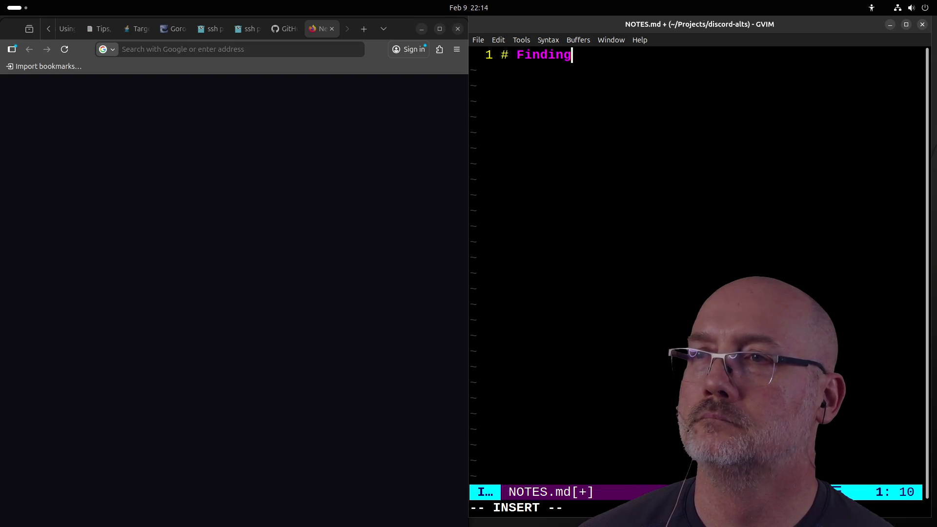
text(cord Replacem)
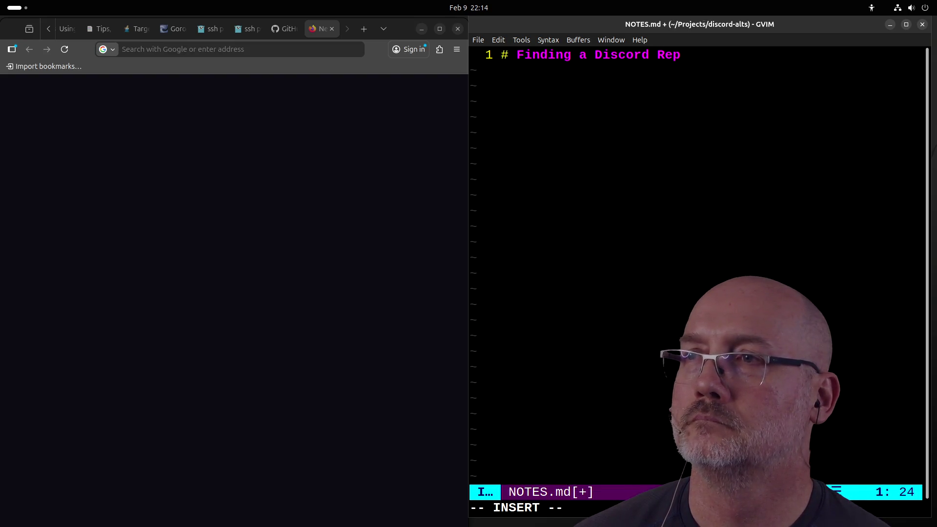
text(ent)
key(Return)
key(Return)
key(Escape)
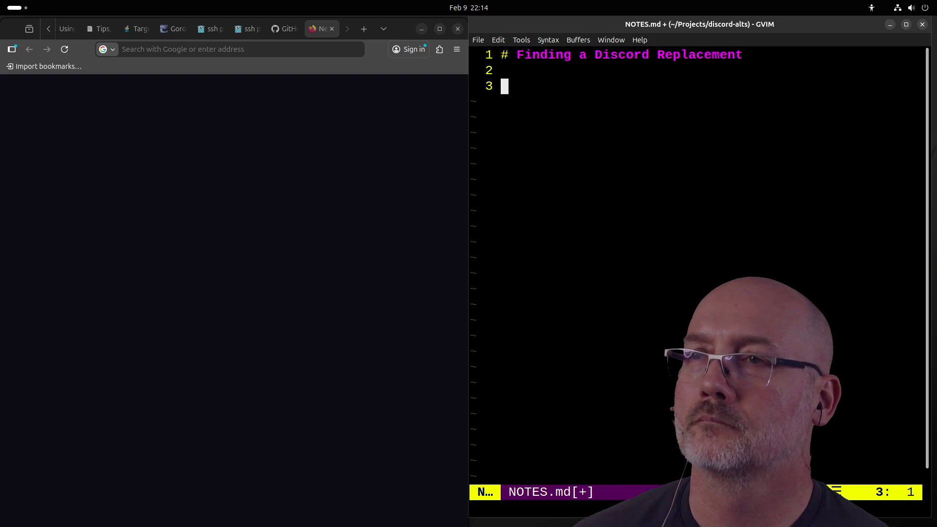
text(i*)
key(Escape)
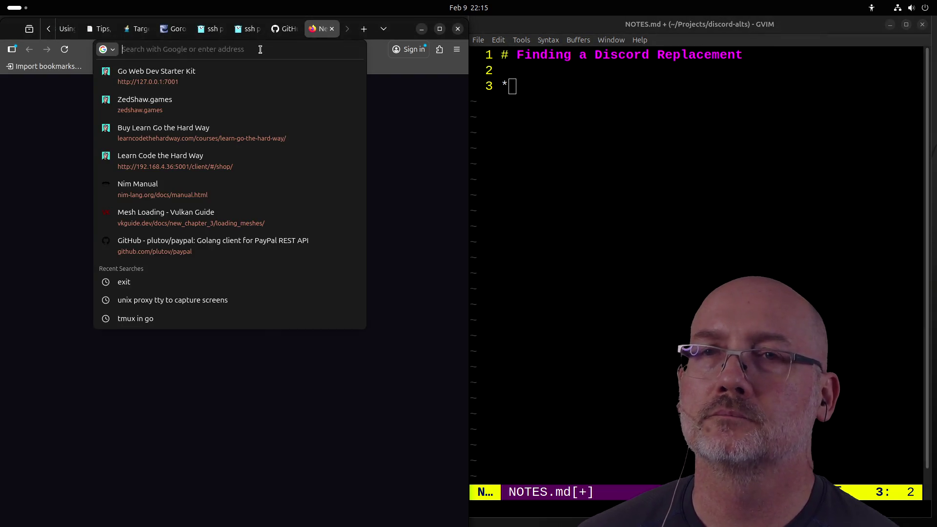
Step: Search Google for 'forum software'
text(froum)
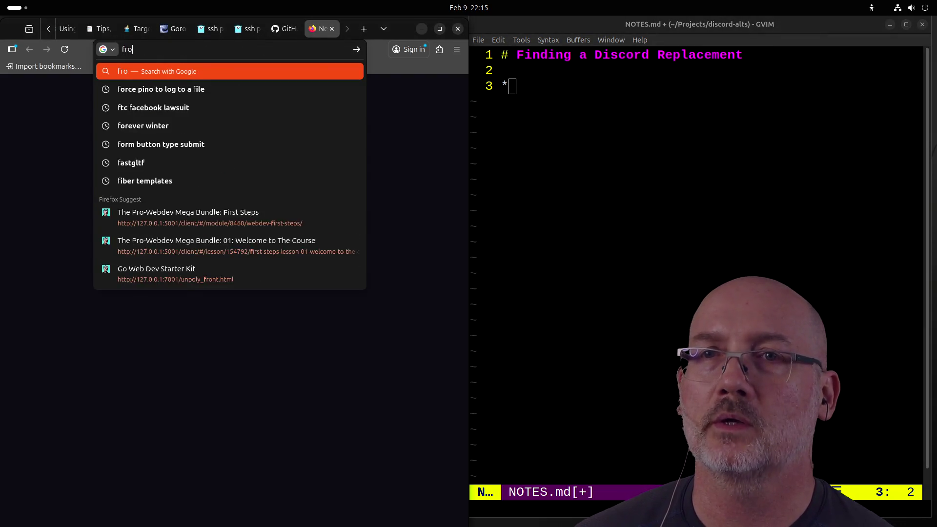
key(BackSpace)
key(BackSpace)
key(BackSpace)
text(orum)
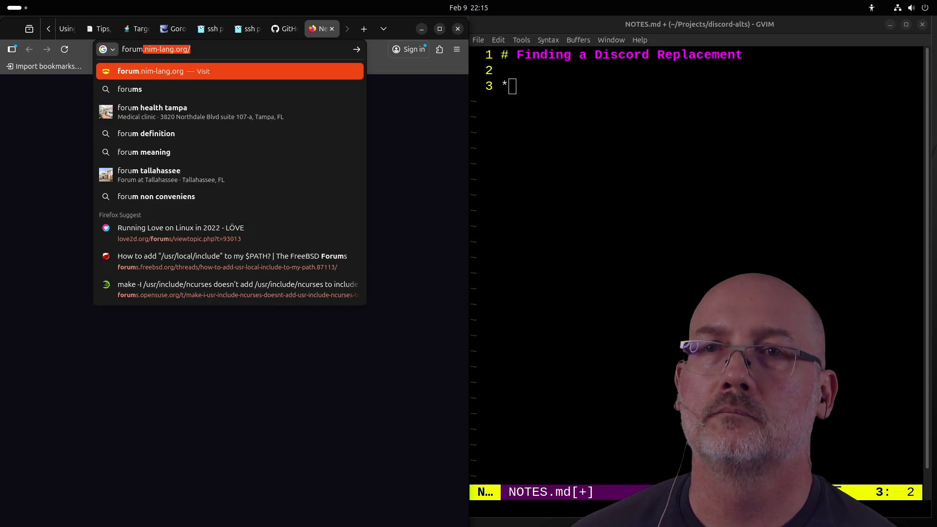
text( software)
key(Return)
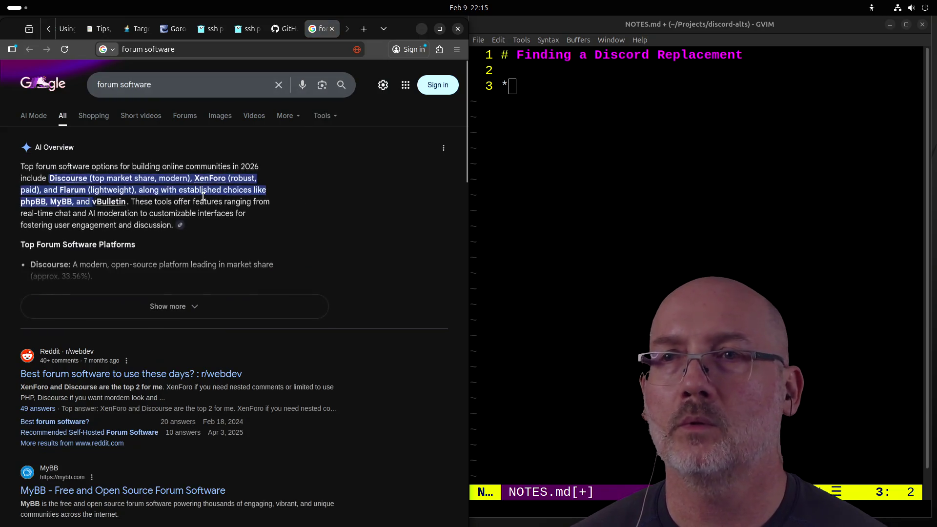
Step: In another tab, load forum.nim-lang.org from the autofilled 'forum' address
key(ctrl+t)
text(forum.nim-lang.org/)
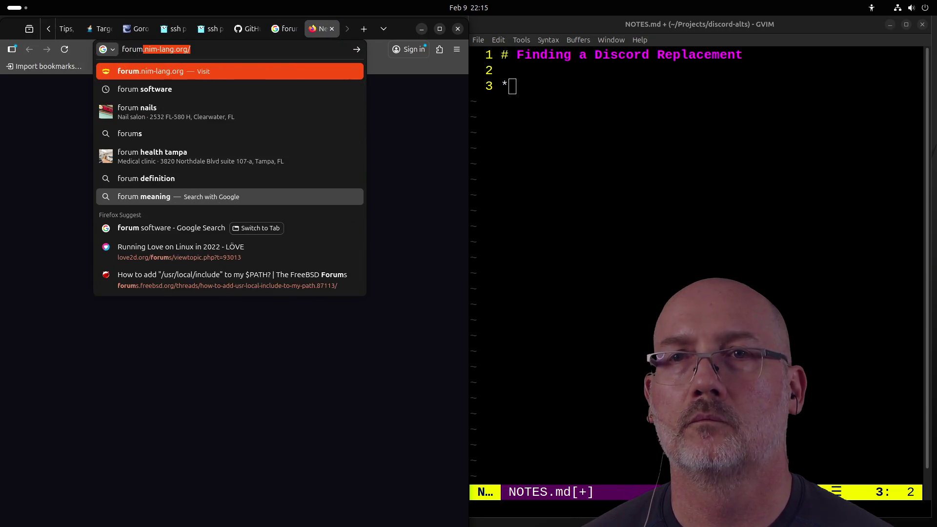
key(Return)
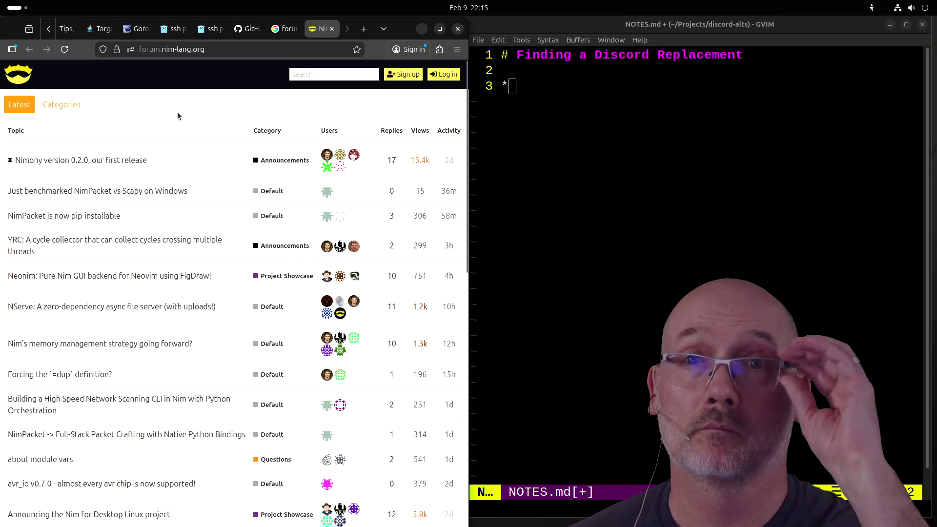
Step: Read the Nimony 0.2.0, NimPacket vs Scapy and NServe topics, then close the Nim forum tab
scroll(177, 113, down, 8)
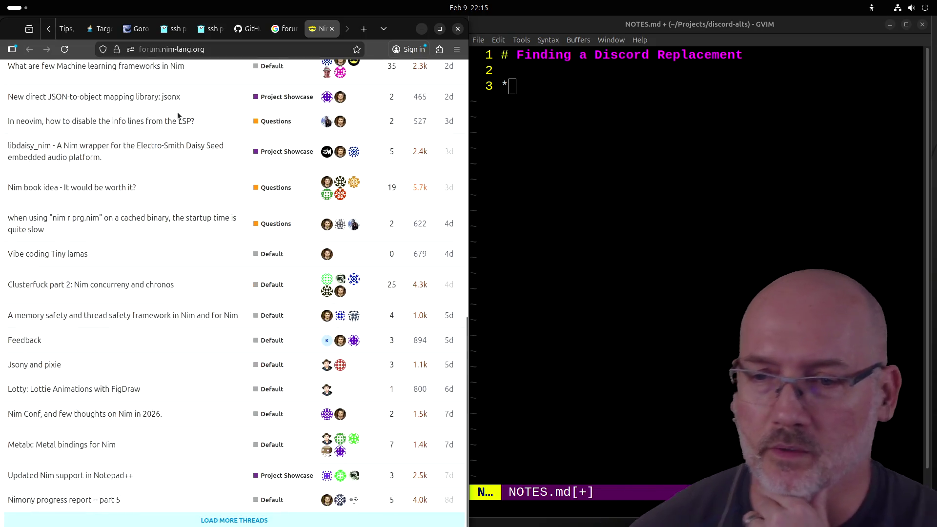
scroll(177, 112, up, 10)
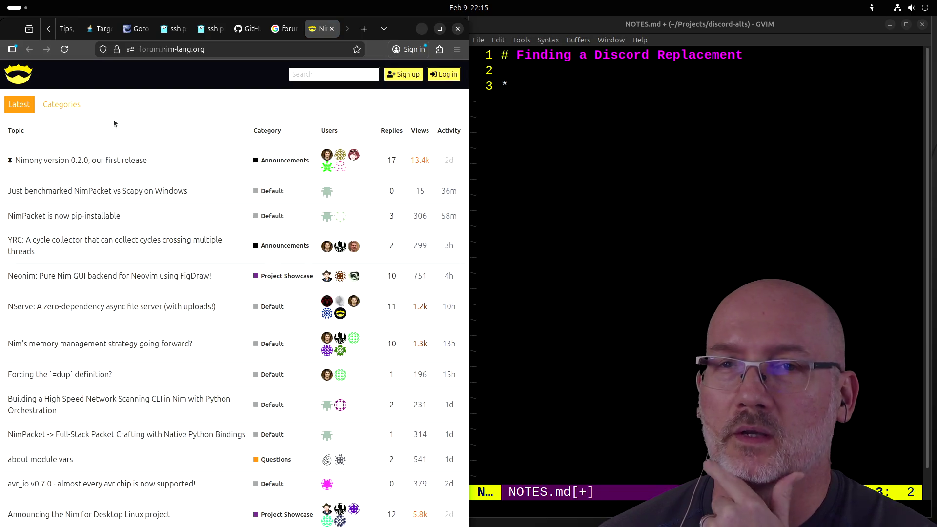
click(104, 162)
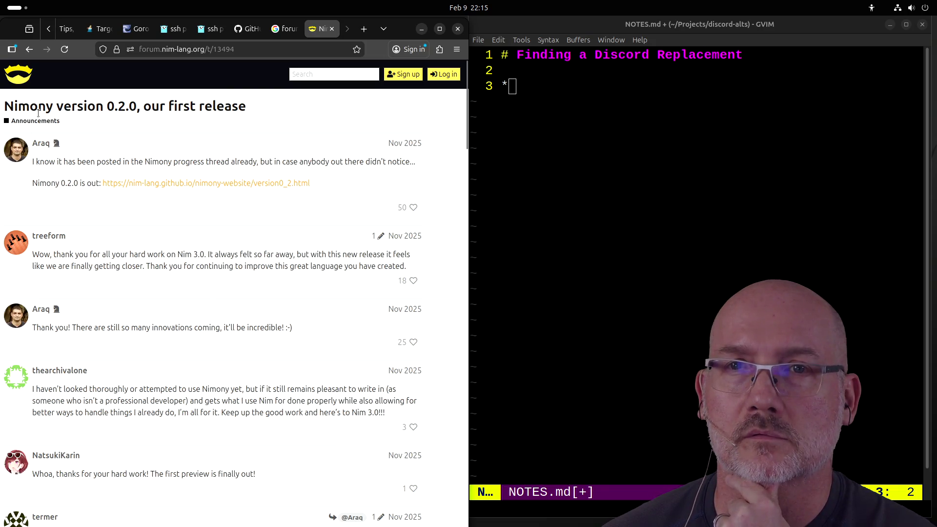
click(20, 79)
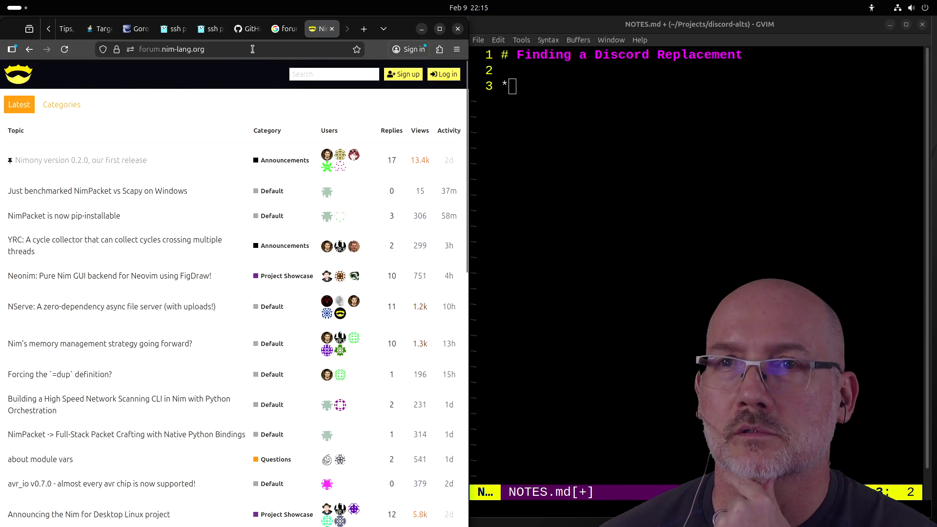
click(121, 193)
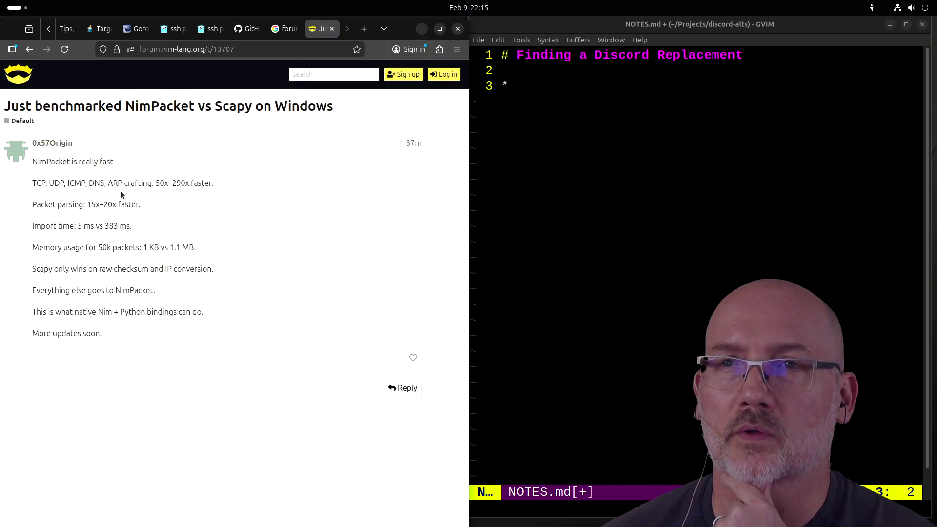
click(20, 76)
click(97, 308)
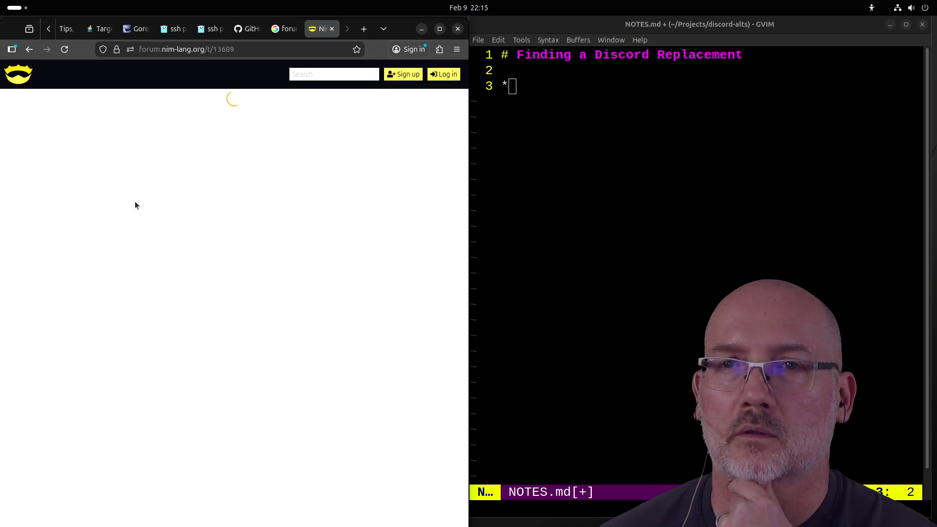
click(19, 78)
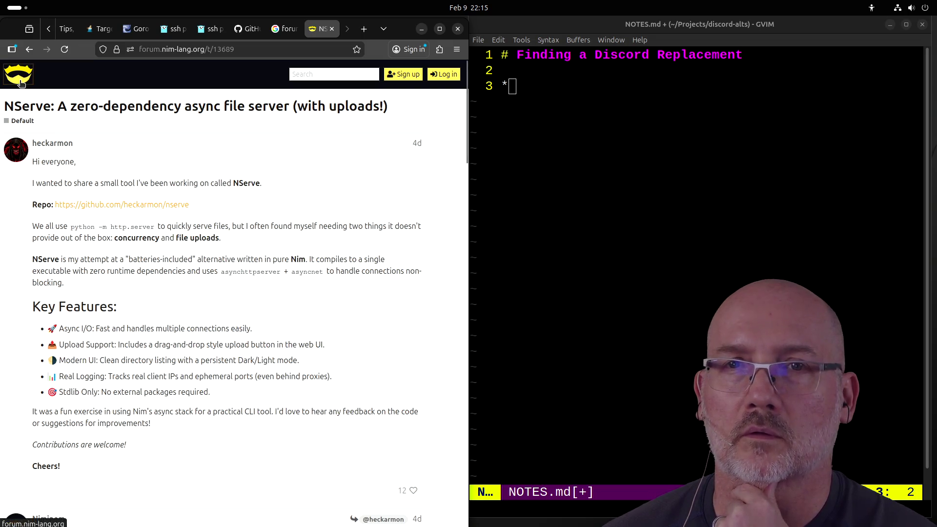
click(279, 50)
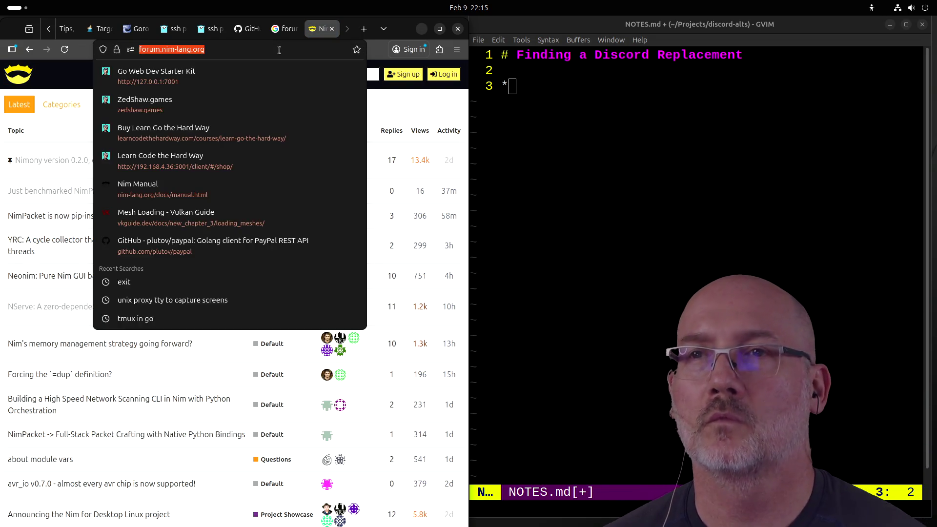
click(332, 29)
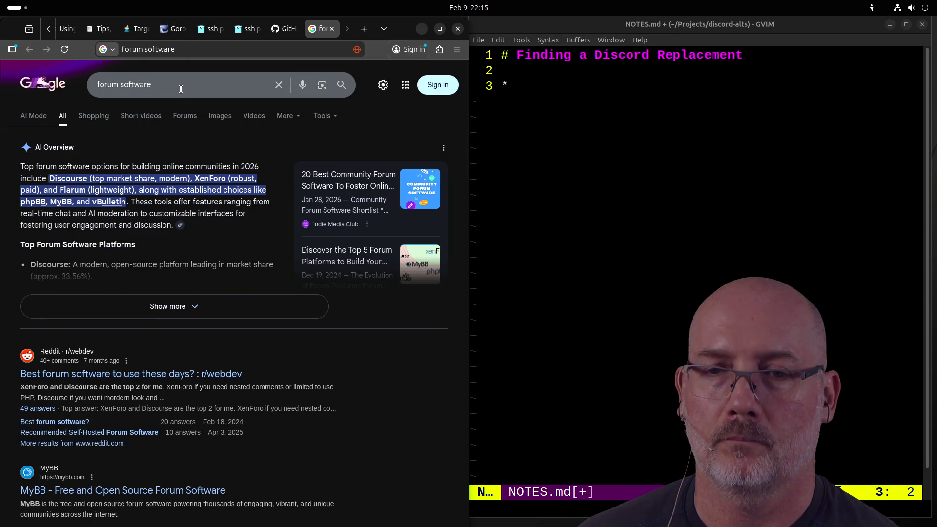
Step: Refine the Google query to 'opensource forum software' and search again
click(181, 89)
key(Escape)
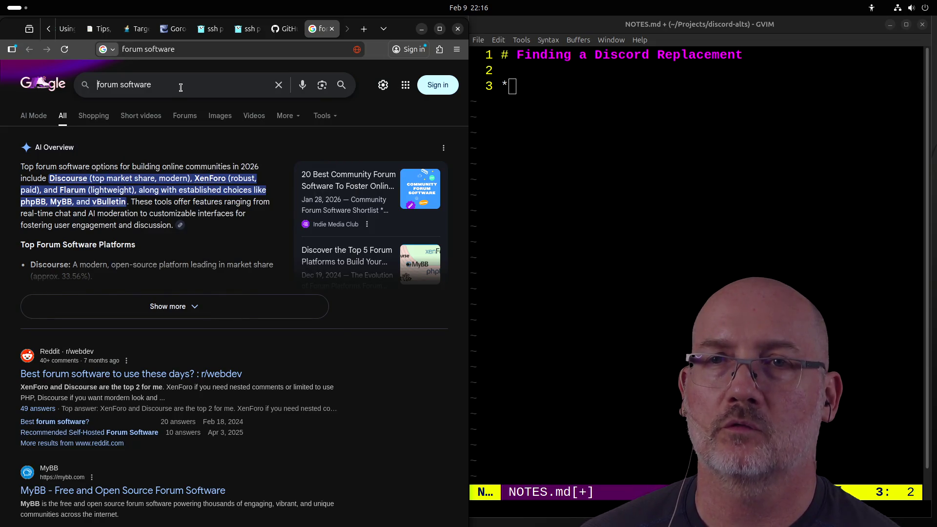
text(opensource)
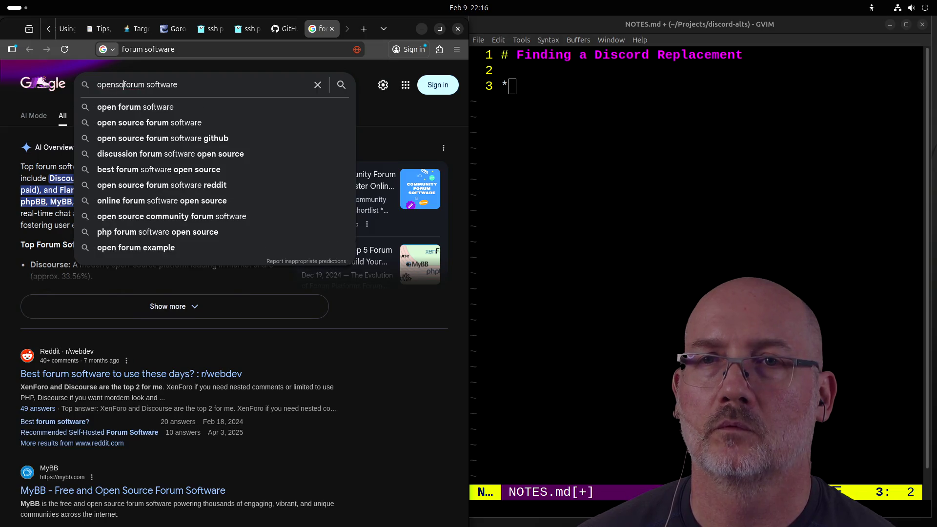
key(Return)
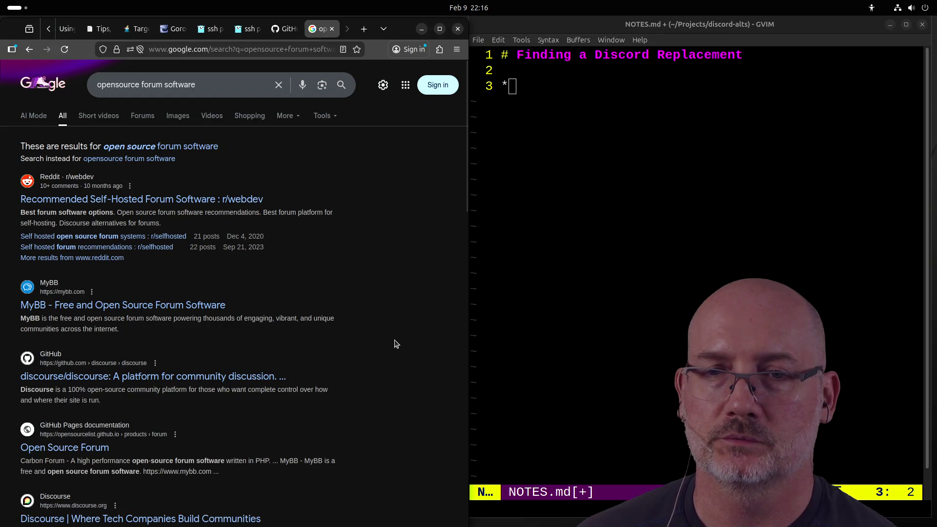
Step: Open the Flarum result in a new background tab
scroll(396, 344, down, 2)
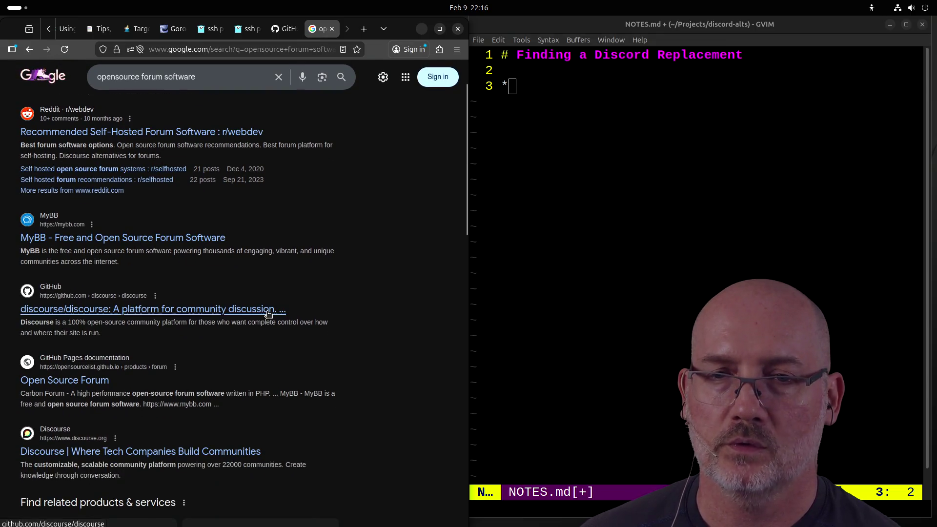
scroll(371, 308, down, 4)
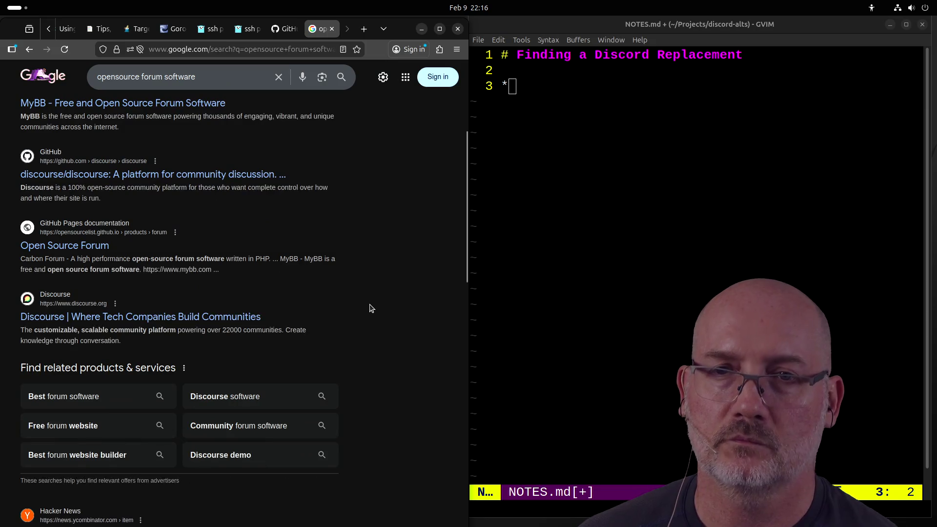
scroll(371, 308, down, 6)
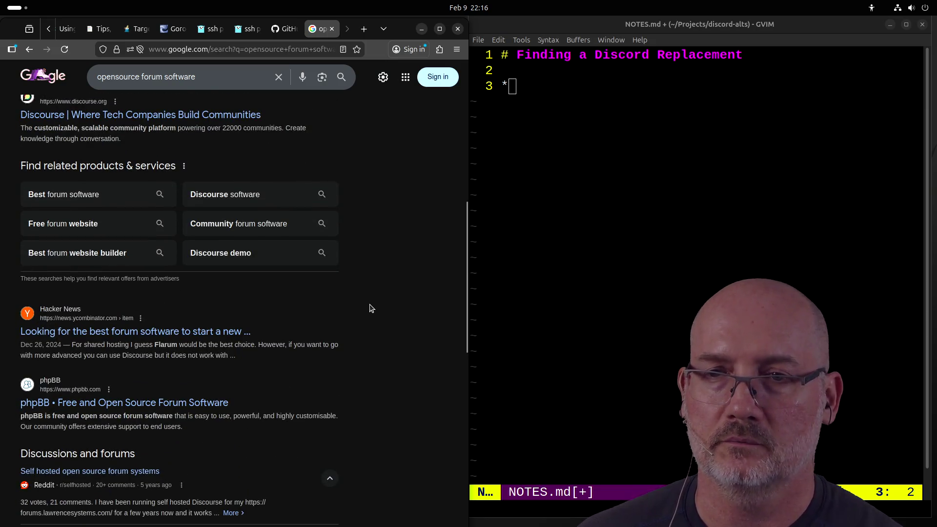
scroll(371, 308, down, 6)
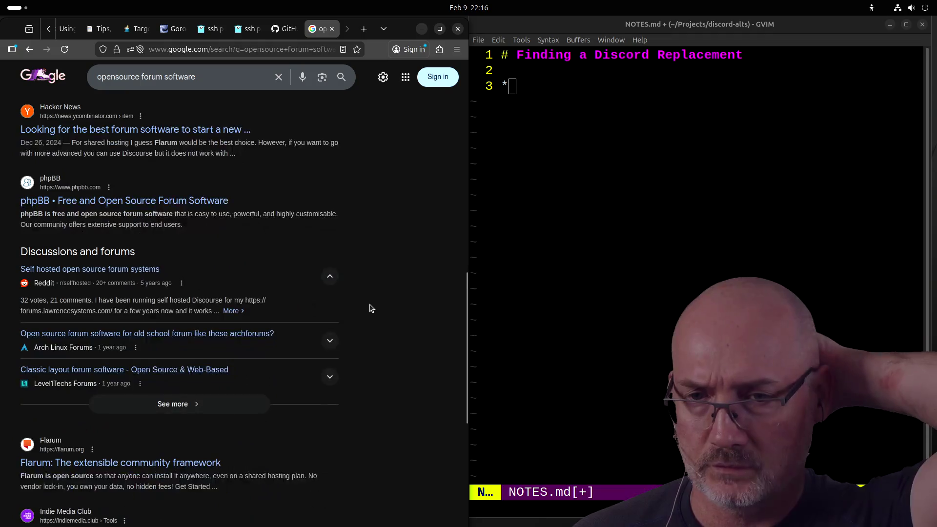
scroll(371, 308, down, 4)
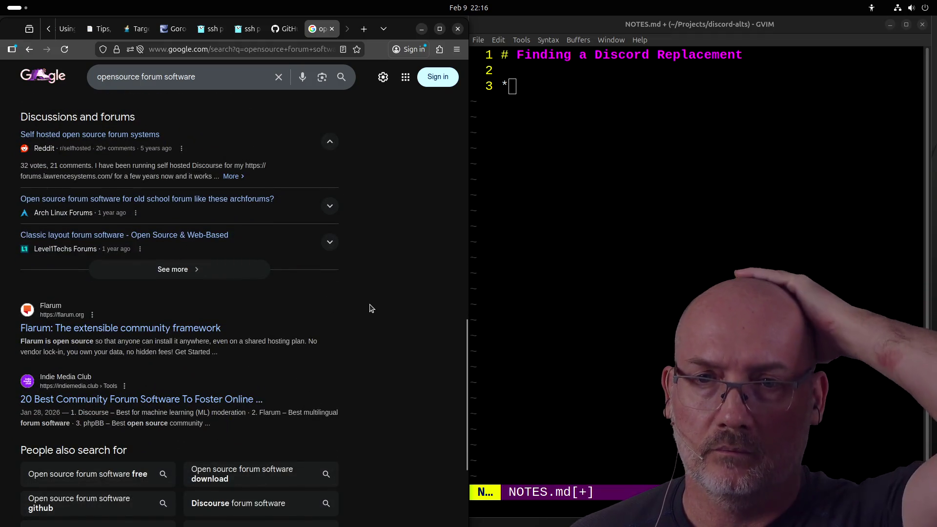
right_click(194, 328)
click(220, 339)
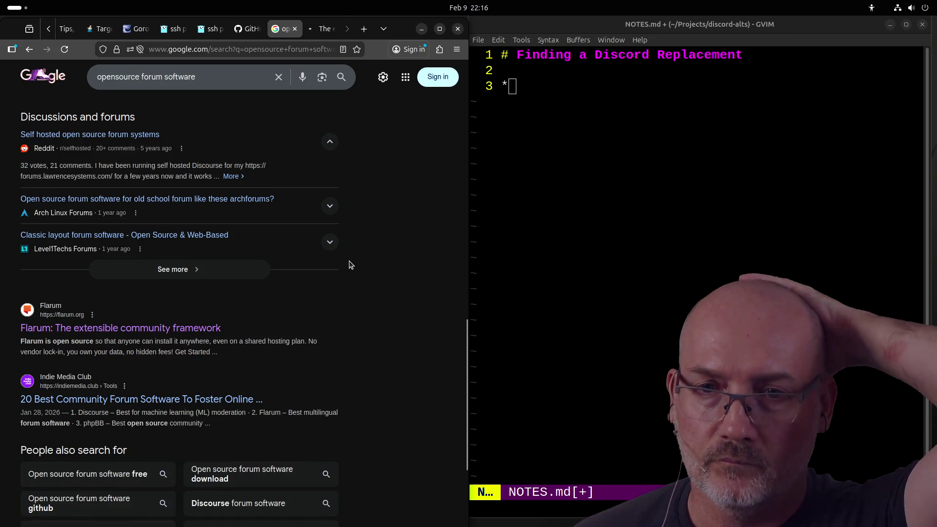
scroll(349, 265, up, 3)
scroll(349, 265, down, 4)
scroll(349, 265, up, 15)
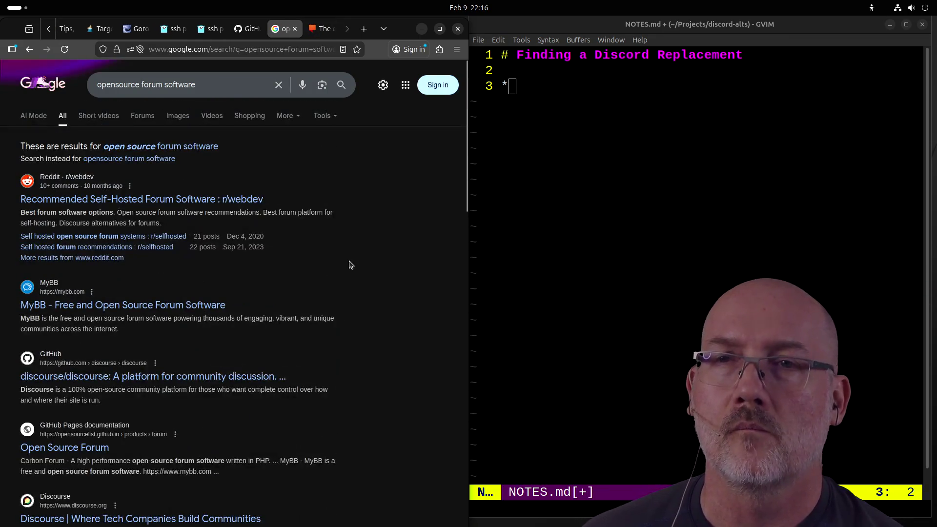
click(225, 84)
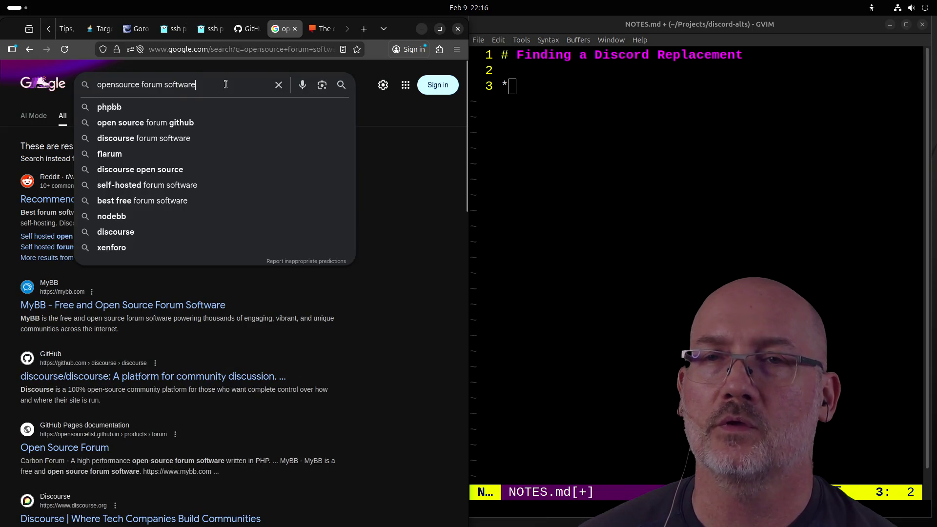
key(ctrl+a)
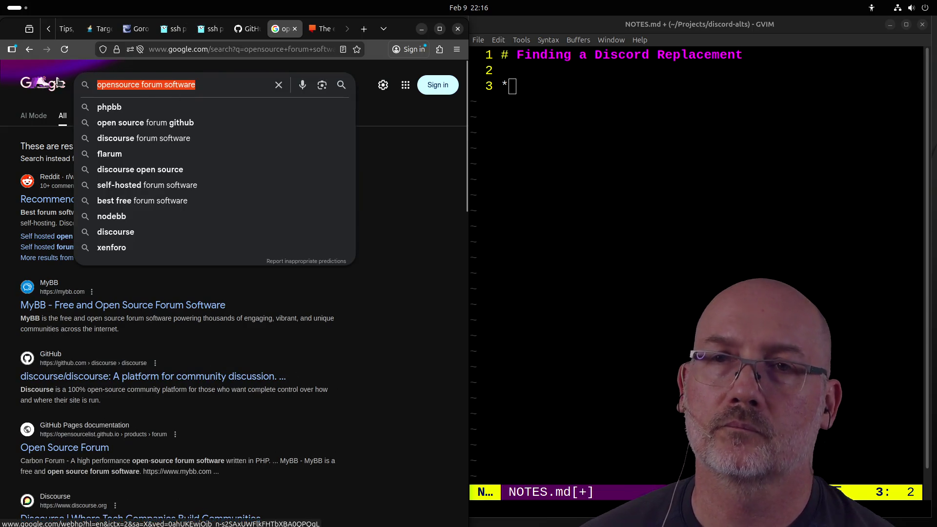
text(discord alter)
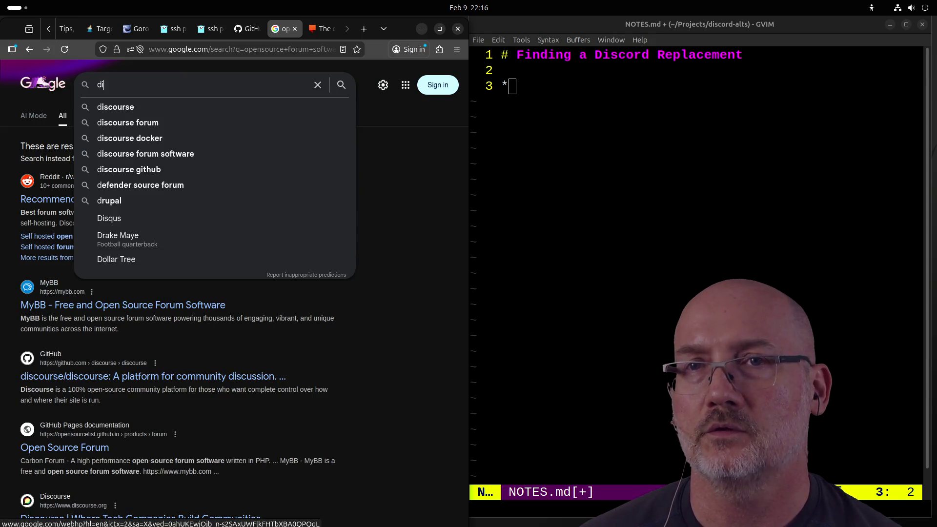
text(natives)
key(Return)
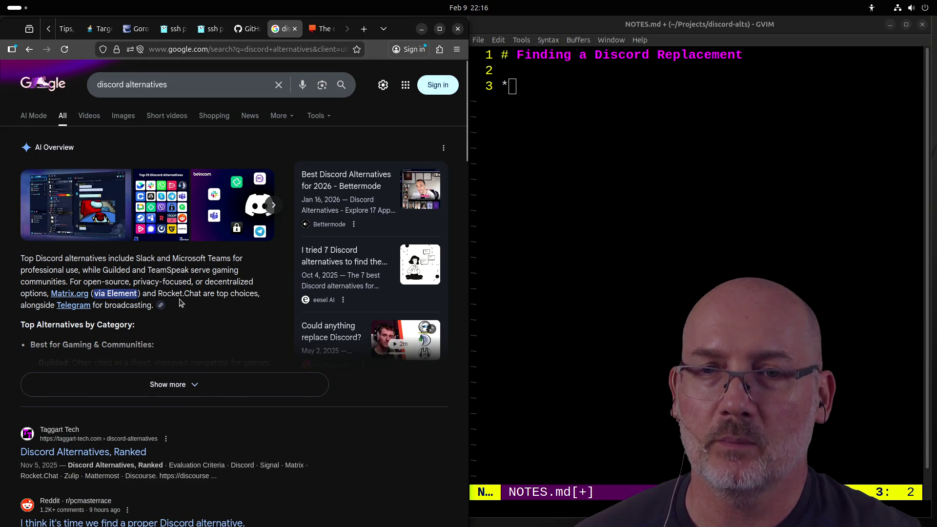
scroll(190, 334, down, 4)
right_click(124, 254)
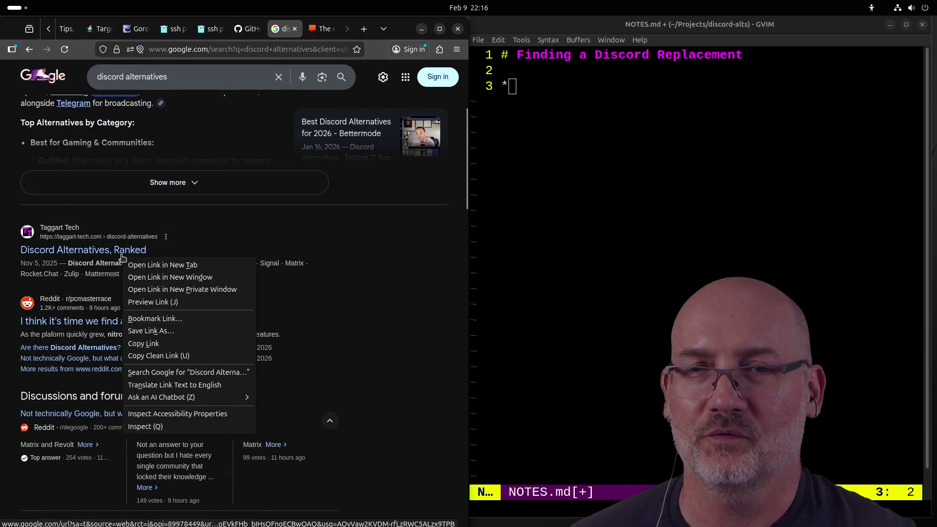
click(144, 266)
scroll(412, 334, down, 1)
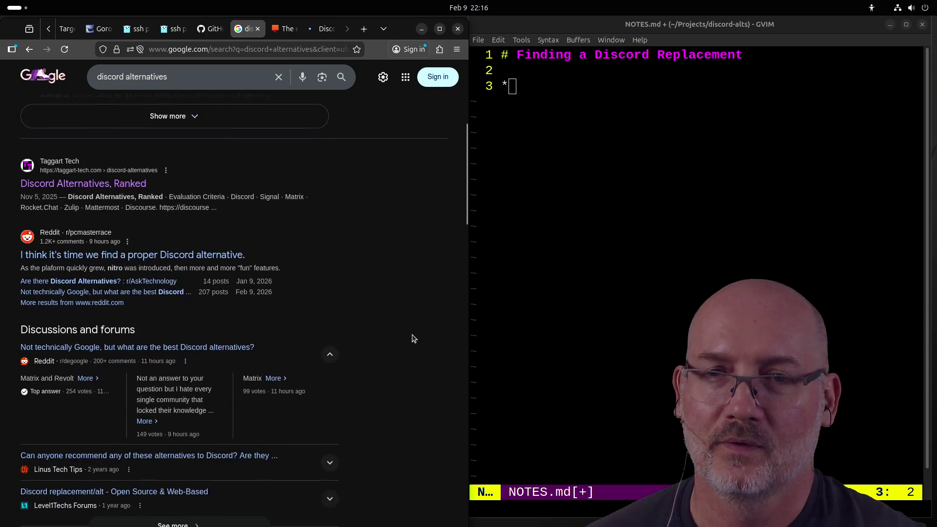
scroll(414, 339, down, 2)
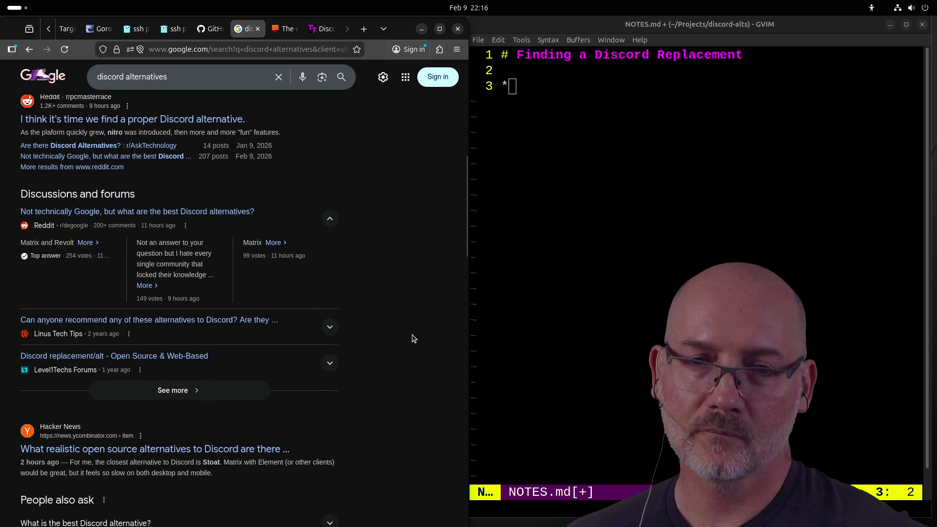
scroll(414, 338, down, 3)
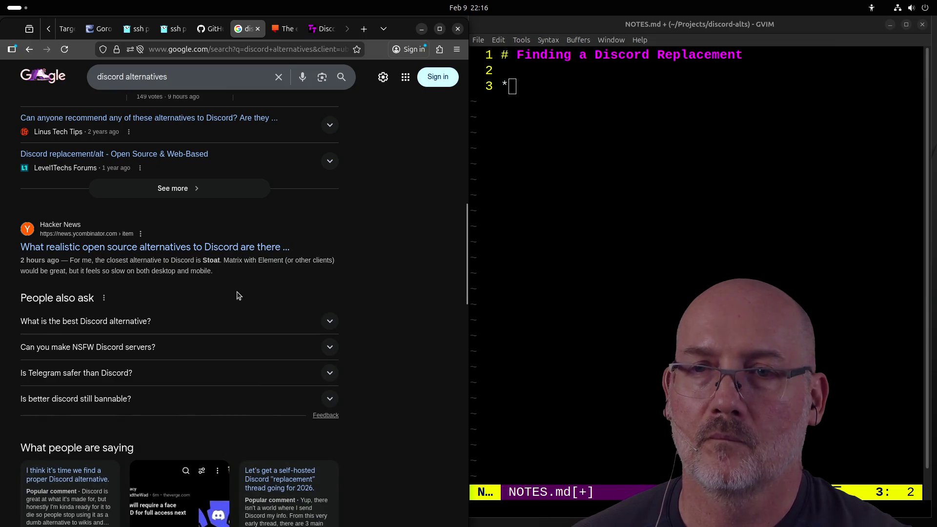
right_click(181, 249)
click(200, 256)
scroll(376, 275, down, 3)
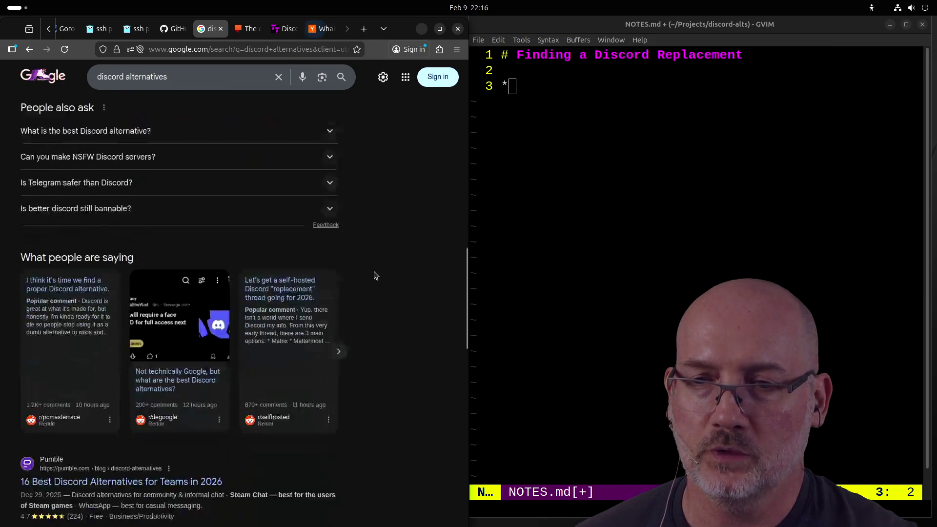
scroll(376, 276, down, 4)
scroll(422, 352, down, 1)
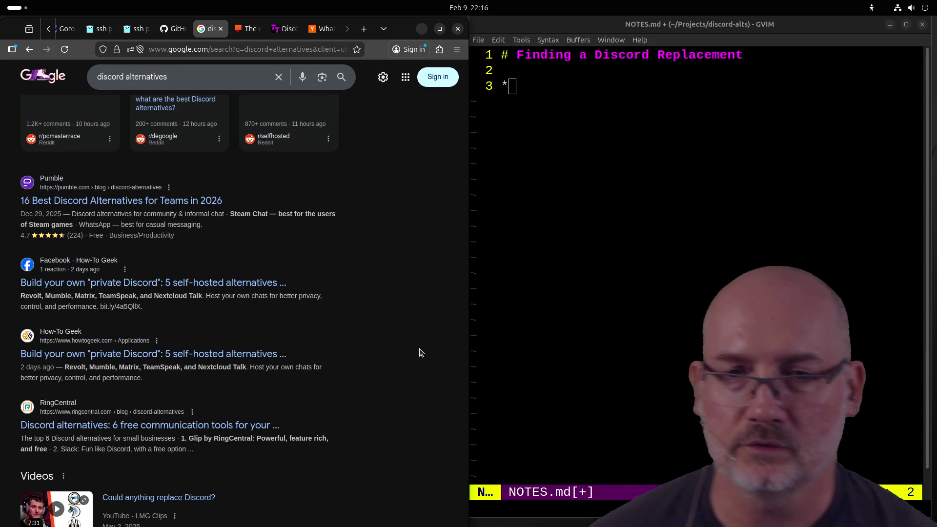
scroll(422, 352, down, 3)
scroll(422, 352, down, 3)
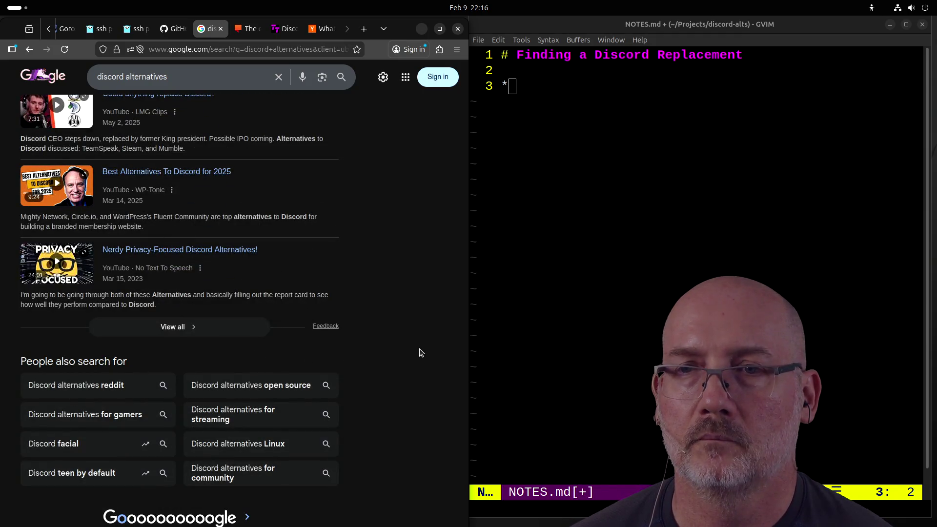
click(226, 327)
scroll(331, 281, down, 7)
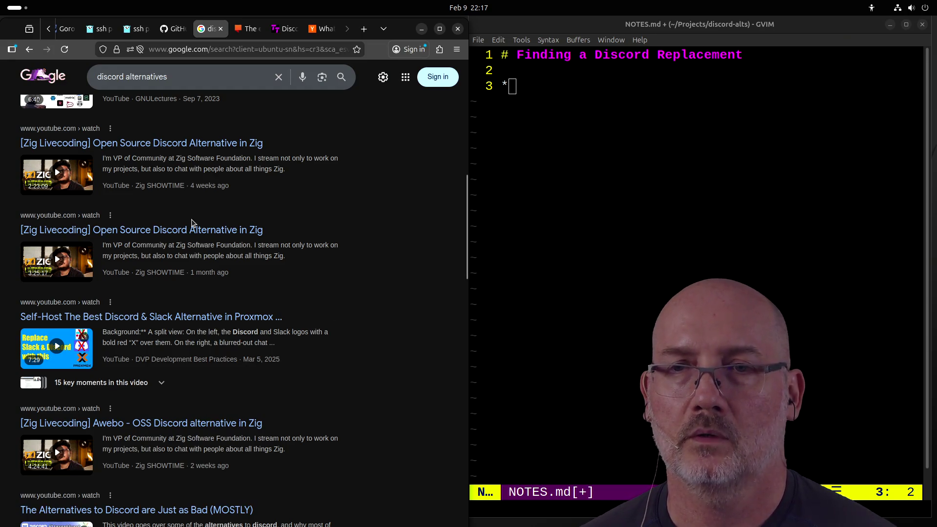
scroll(395, 291, down, 7)
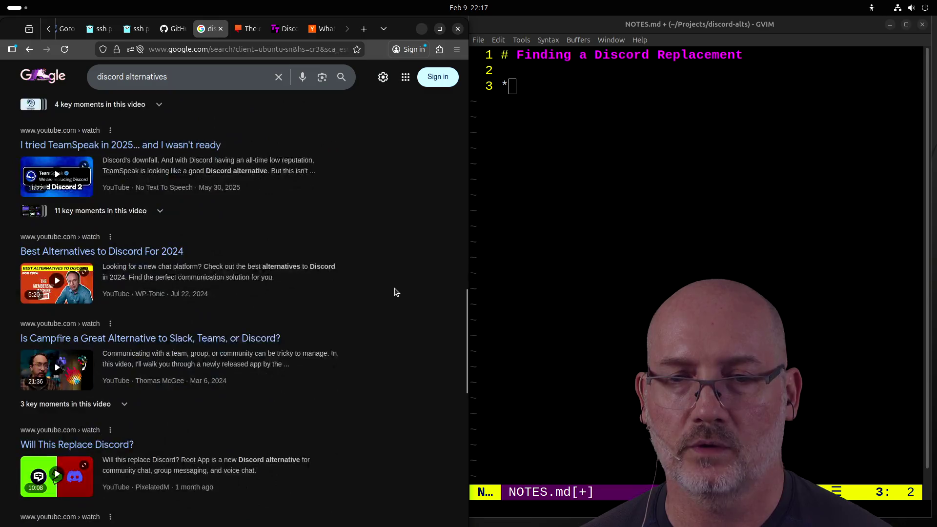
scroll(396, 291, down, 4)
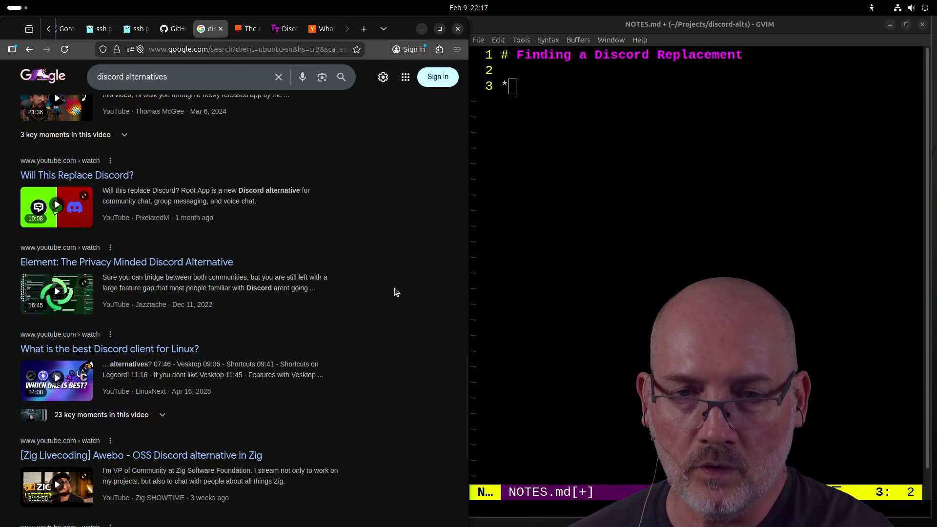
scroll(395, 292, down, 3)
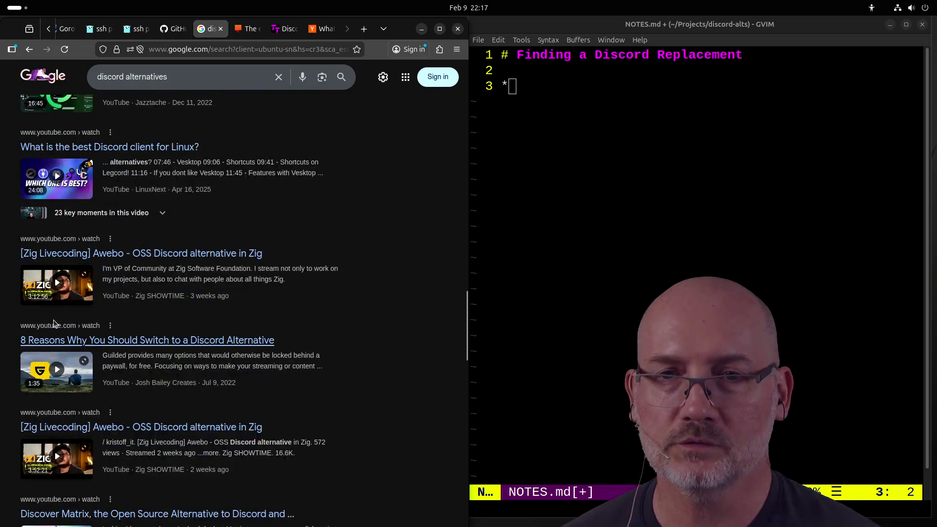
scroll(365, 304, down, 1)
scroll(365, 305, down, 15)
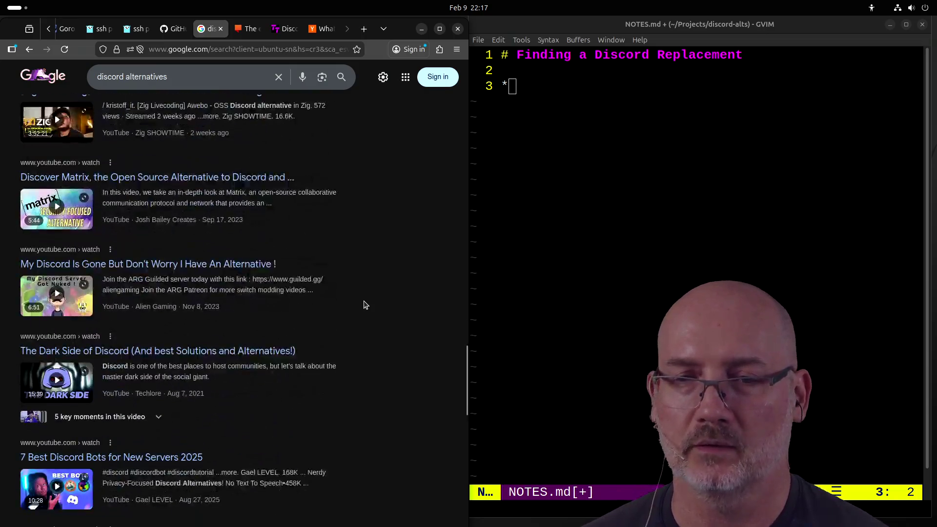
scroll(366, 305, up, 20)
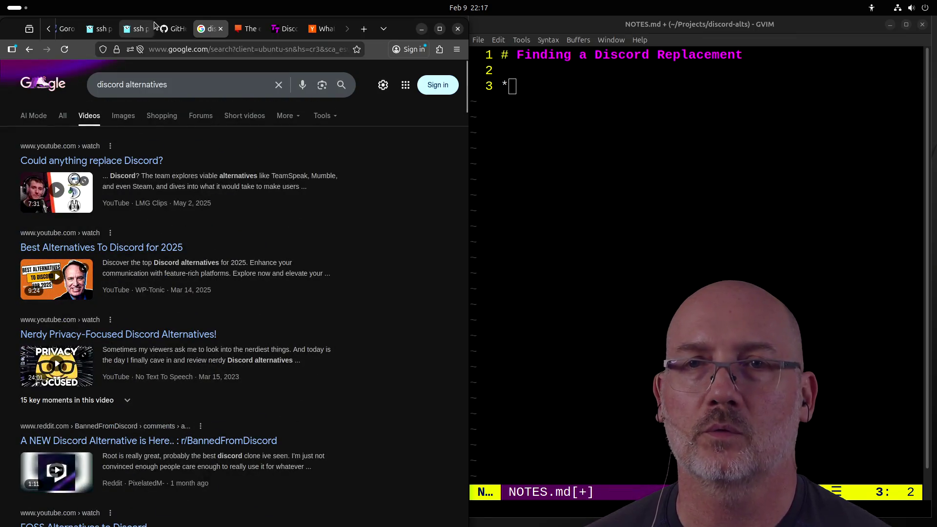
Step: Read Google's AI Mode answer listing Discord alternatives by category
click(33, 116)
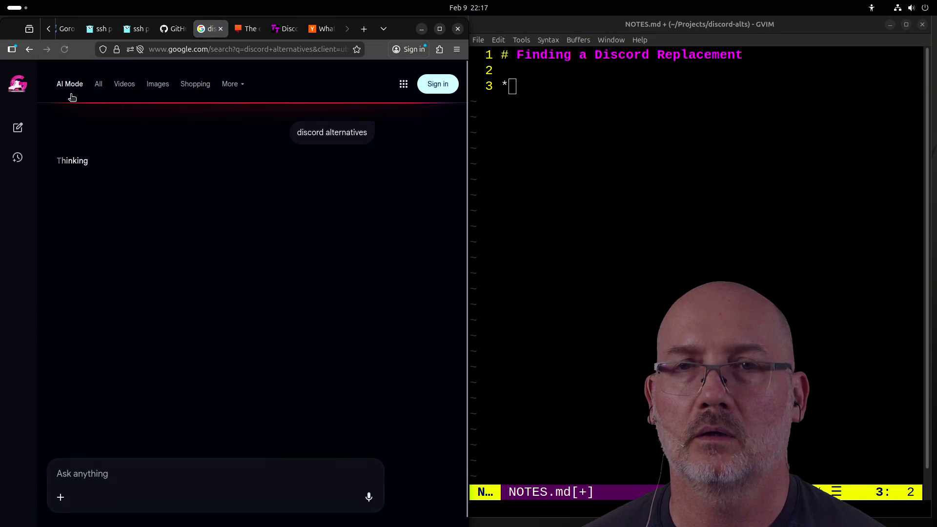
click(96, 84)
click(33, 116)
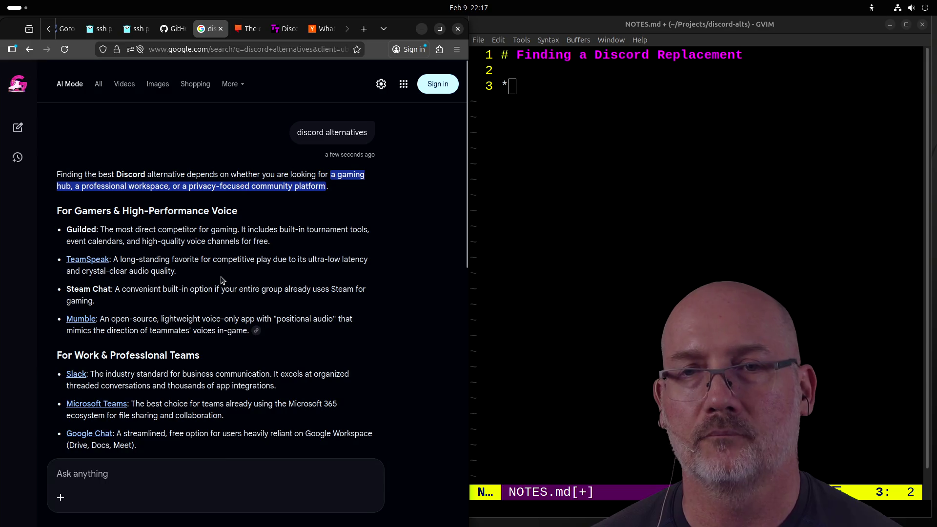
scroll(221, 280, down, 2)
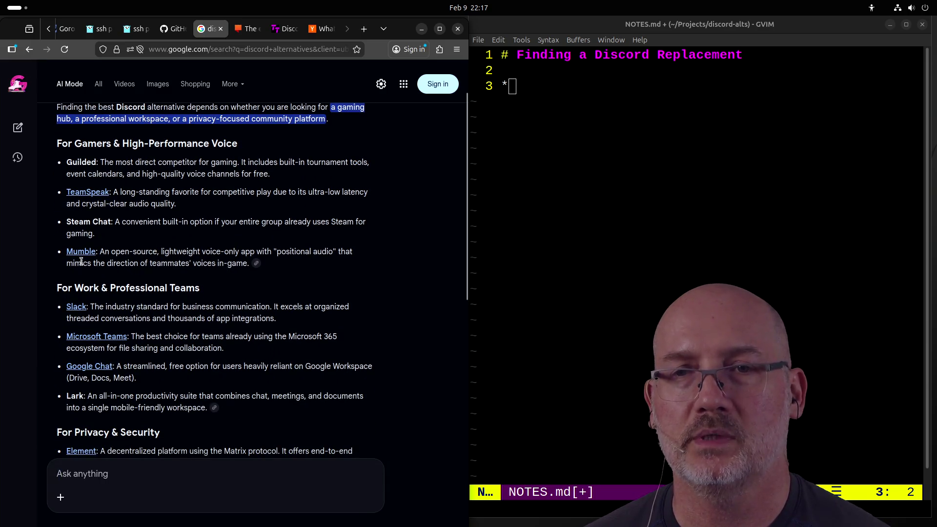
scroll(186, 250, down, 4)
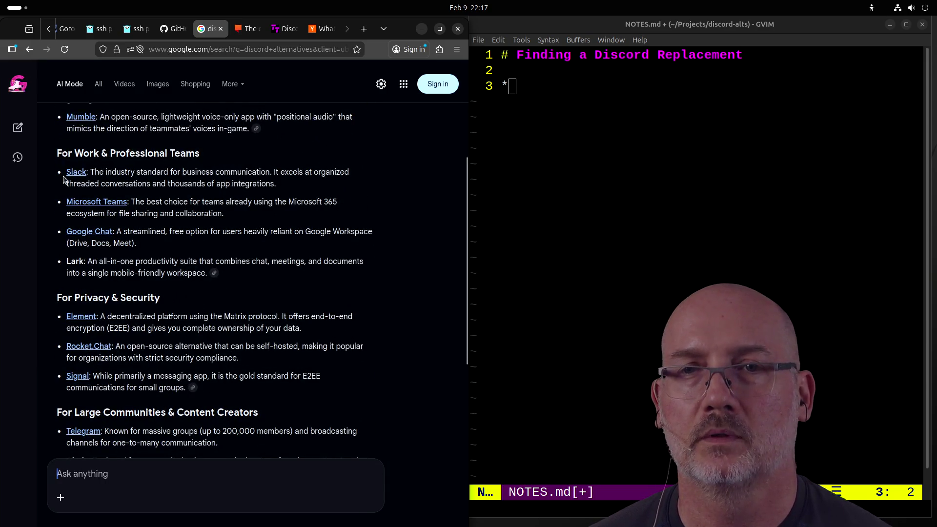
scroll(168, 242, down, 4)
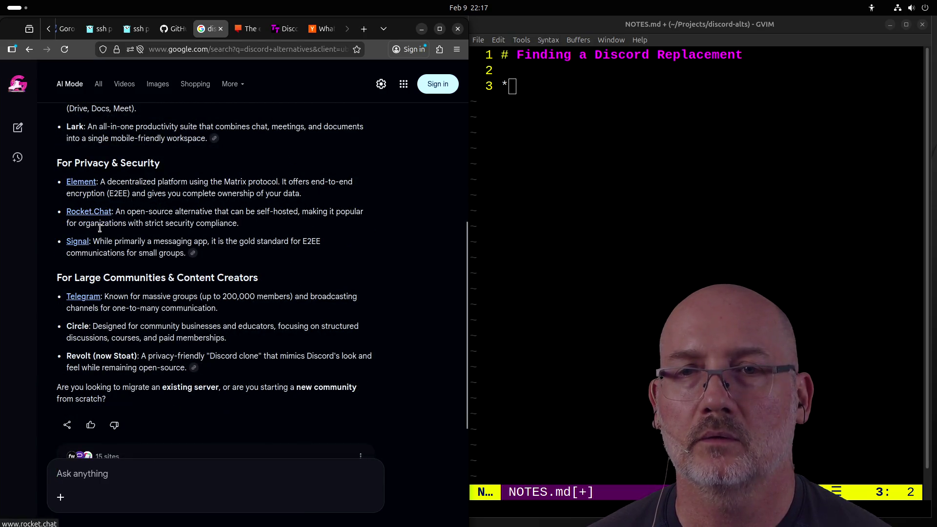
scroll(226, 260, down, 4)
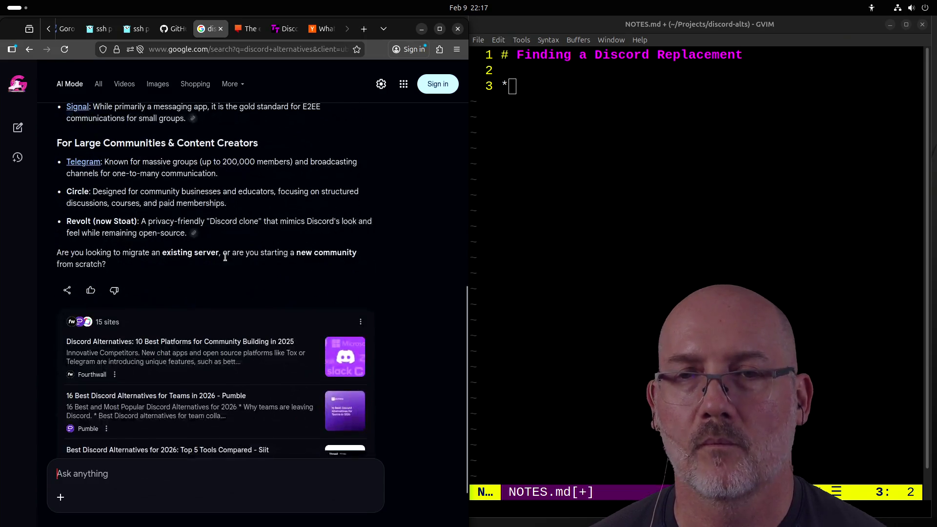
scroll(234, 313, down, 2)
scroll(235, 313, up, 15)
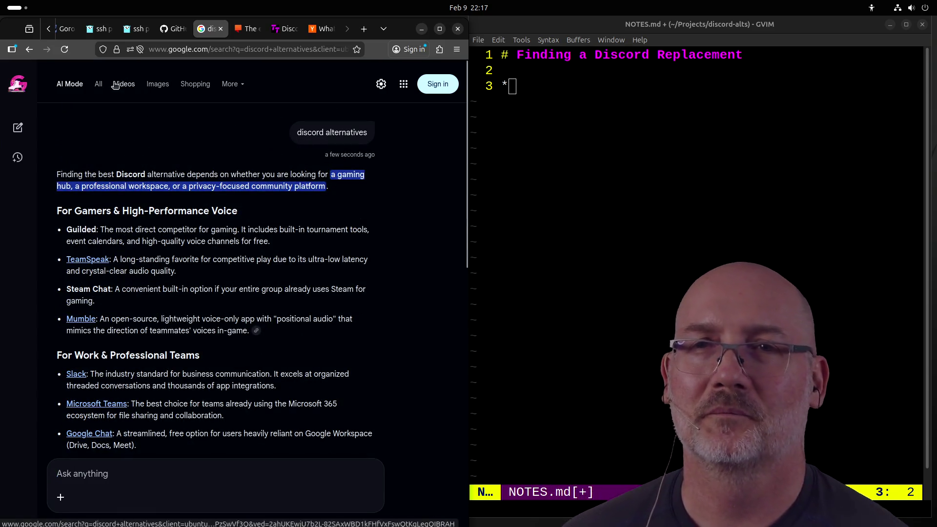
Step: Return to the All results, then switch to the open Flarum tab
click(99, 84)
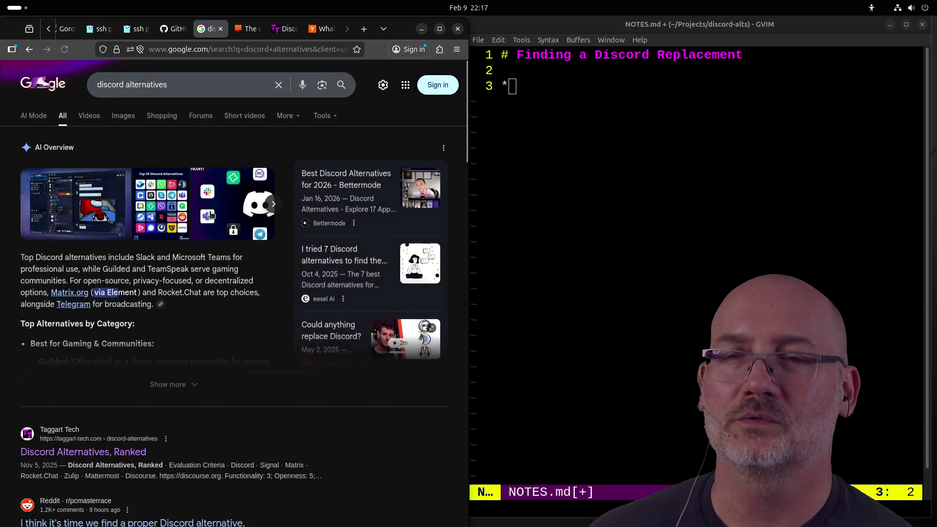
scroll(234, 313, down, 4)
scroll(234, 313, up, 4)
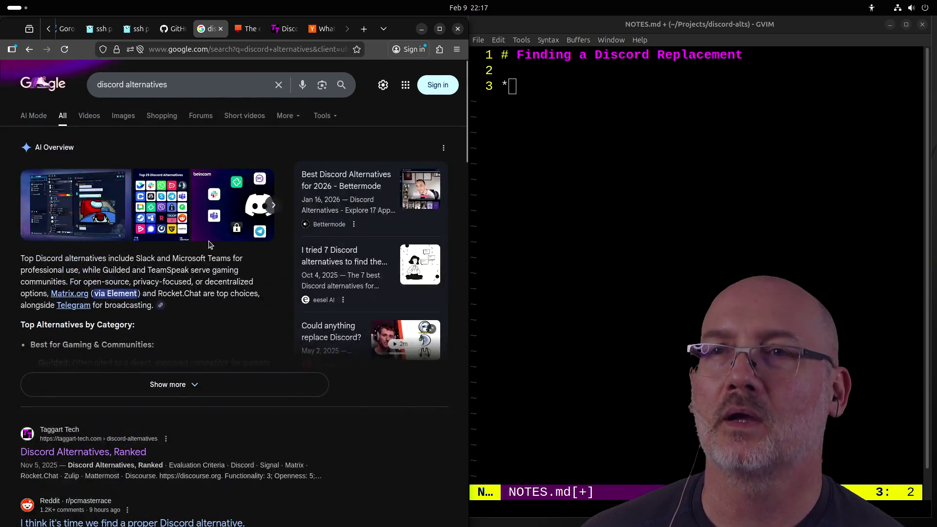
click(246, 32)
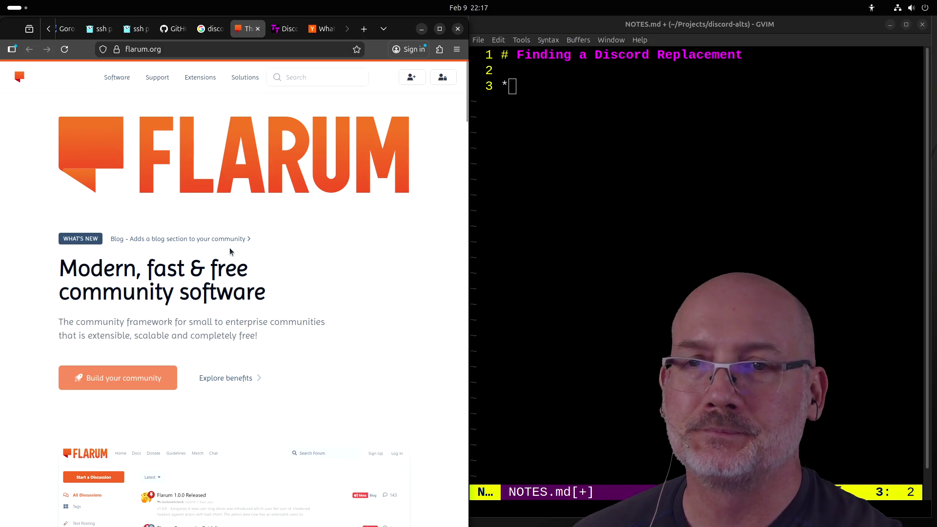
Step: Scroll through the flarum.org homepage down to the footer and back to the top
scroll(341, 267, down, 5)
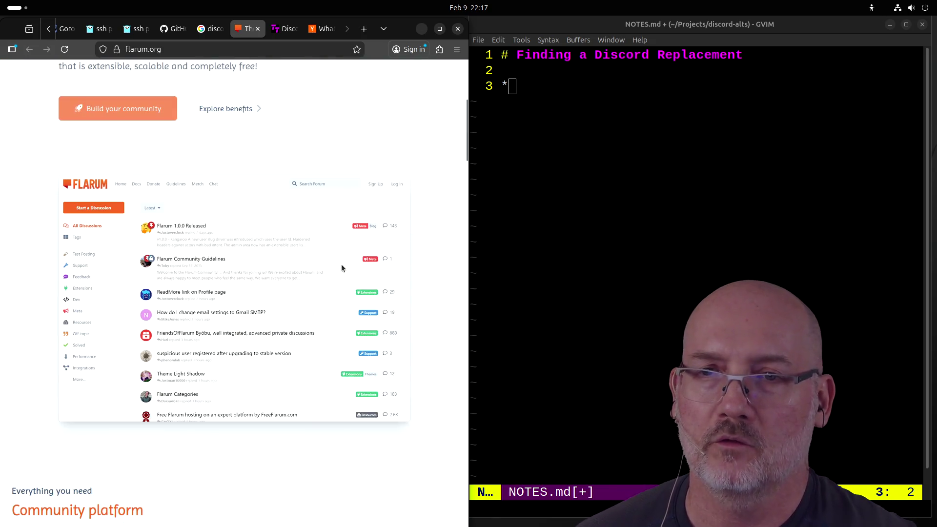
scroll(210, 231, down, 6)
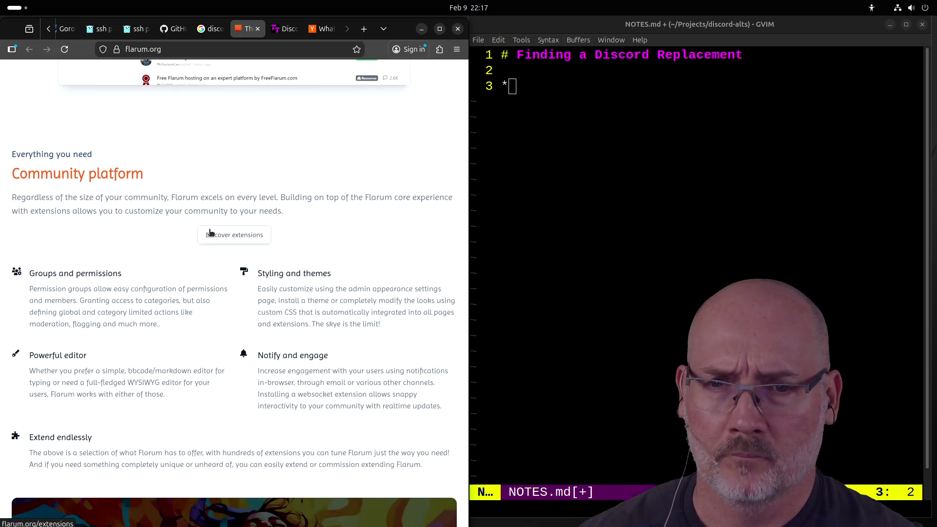
scroll(181, 225, down, 13)
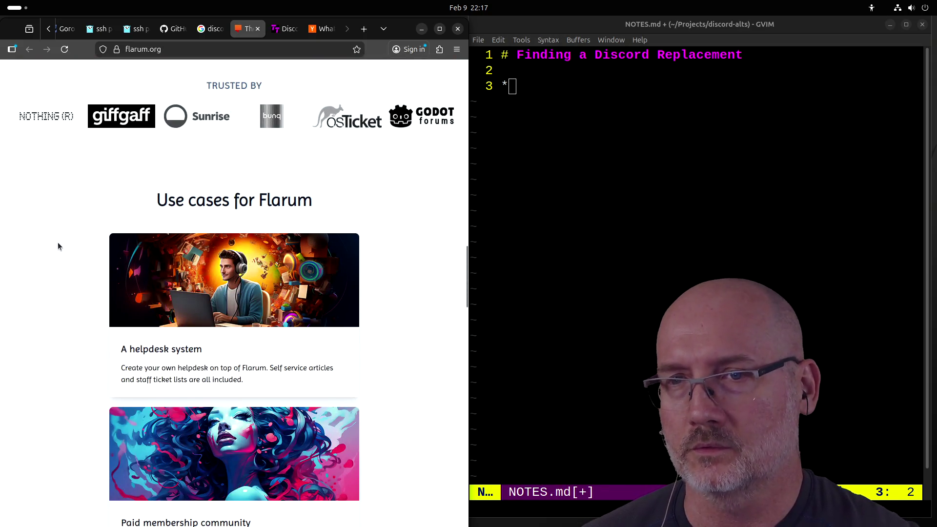
scroll(58, 243, down, 7)
scroll(58, 244, down, 5)
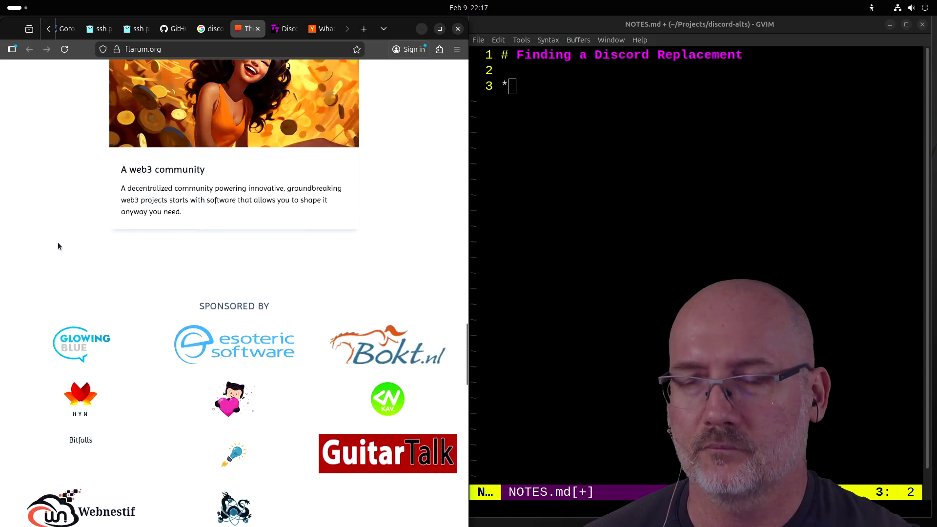
scroll(369, 423, down, 13)
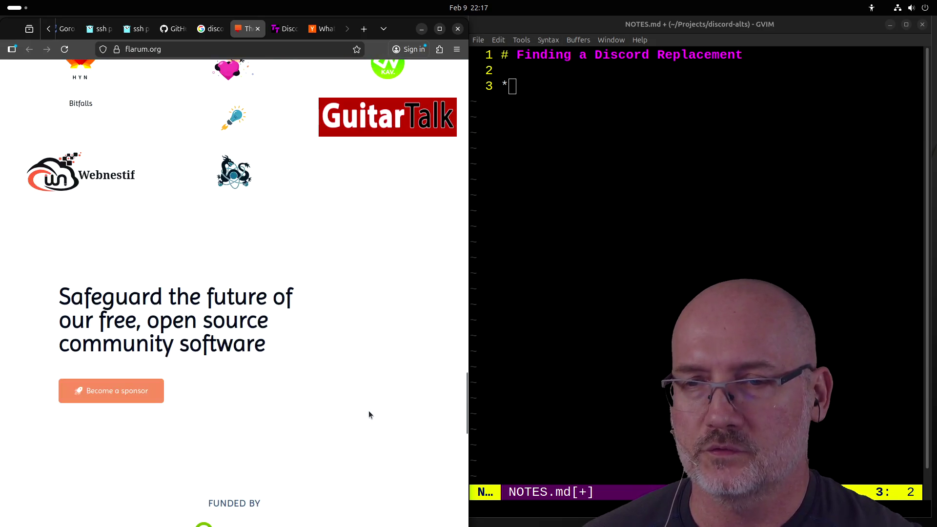
scroll(370, 414, up, 6)
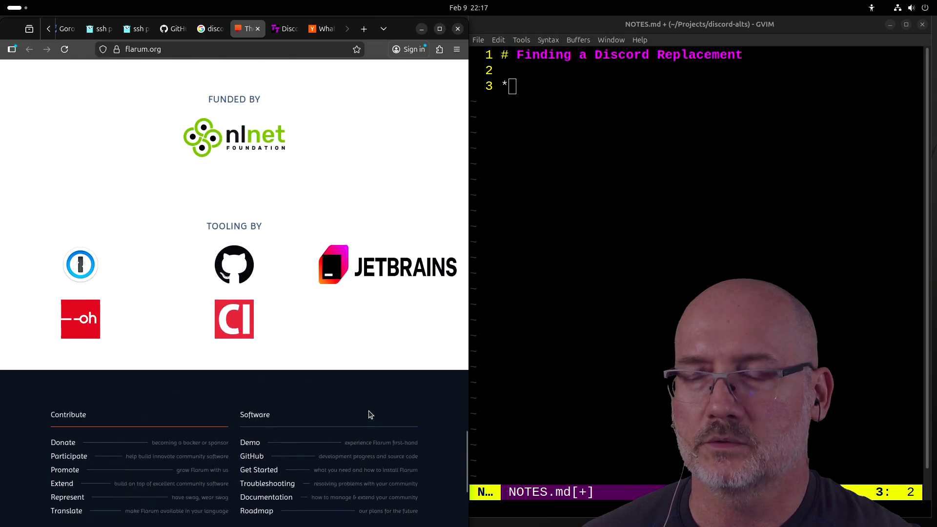
scroll(368, 410, down, 1)
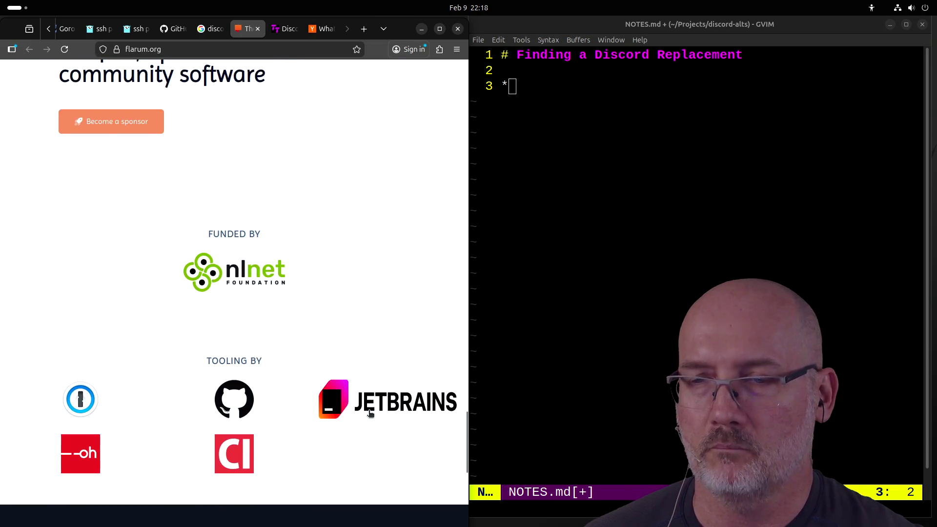
scroll(365, 226, up, 6)
scroll(366, 229, up, 20)
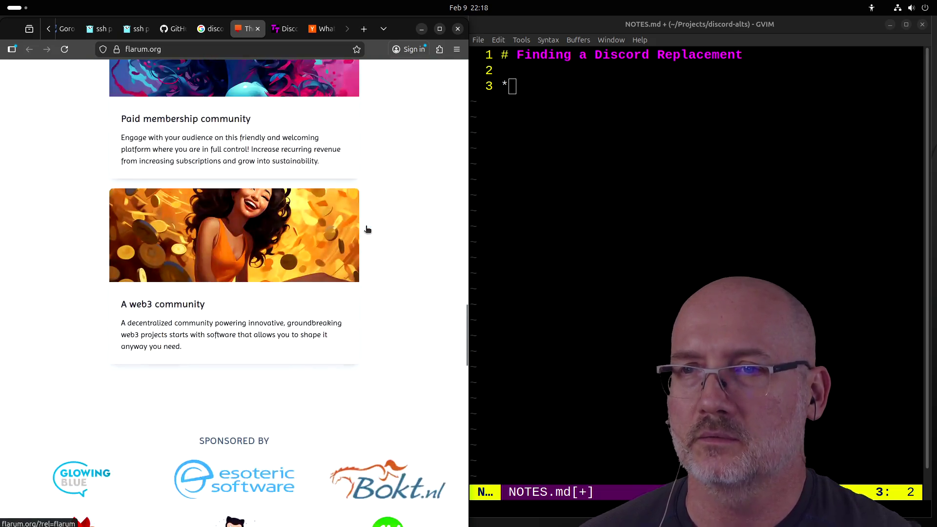
scroll(366, 231, up, 10)
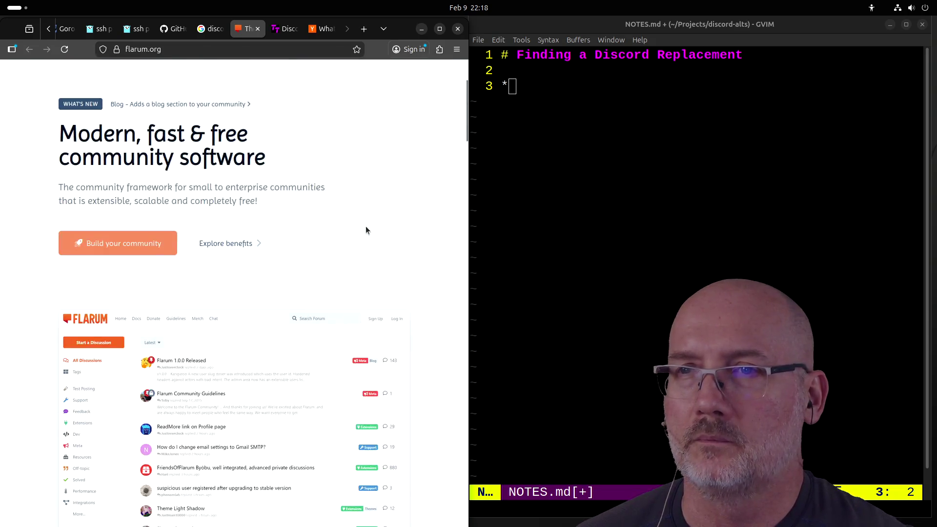
mouse_move(125, 82)
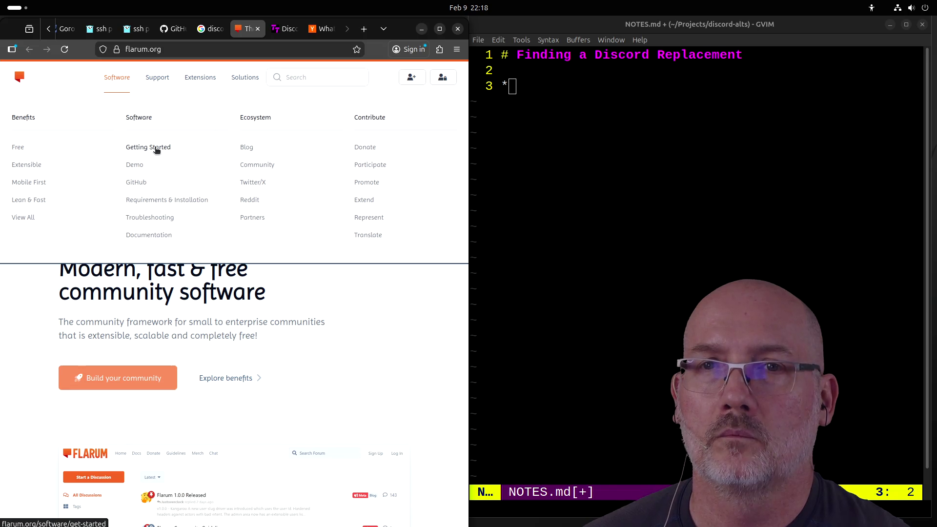
Step: Open Flarum's Getting Started page and view the 'Free, open source' MIT license section
click(156, 149)
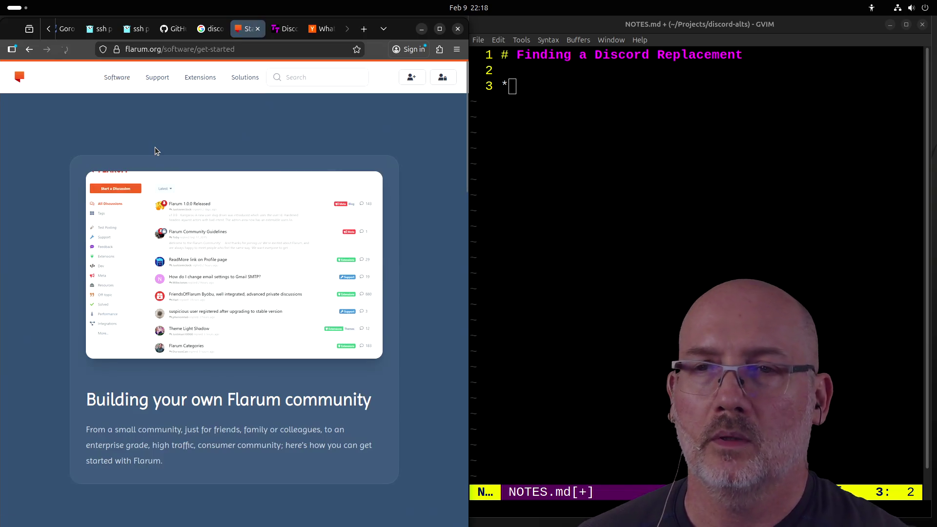
mouse_move(121, 84)
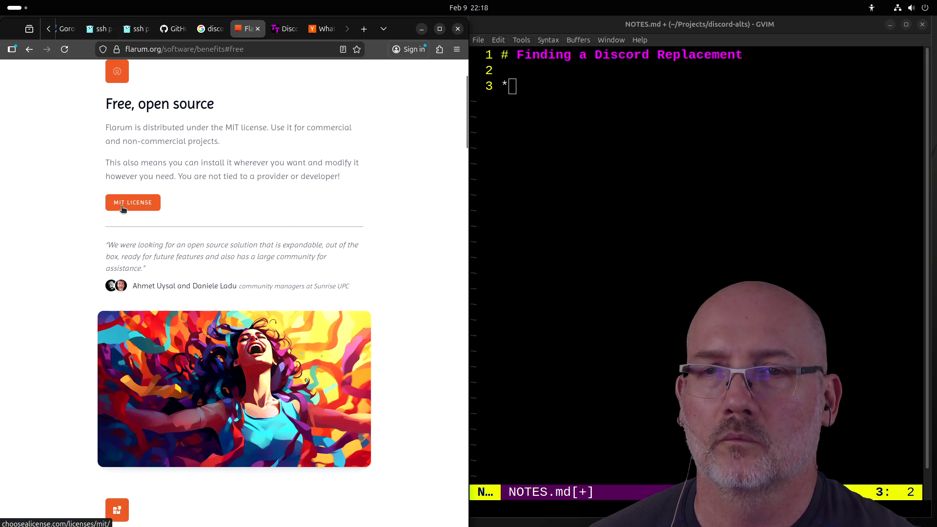
scroll(264, 232, up, 2)
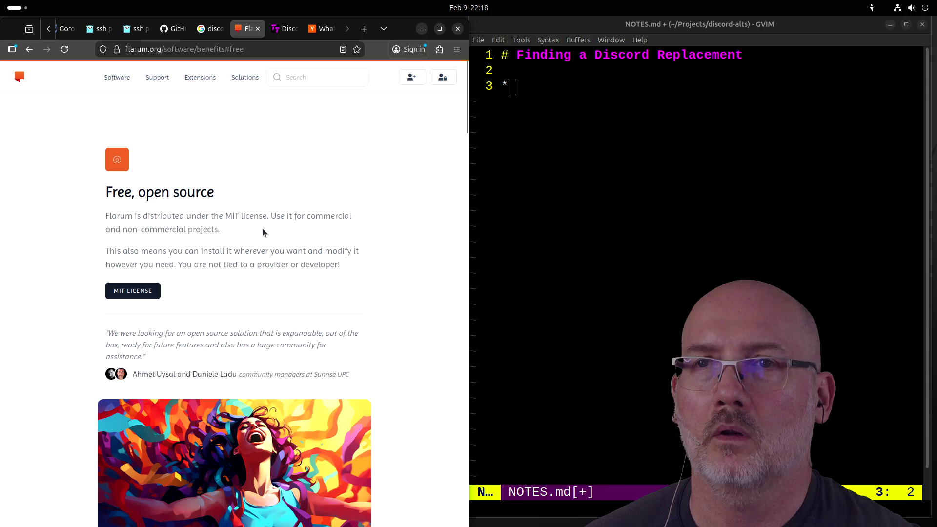
Step: Search 'flarum github.com' and open Flarum's GitHub organization page
click(163, 49)
text(f)
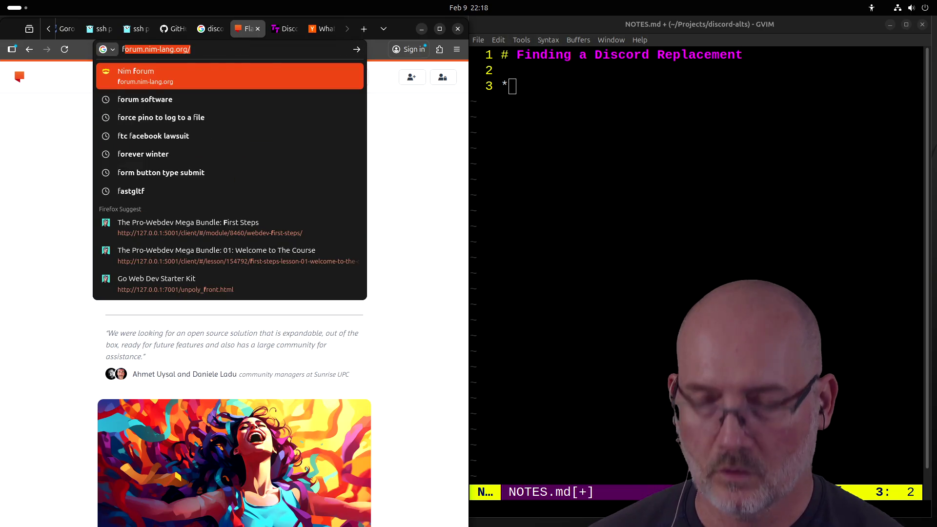
text(larum github.com)
key(Return)
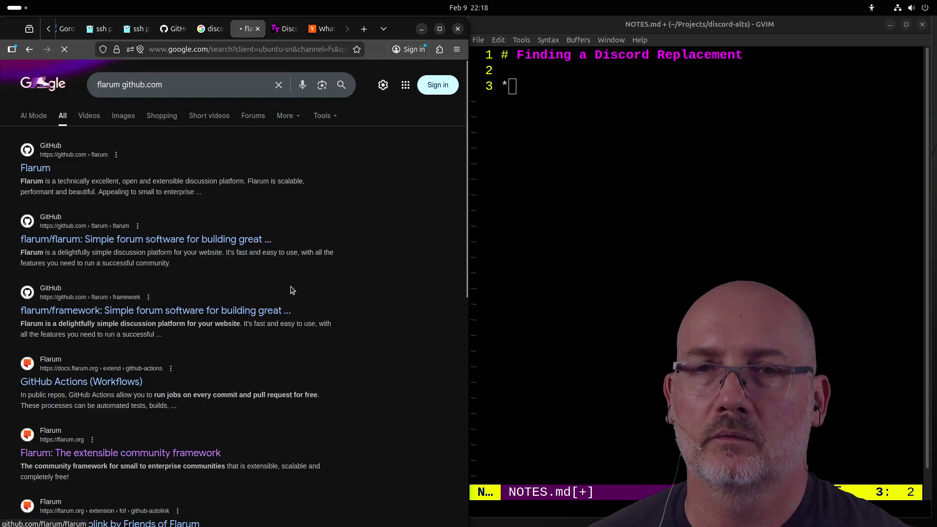
click(38, 170)
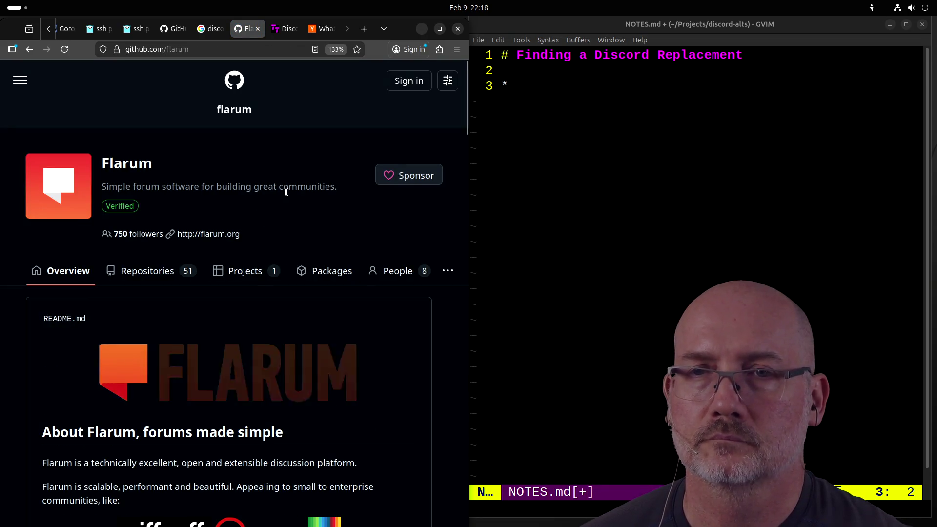
Step: Open the pinned flarum/flarum repository from the Flarum profile
scroll(286, 214, down, 5)
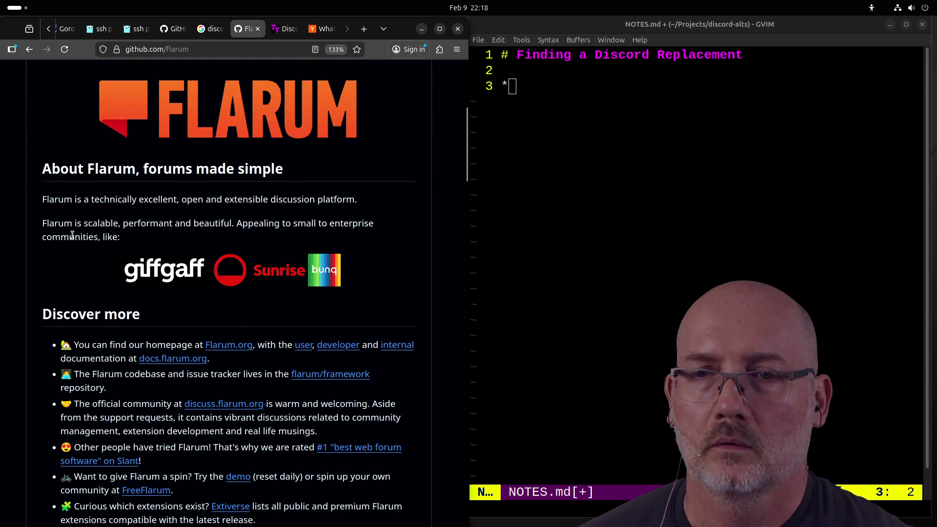
scroll(72, 236, down, 3)
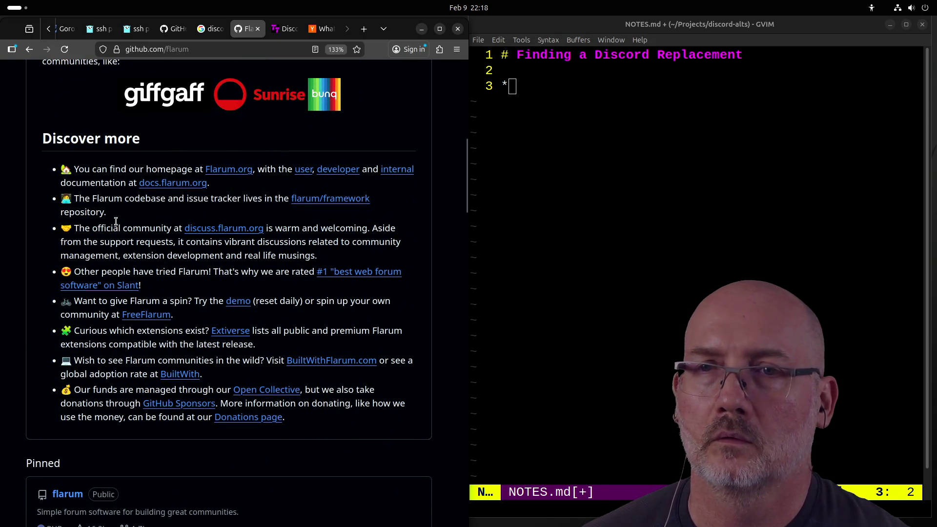
scroll(148, 237, down, 6)
scroll(148, 232, up, 13)
scroll(147, 230, down, 10)
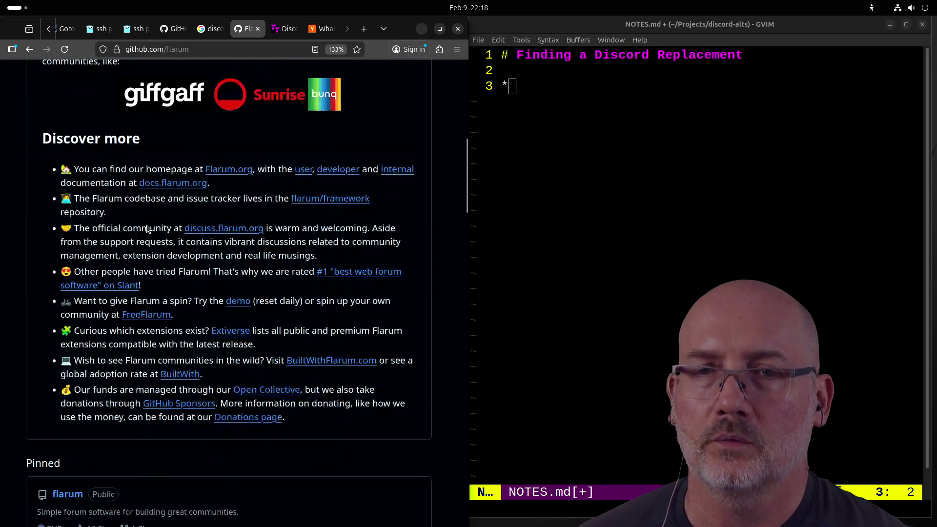
scroll(148, 229, down, 3)
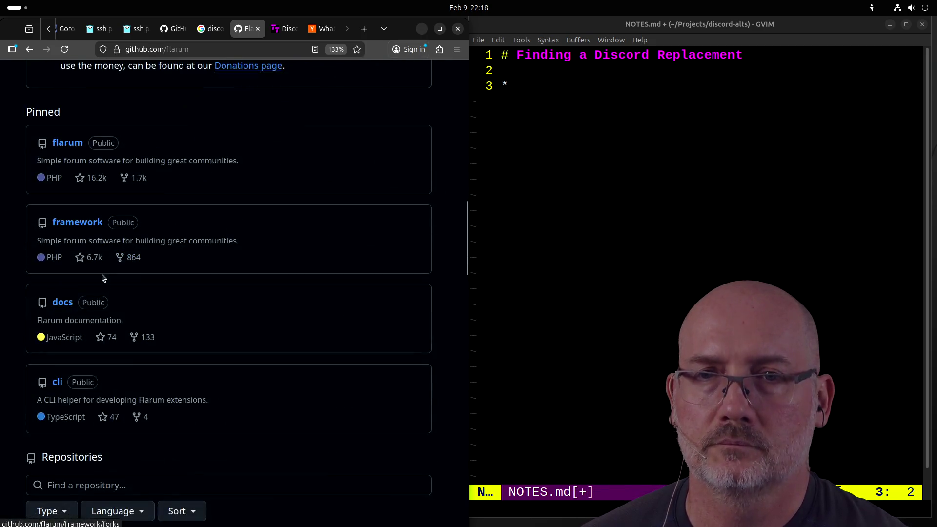
click(67, 143)
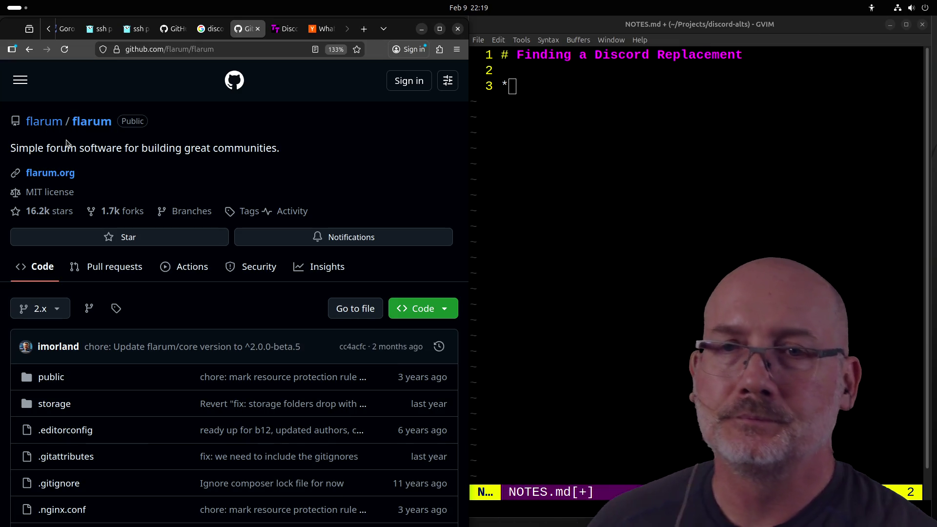
Step: Select the flarum/flarum repository URL in the address bar for copying
scroll(188, 210, down, 10)
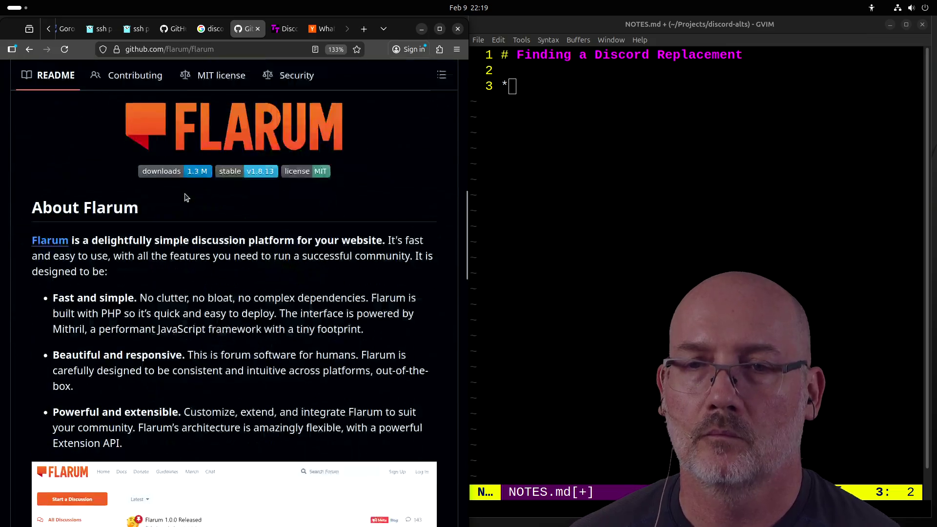
scroll(186, 197, down, 5)
scroll(186, 197, up, 15)
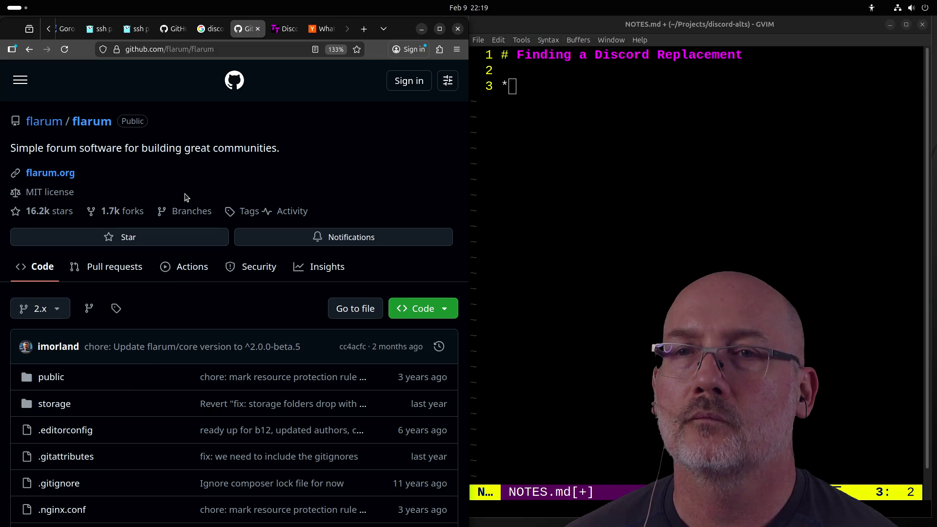
click(254, 52)
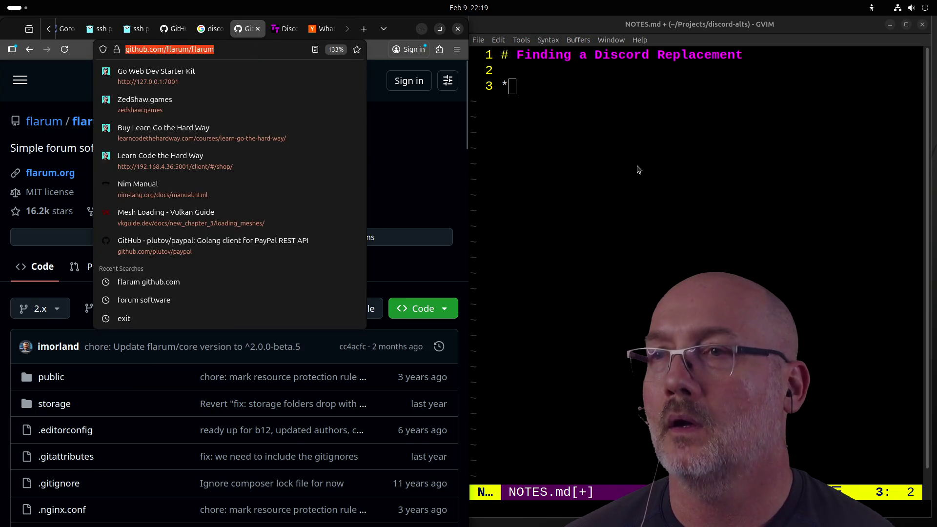
Step: Paste the Flarum repository URL onto line 3 of NOTES.md, then return to the alternatives article
click(598, 120)
key(a)
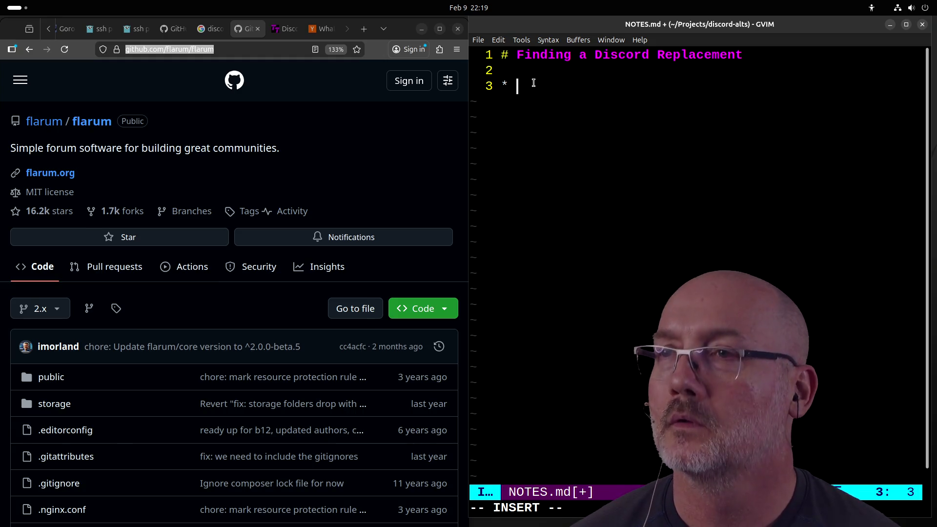
click(498, 40)
click(506, 120)
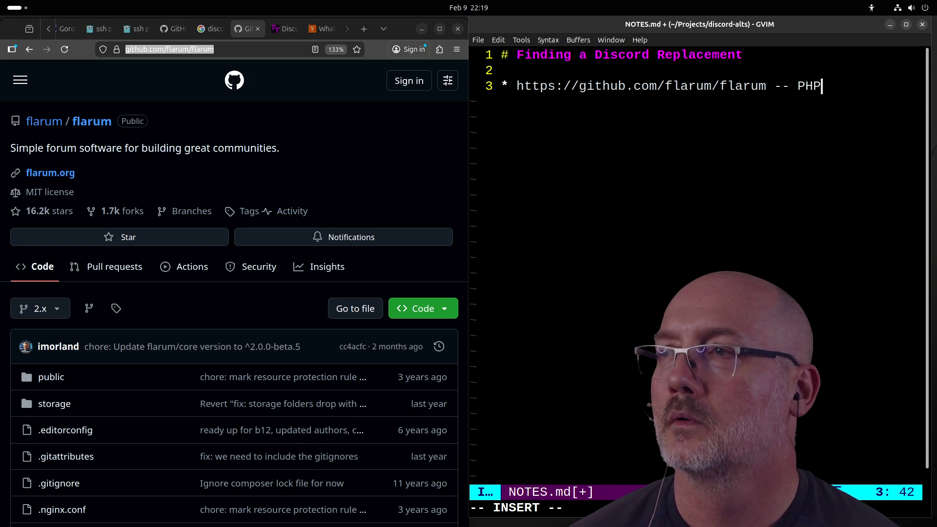
click(317, 184)
key(ctrl+Tab)
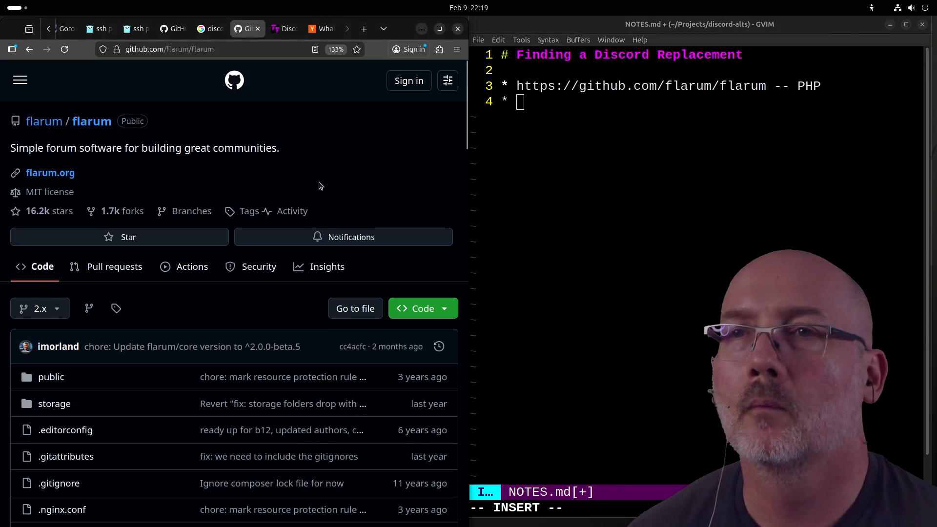
Step: Open the article's rocket.chat link in a background tab
scroll(277, 160, down, 10)
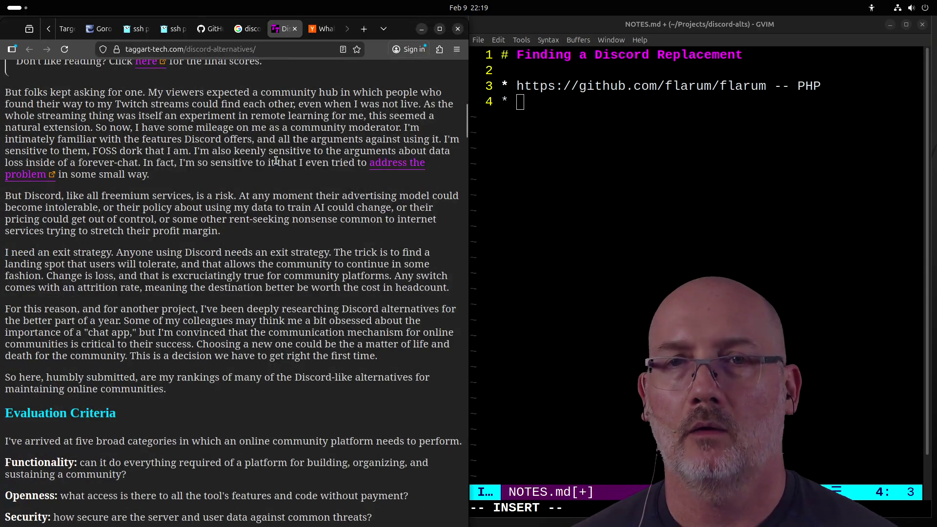
scroll(277, 160, down, 10)
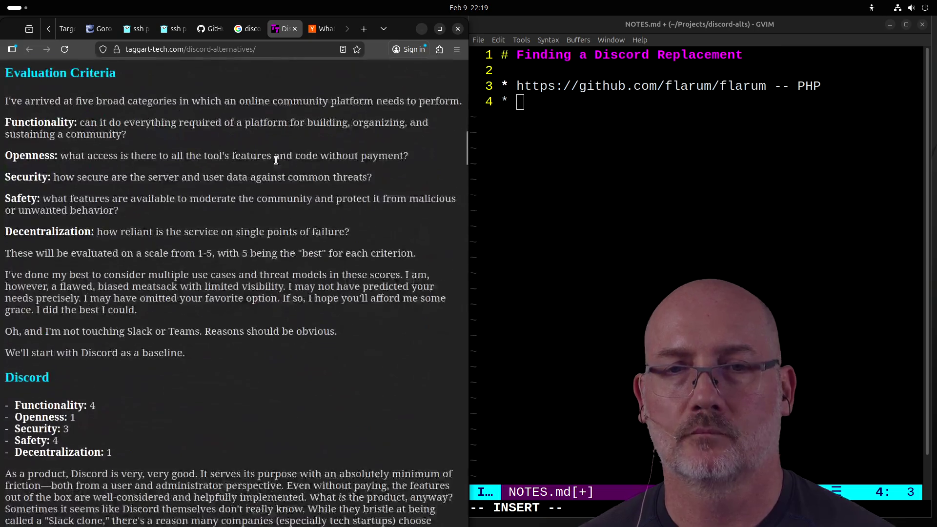
scroll(276, 160, down, 5)
scroll(277, 160, down, 5)
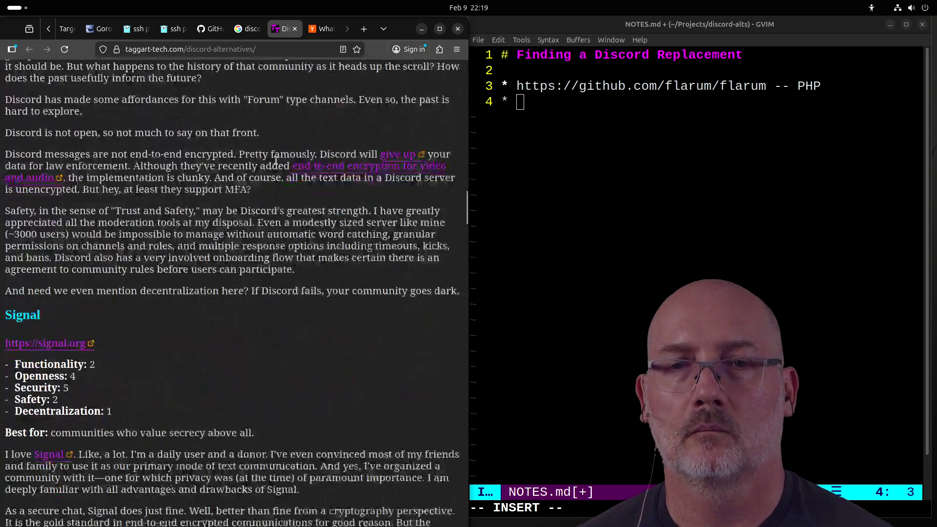
scroll(276, 160, down, 10)
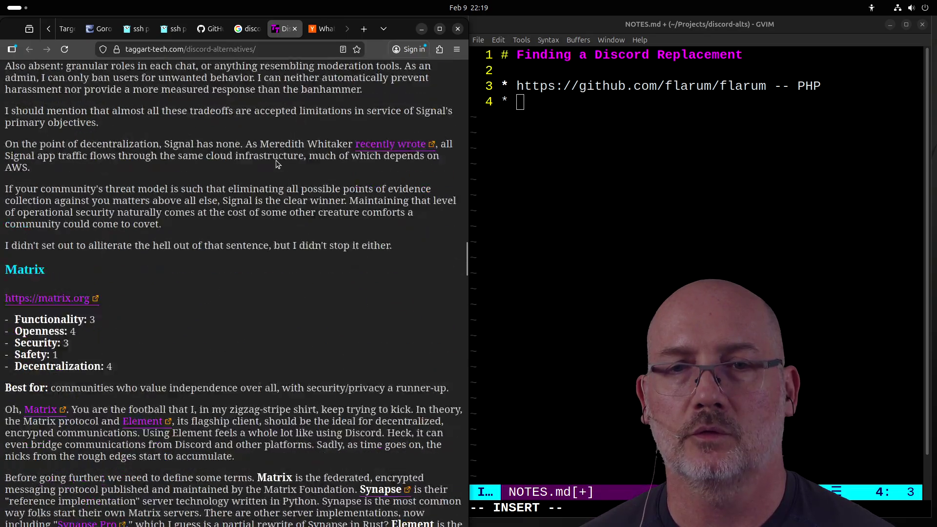
scroll(276, 161, down, 10)
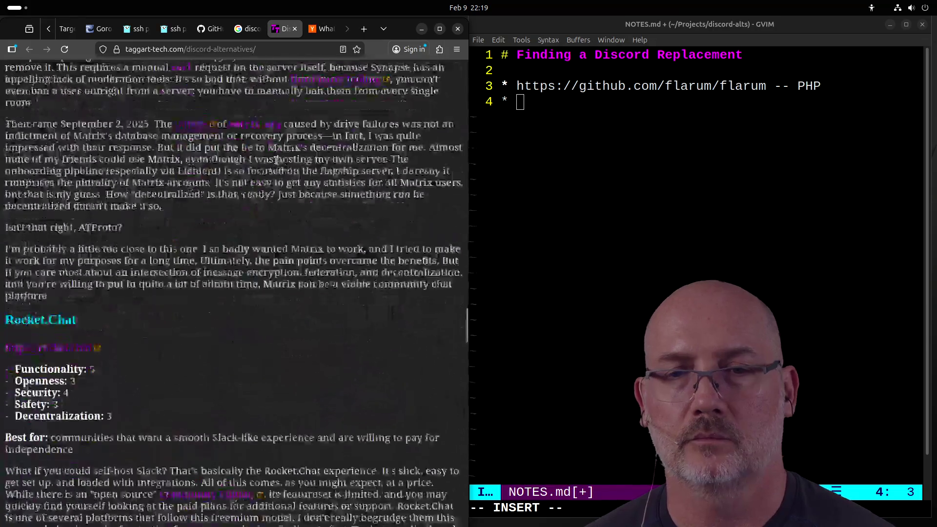
scroll(276, 161, down, 5)
scroll(276, 160, down, 4)
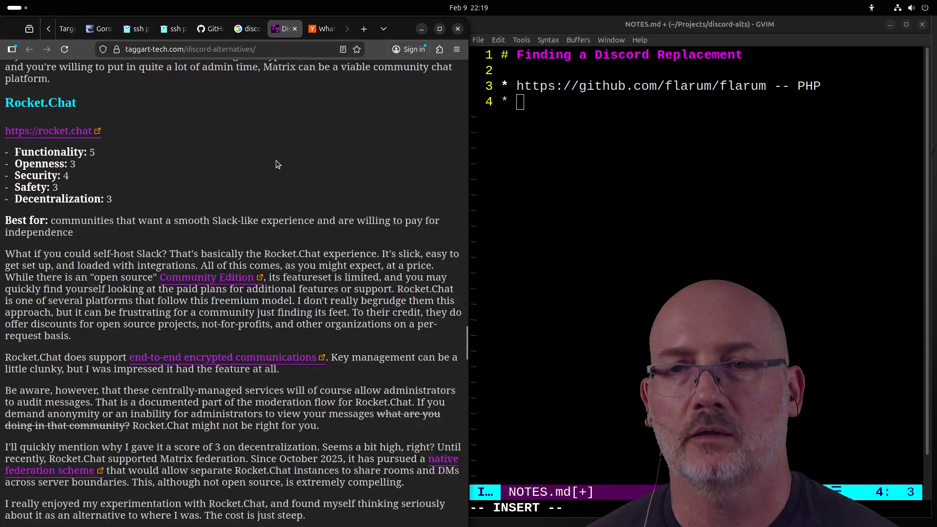
right_click(54, 132)
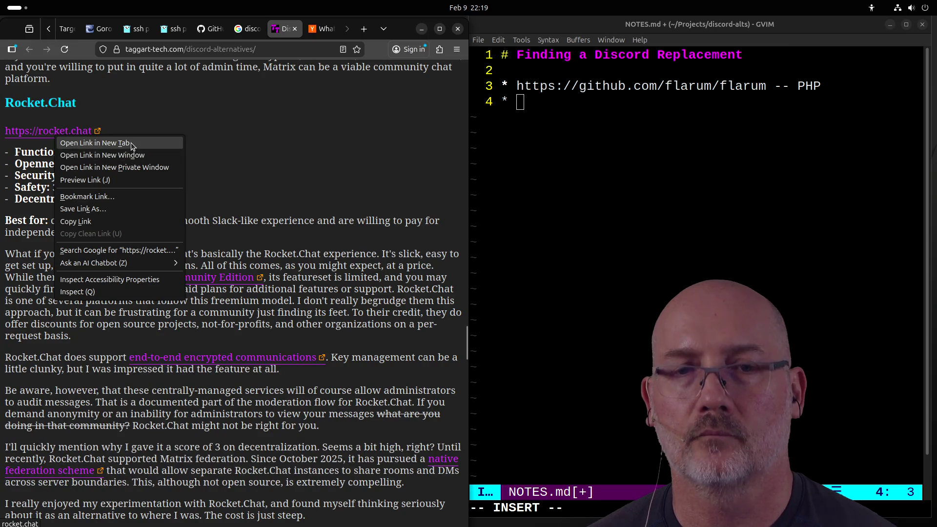
click(131, 143)
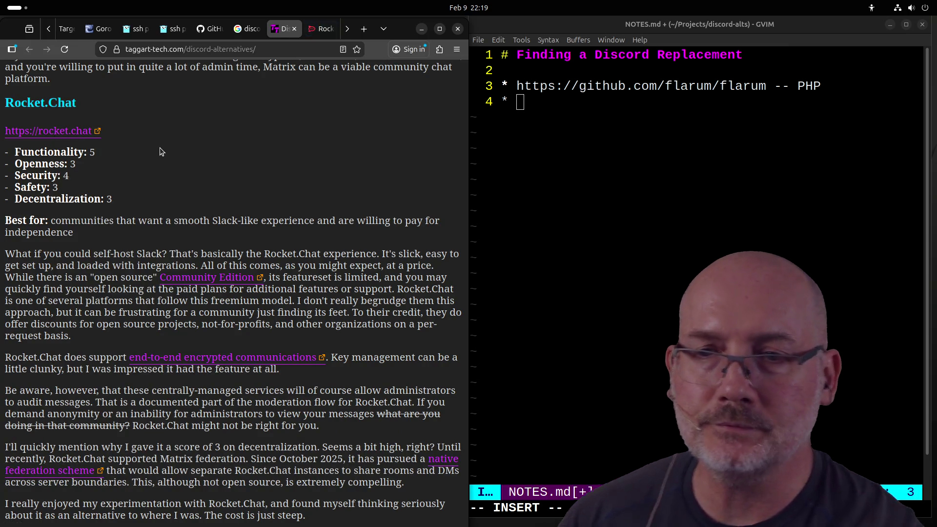
Step: Open the zulip.com and mattermost.com links in background tabs as well
scroll(244, 142, down, 1)
scroll(244, 142, down, 8)
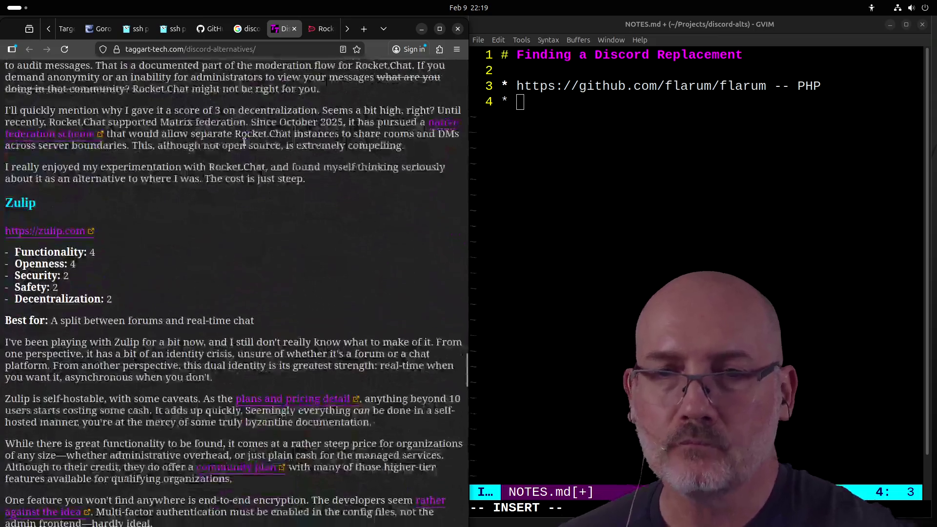
right_click(59, 167)
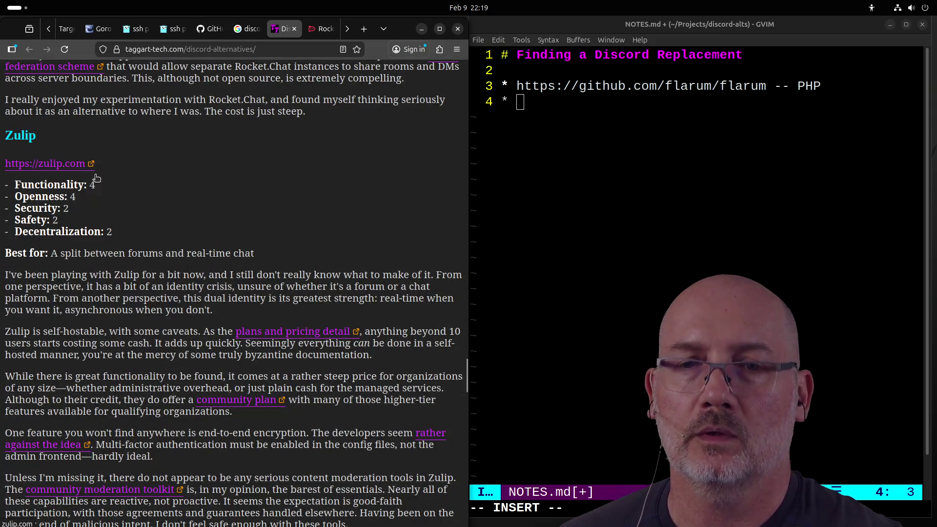
click(95, 176)
scroll(301, 114, down, 11)
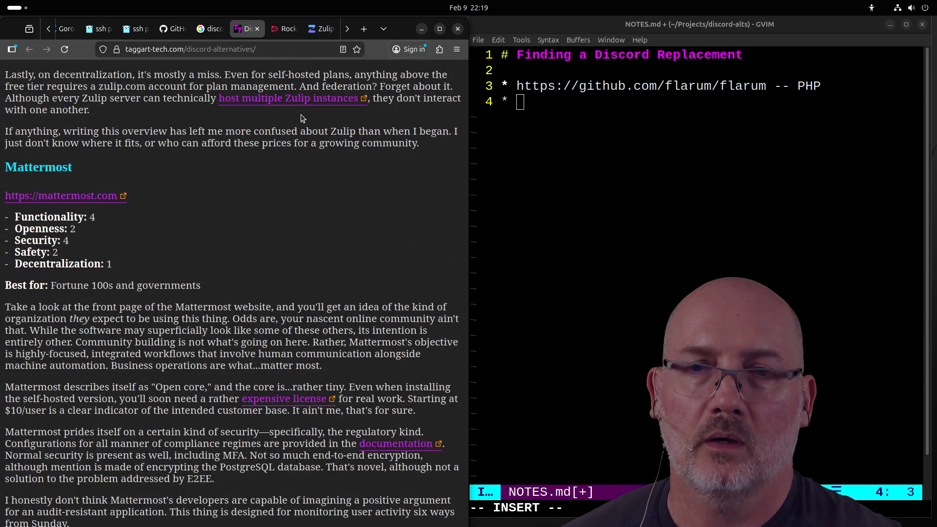
right_click(97, 198)
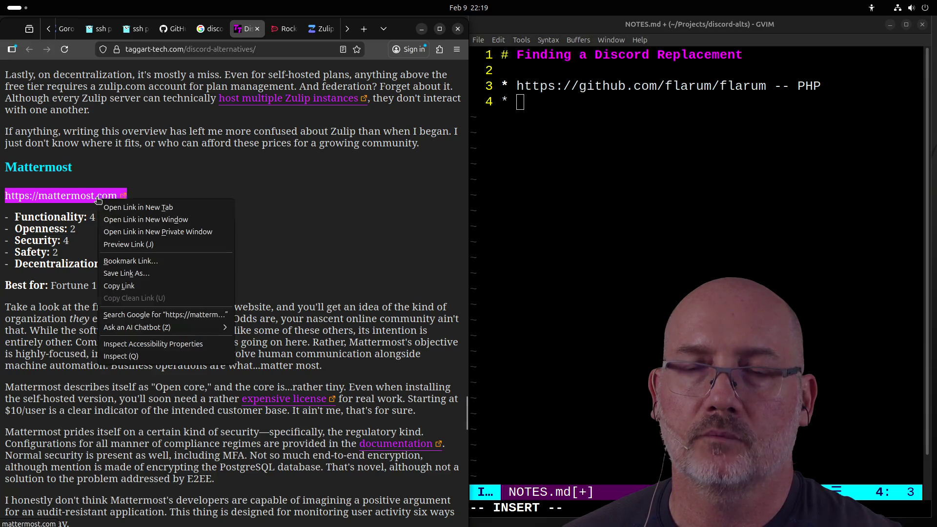
click(141, 208)
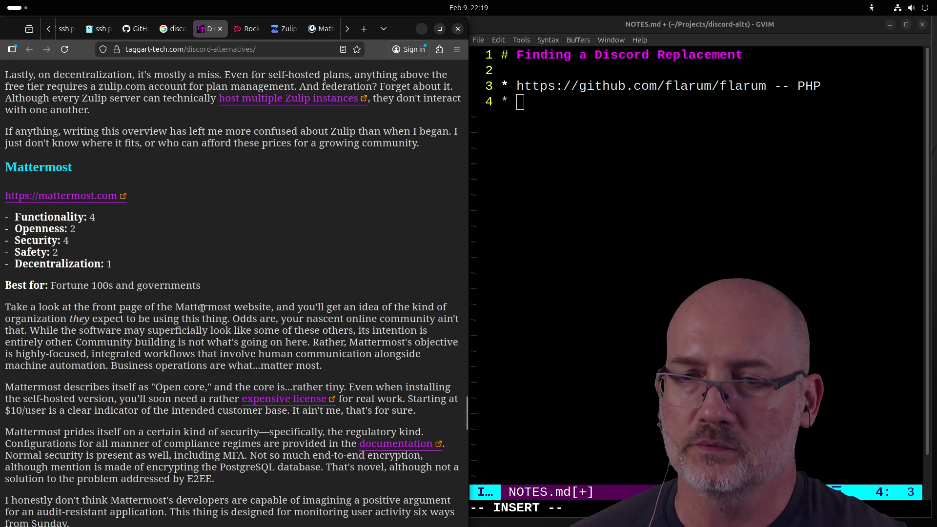
Step: Scroll to the Score Breakdown table and highlight Discourse's row of scores
scroll(202, 309, down, 12)
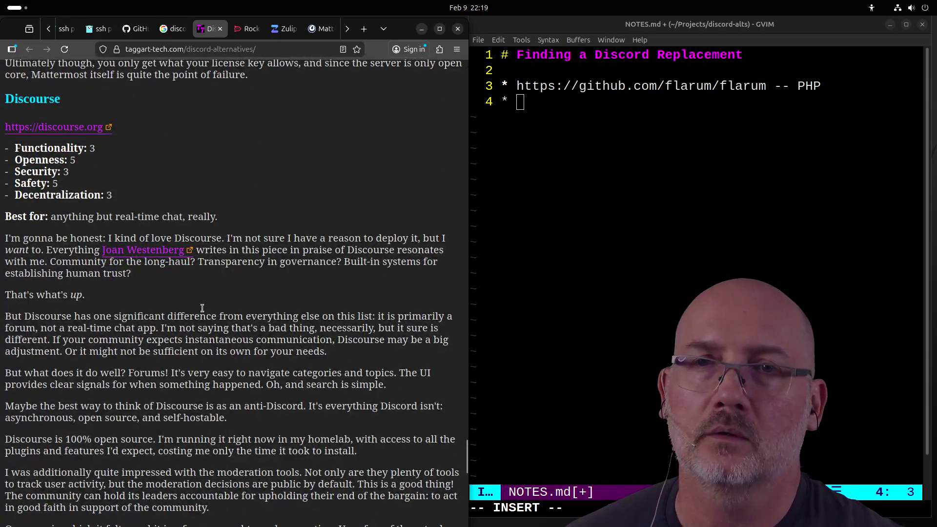
scroll(203, 308, down, 8)
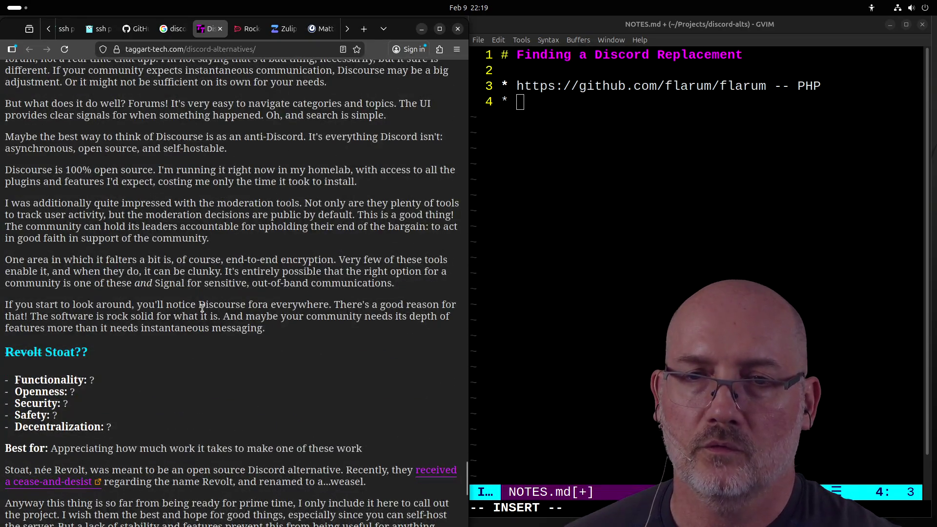
scroll(202, 309, down, 1)
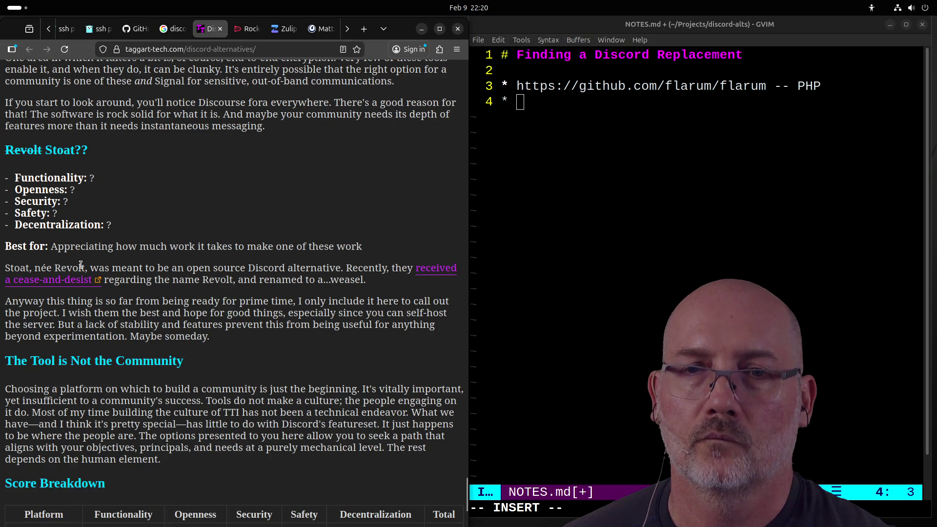
scroll(172, 264, down, 5)
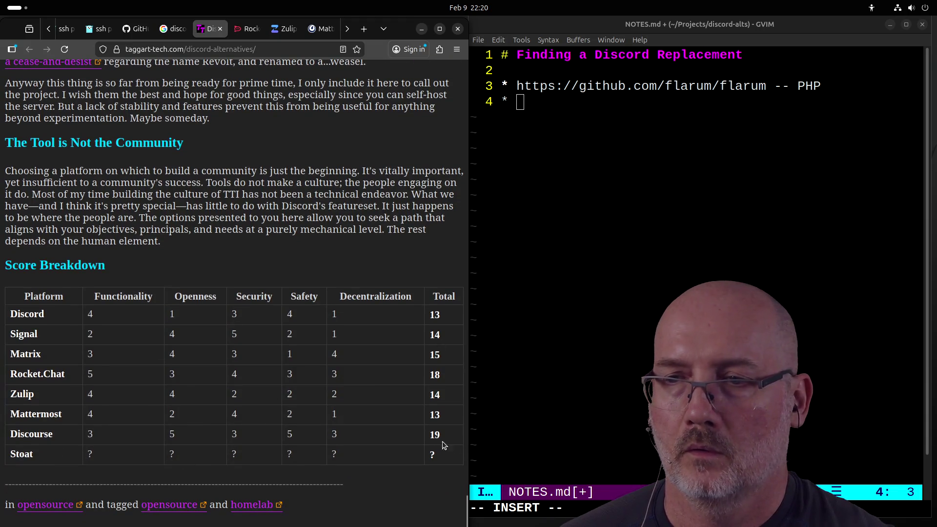
mouse_move(447, 435)
mouse_down()
mouse_move(29, 429)
mouse_move(63, 442)
mouse_up()
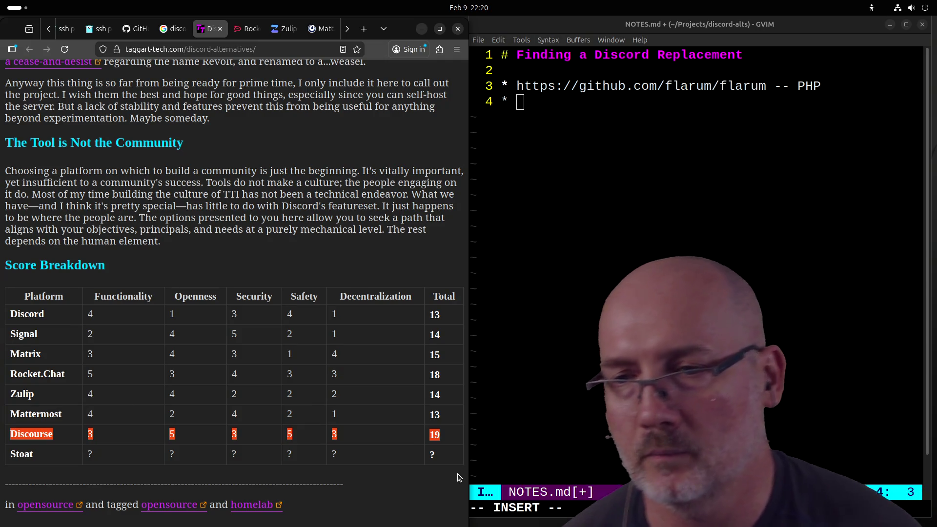
click(372, 494)
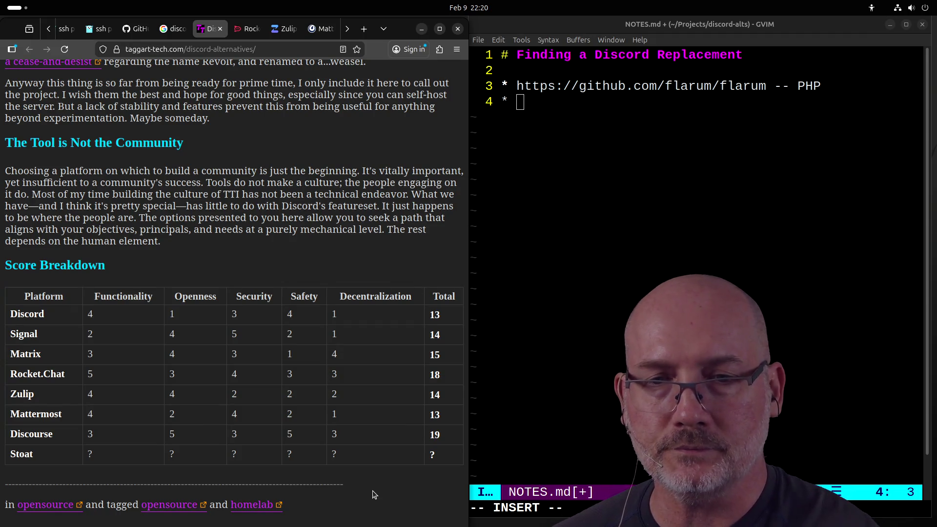
click(275, 49)
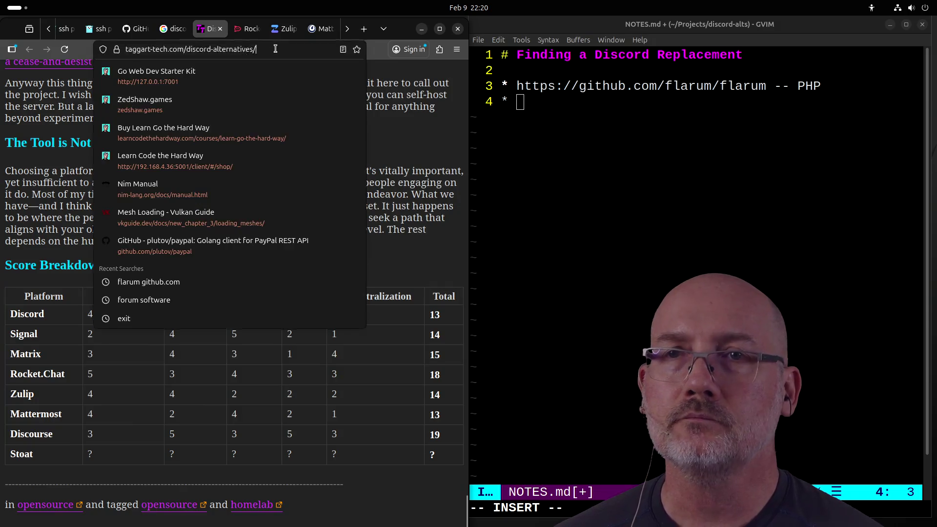
Step: Search the web for 'stoat chat' and browse the Stoat home page
text(stoat c)
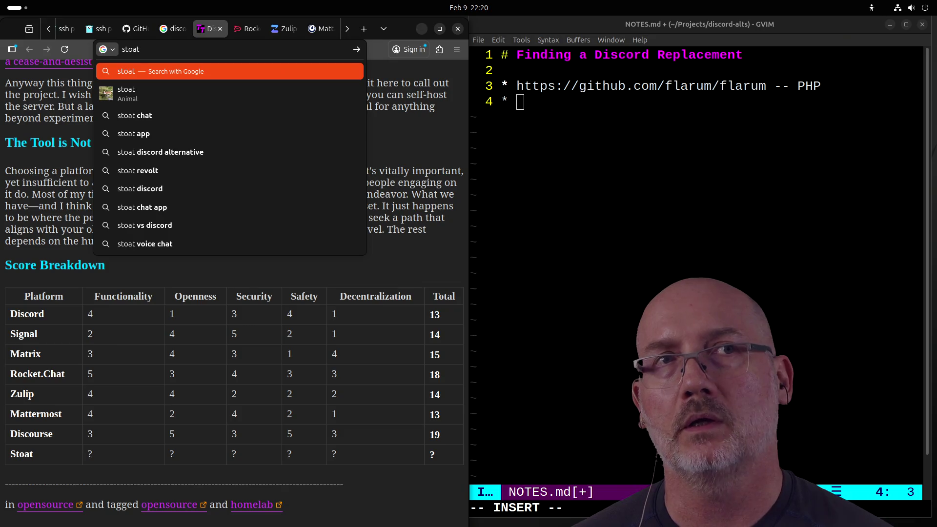
text(hat)
key(Return)
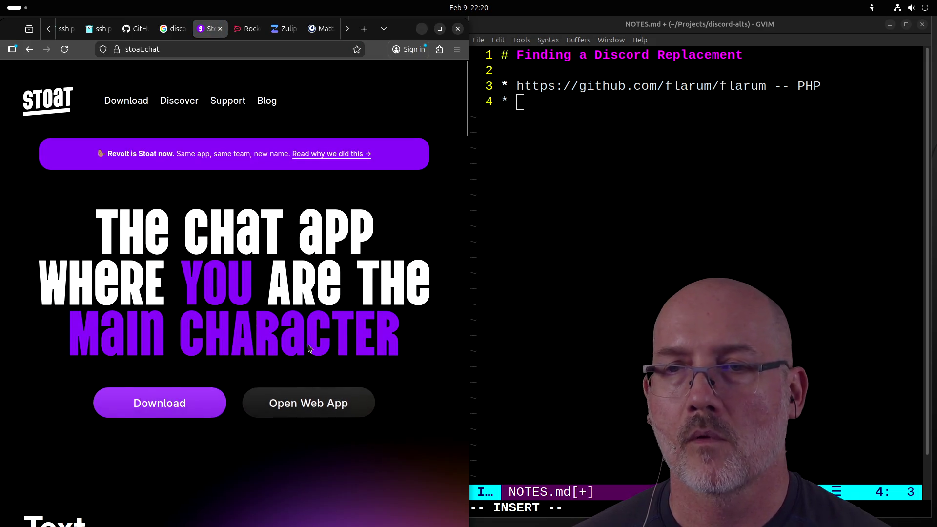
scroll(297, 302, down, 5)
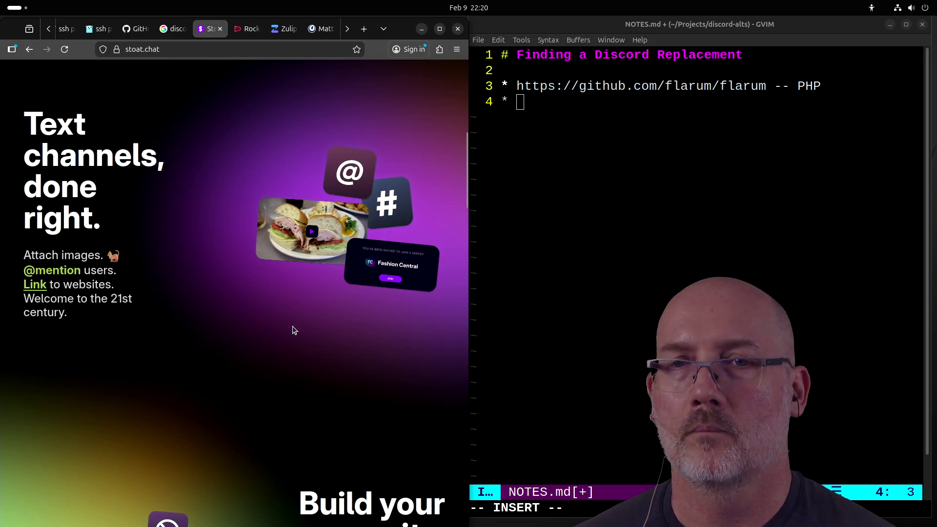
scroll(199, 335, down, 10)
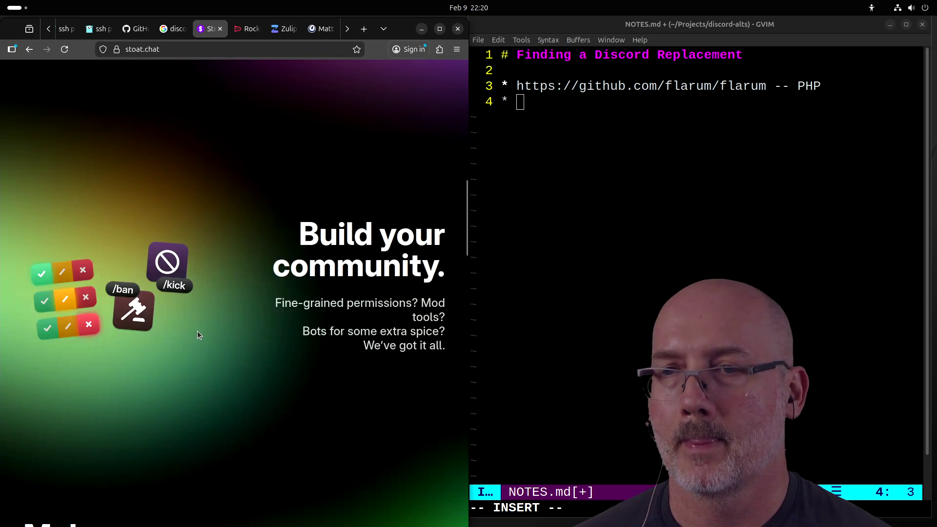
scroll(199, 336, up, 15)
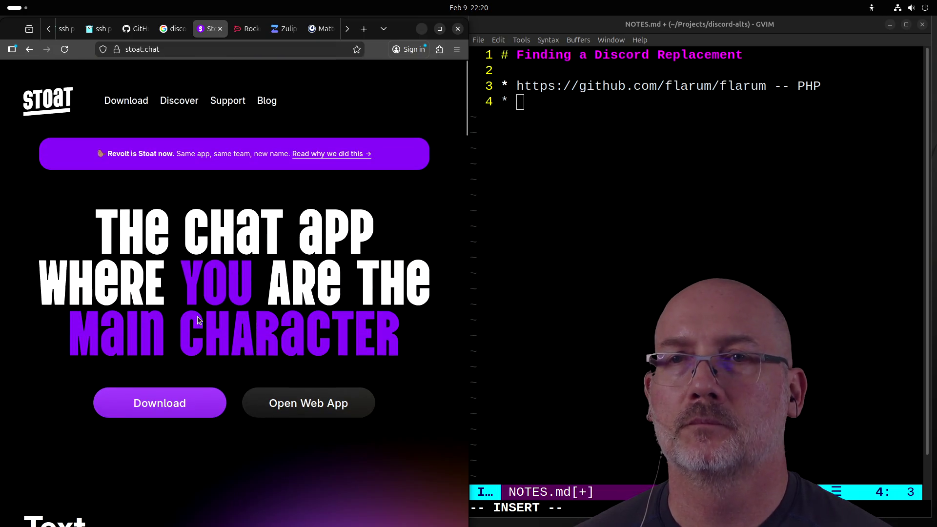
Step: Open Stoat's download page and scroll down to its footer links
click(126, 102)
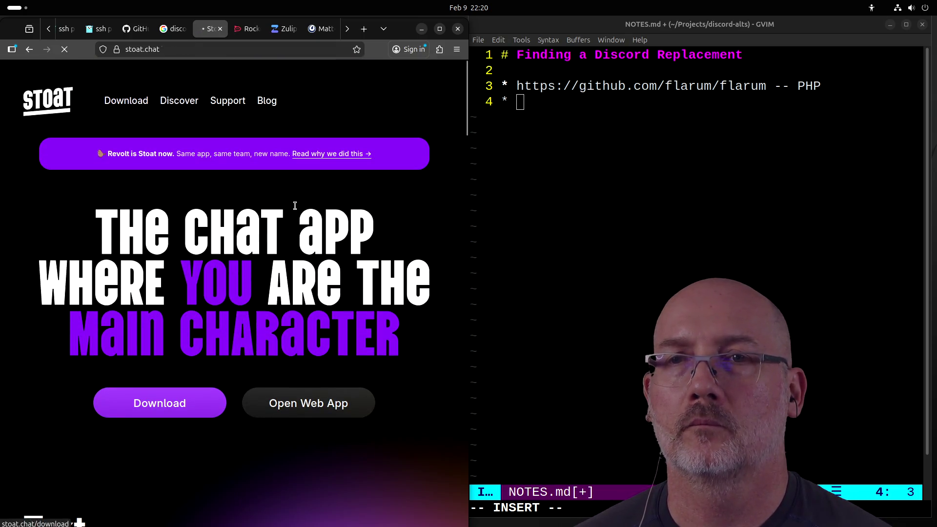
scroll(358, 205, down, 3)
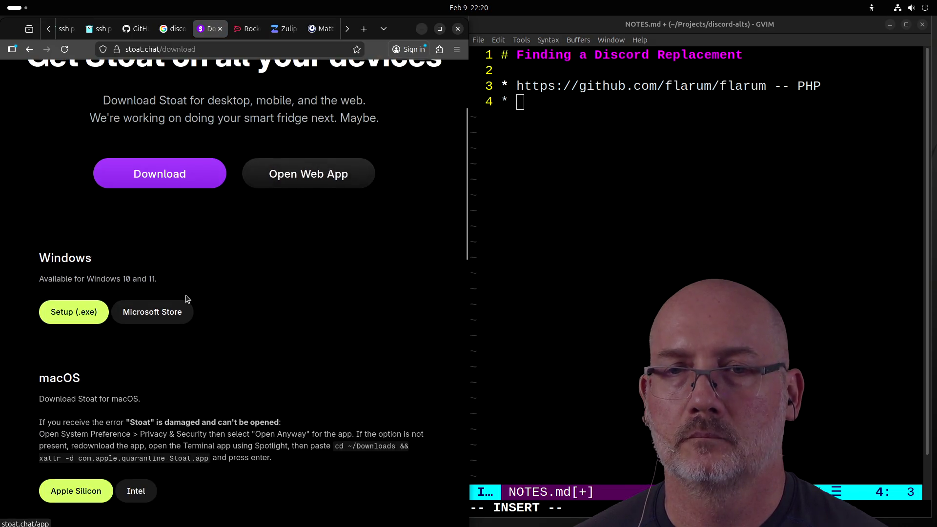
scroll(121, 312, down, 9)
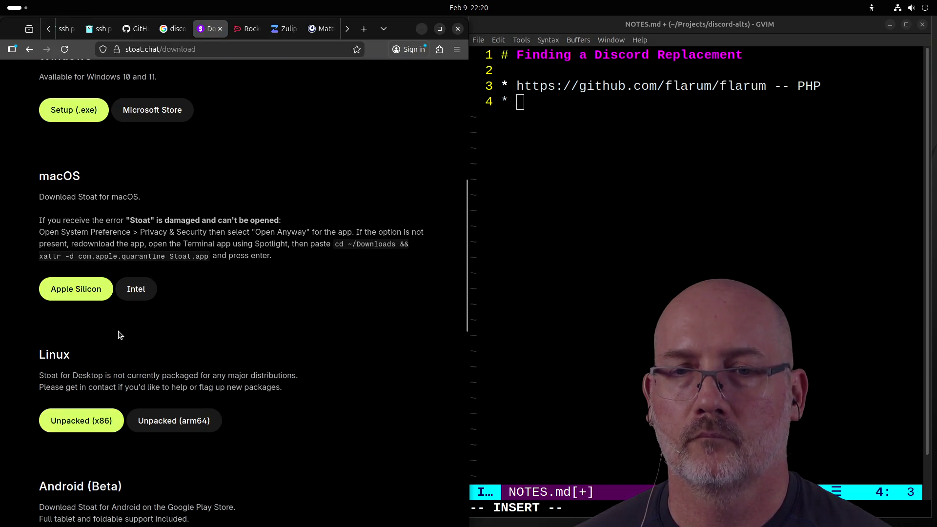
scroll(183, 328, down, 8)
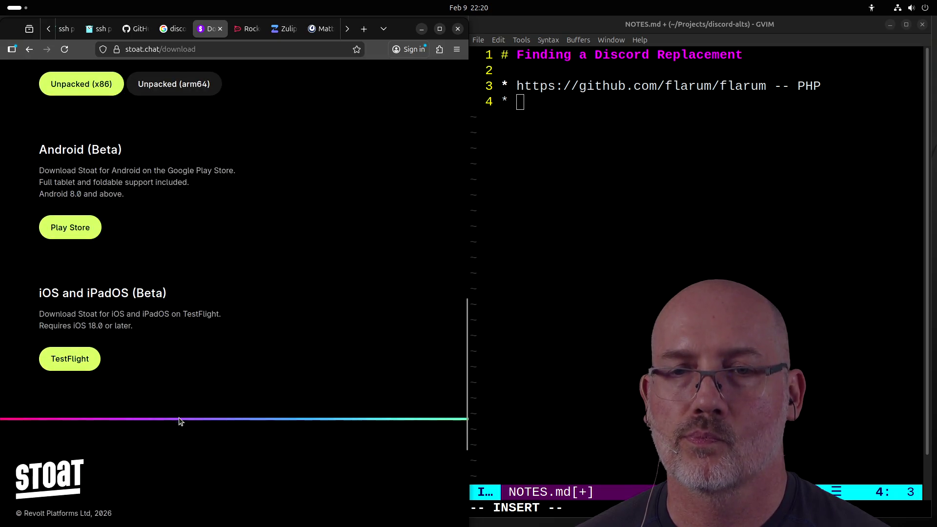
scroll(182, 376, up, 10)
scroll(182, 376, up, 9)
scroll(180, 378, down, 20)
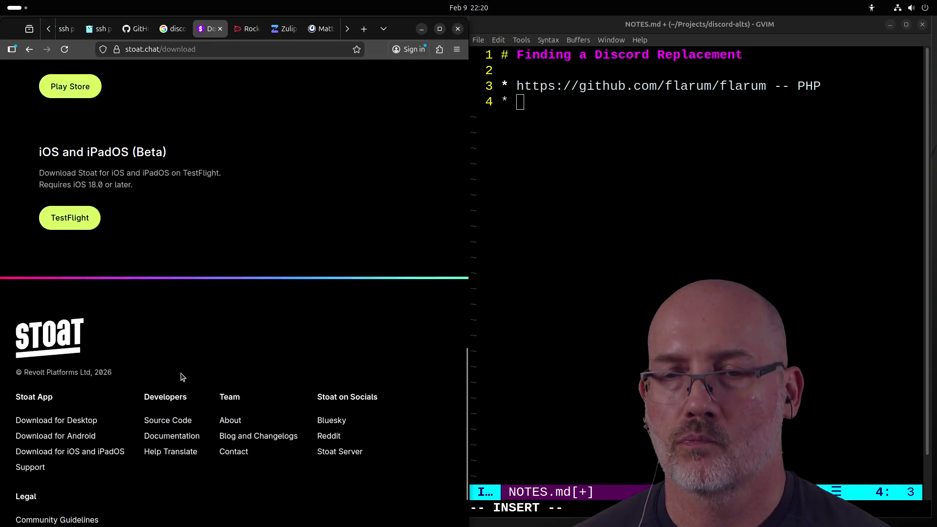
Step: Follow Stoat's Source Code link to its GitHub organisation and browse the repositories
click(157, 341)
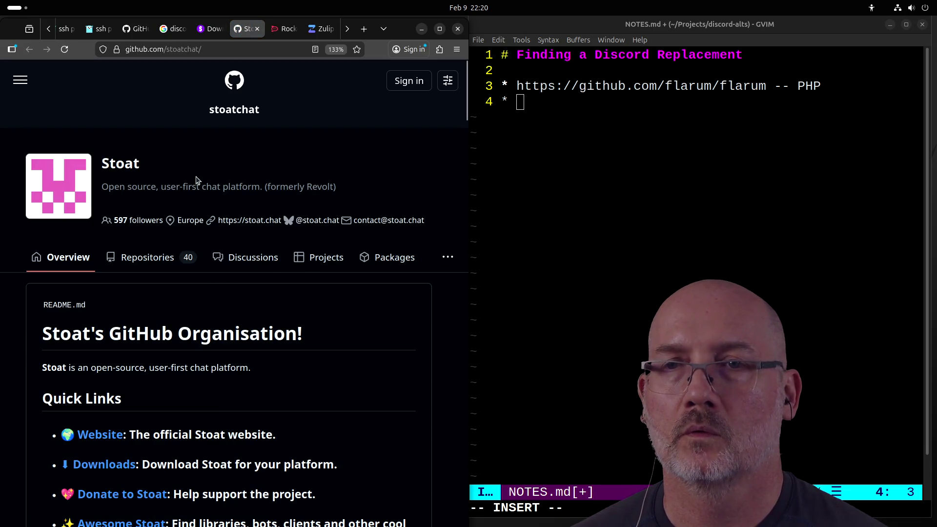
scroll(279, 202, down, 10)
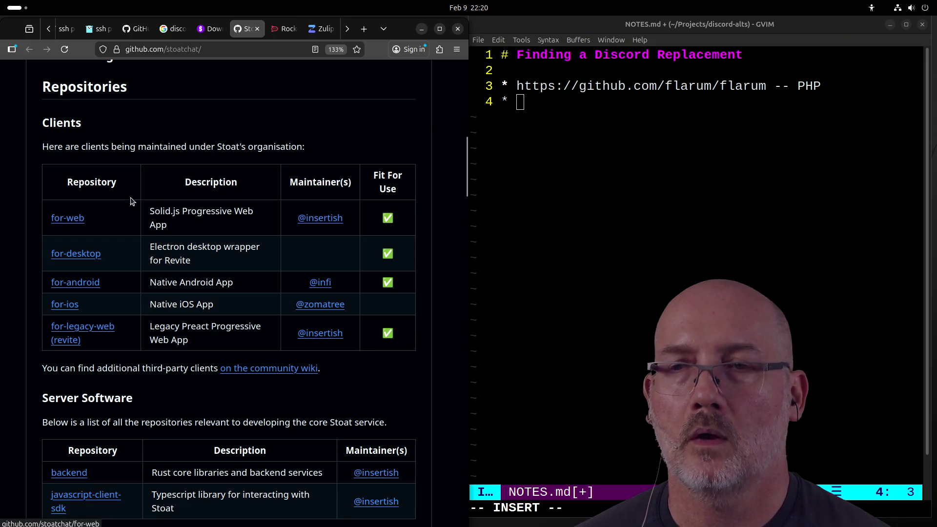
scroll(147, 198, down, 8)
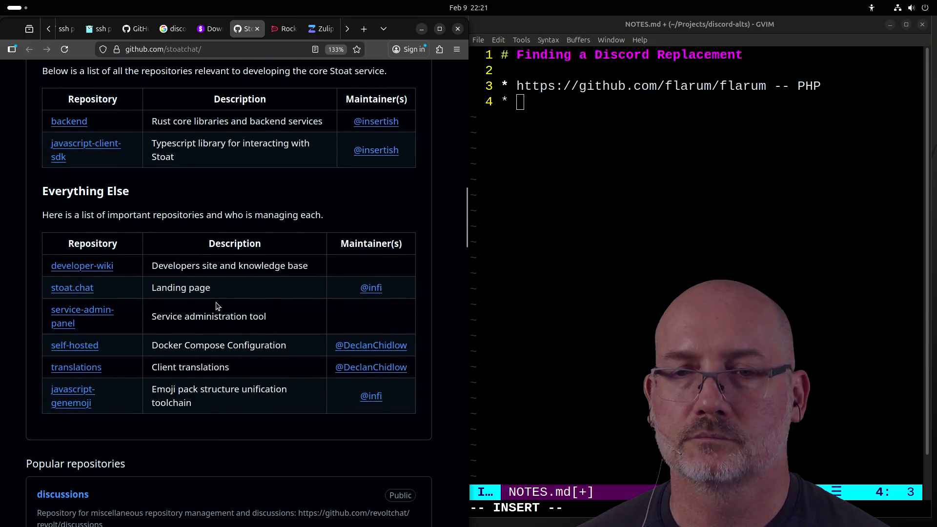
scroll(217, 306, down, 6)
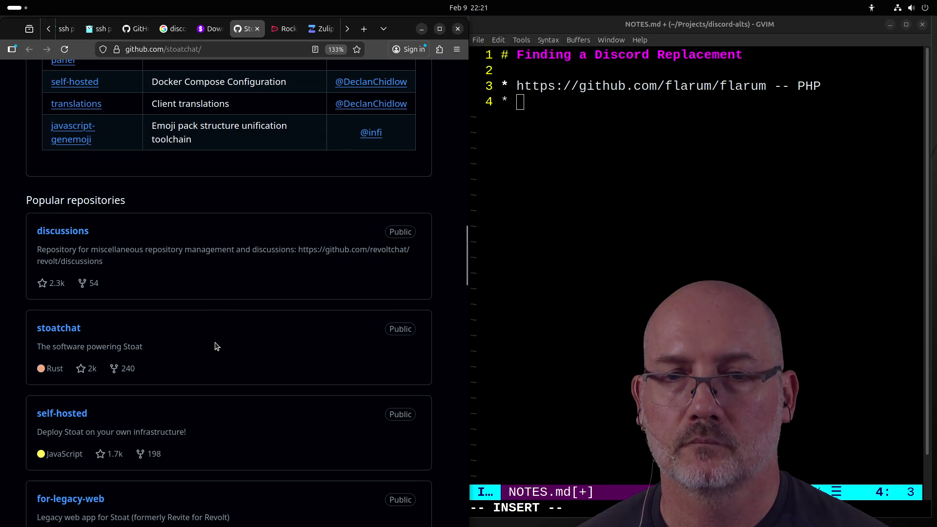
scroll(217, 346, down, 2)
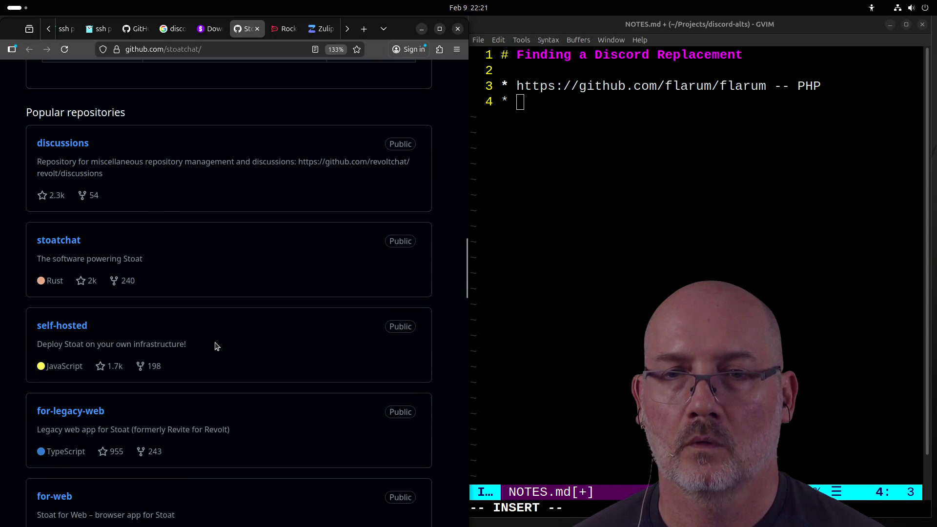
Step: Inspect the stoatchat repository's full file list, confirming it is Rust, then go back
click(64, 242)
scroll(273, 273, down, 5)
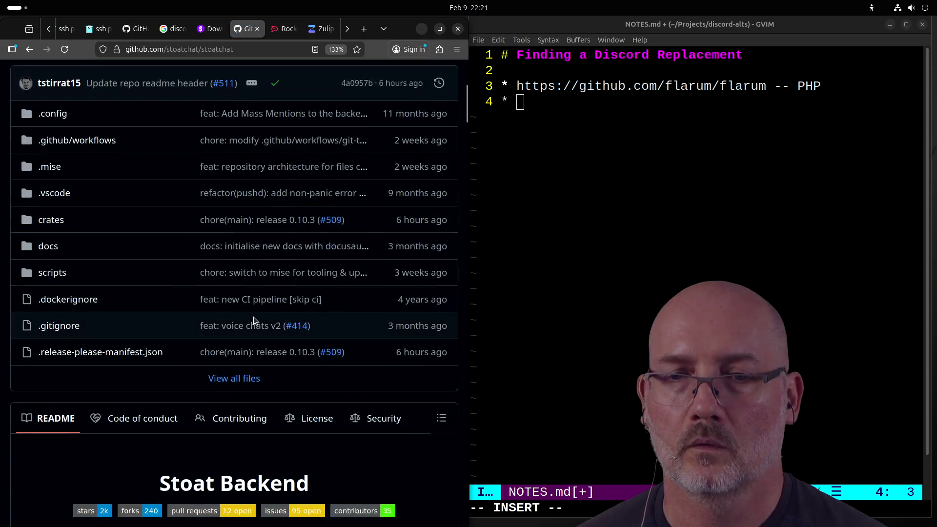
click(215, 379)
scroll(190, 300, down, 3)
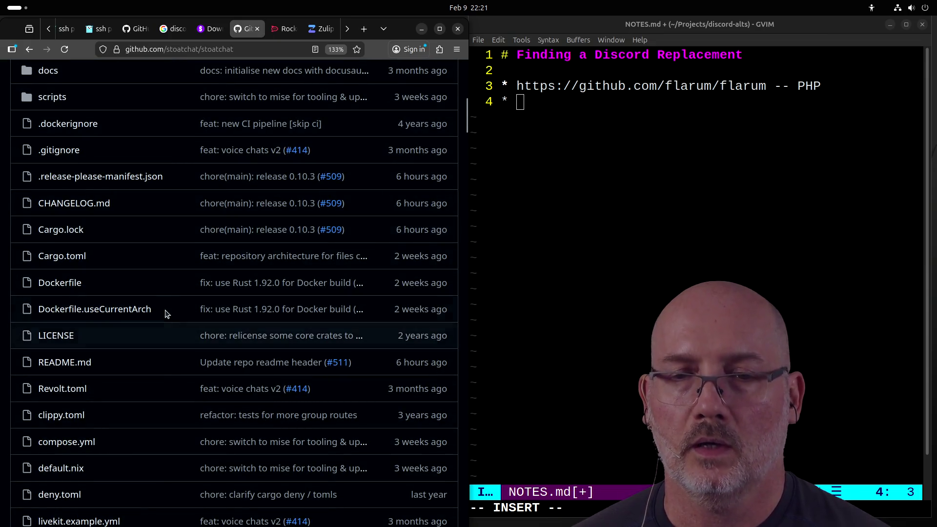
scroll(167, 230, down, 8)
scroll(163, 283, up, 3)
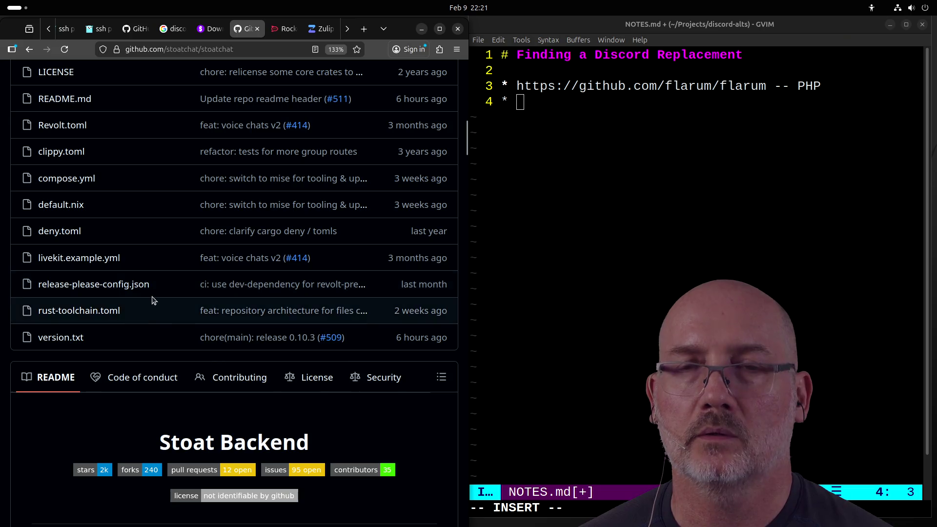
scroll(149, 293, up, 6)
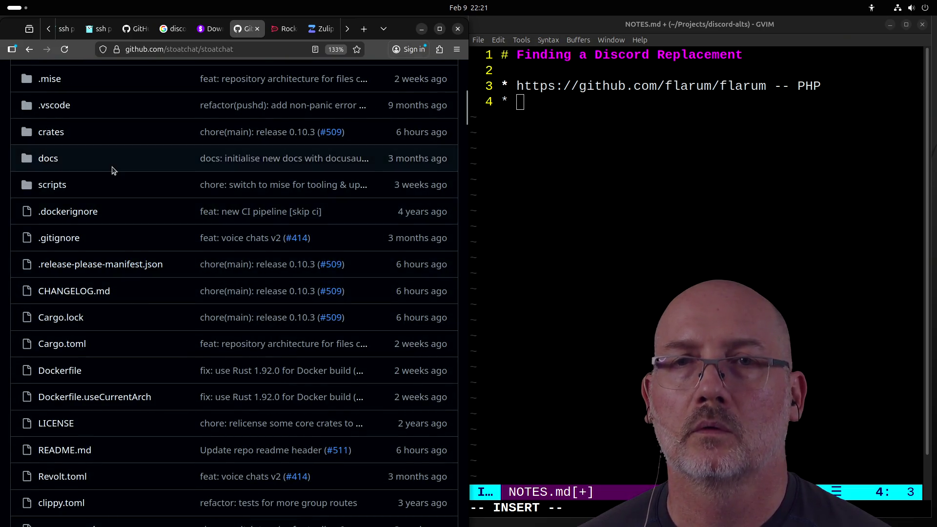
scroll(92, 273, up, 3)
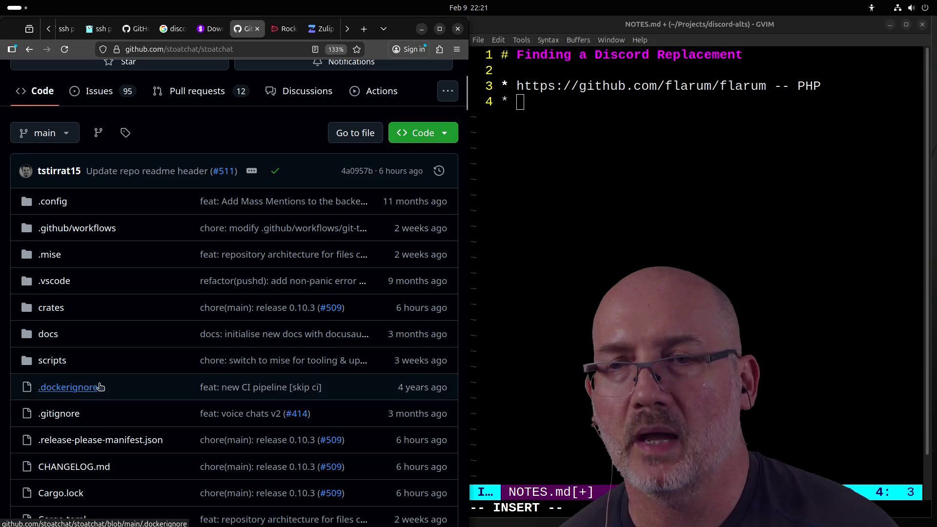
scroll(98, 361, down, 9)
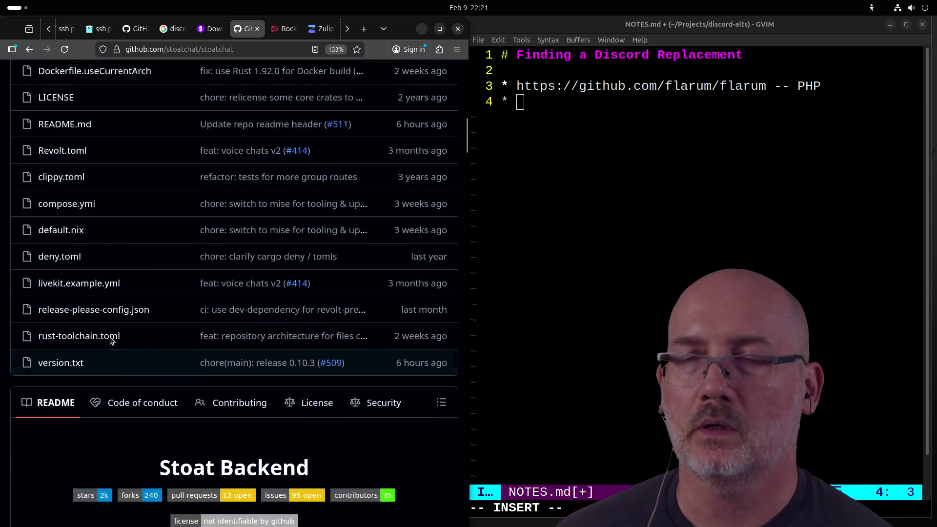
scroll(109, 339, up, 12)
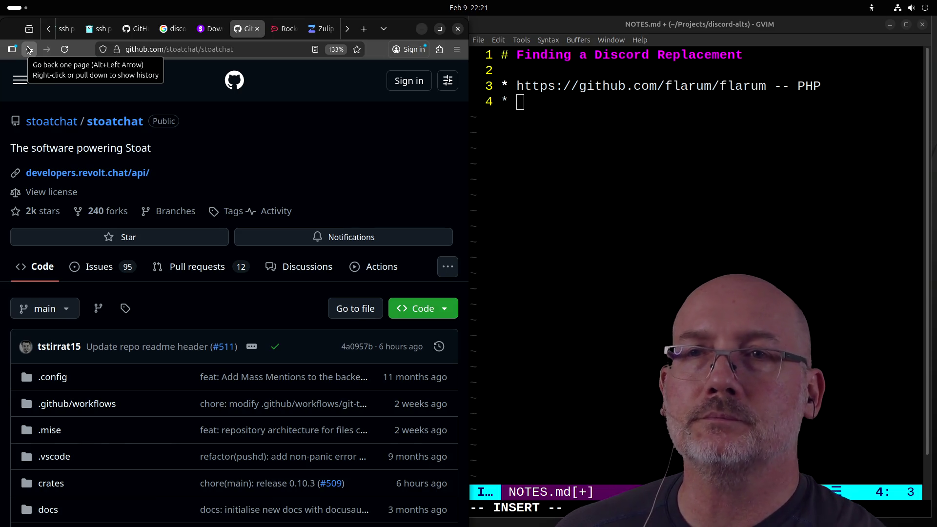
click(29, 50)
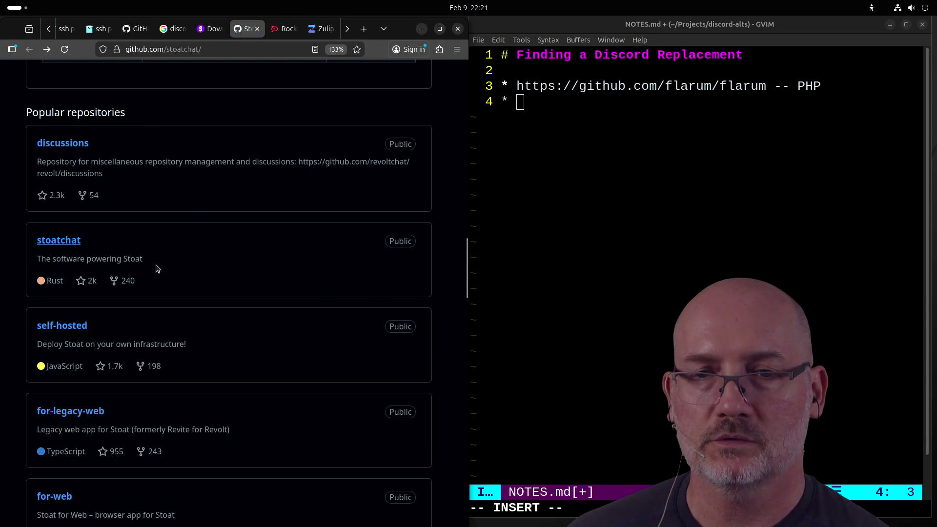
Step: Look over the self-hosted repository and return to the organisation page
click(52, 330)
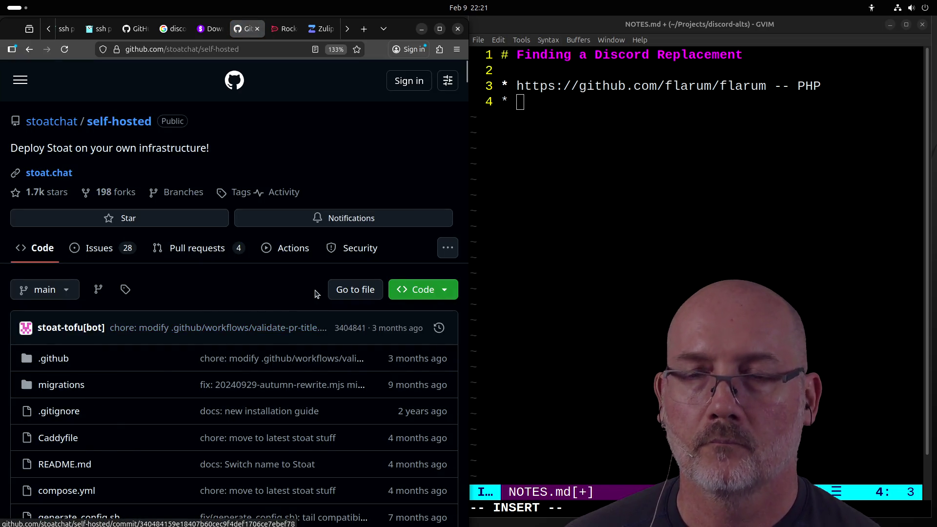
scroll(223, 271, down, 3)
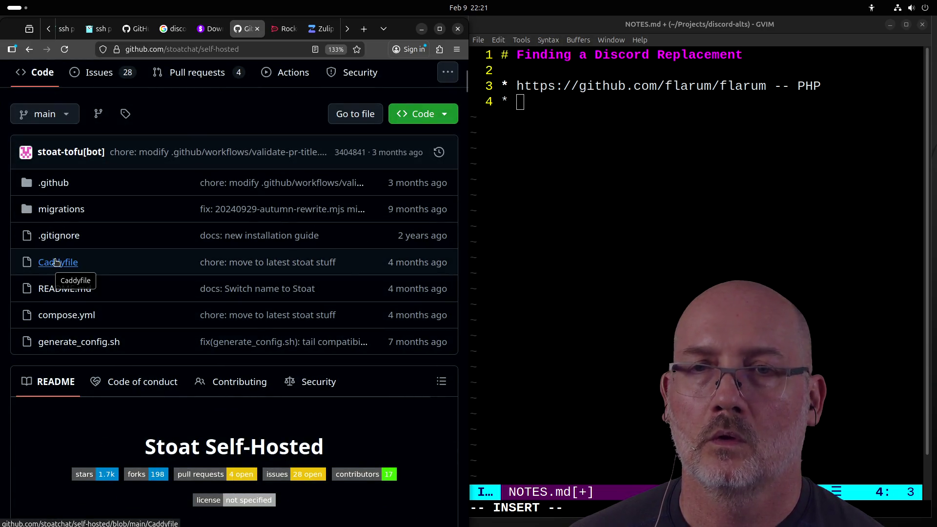
click(27, 49)
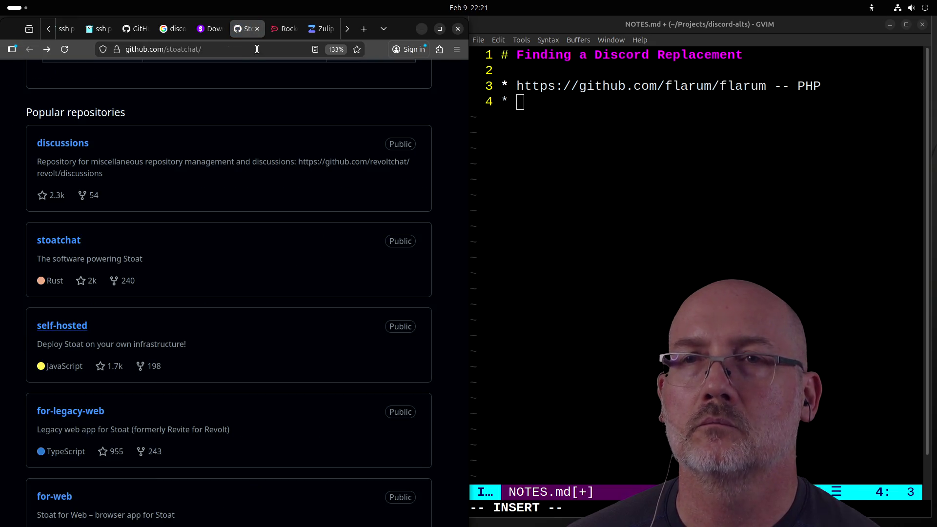
click(257, 49)
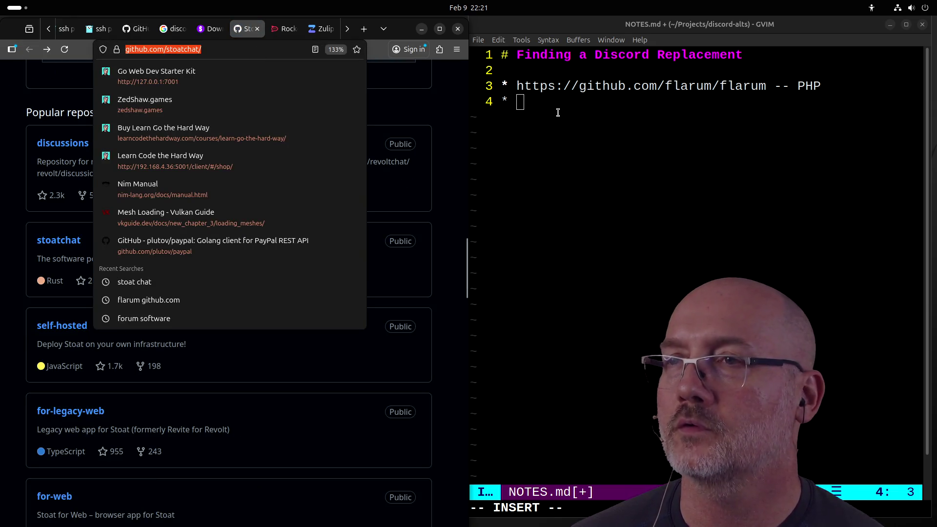
click(560, 101)
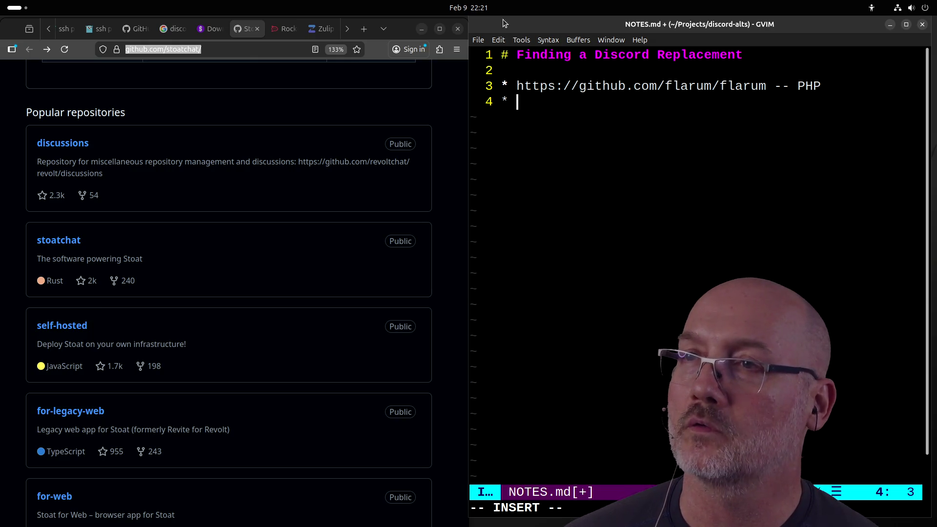
click(497, 39)
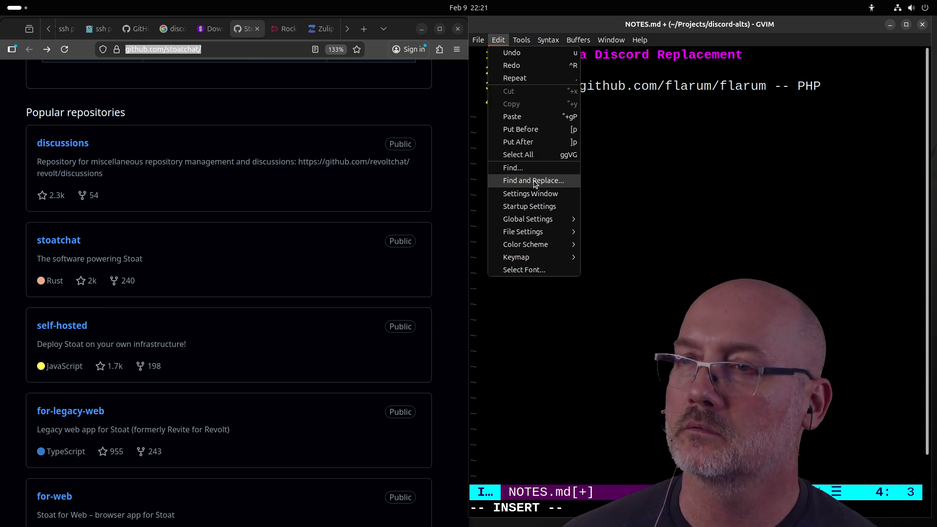
click(532, 117)
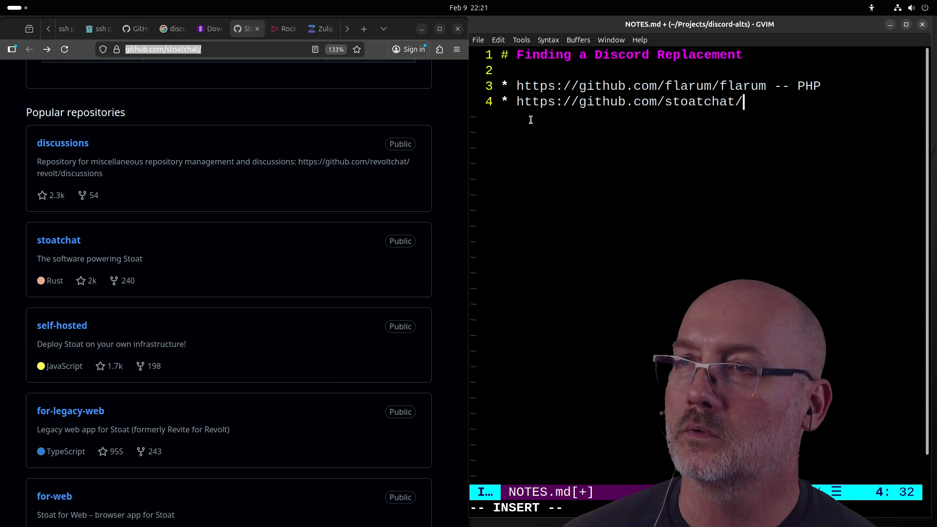
text(-- )
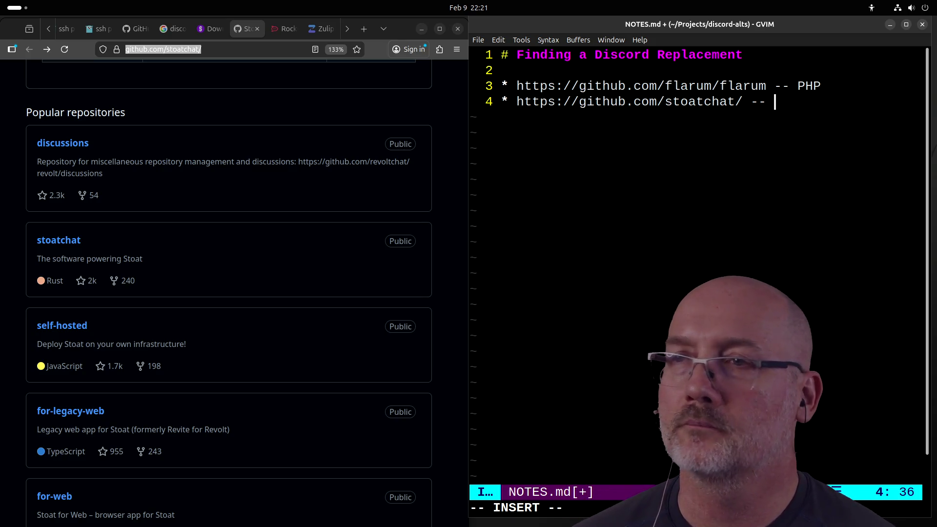
text(Rust)
key(Return)
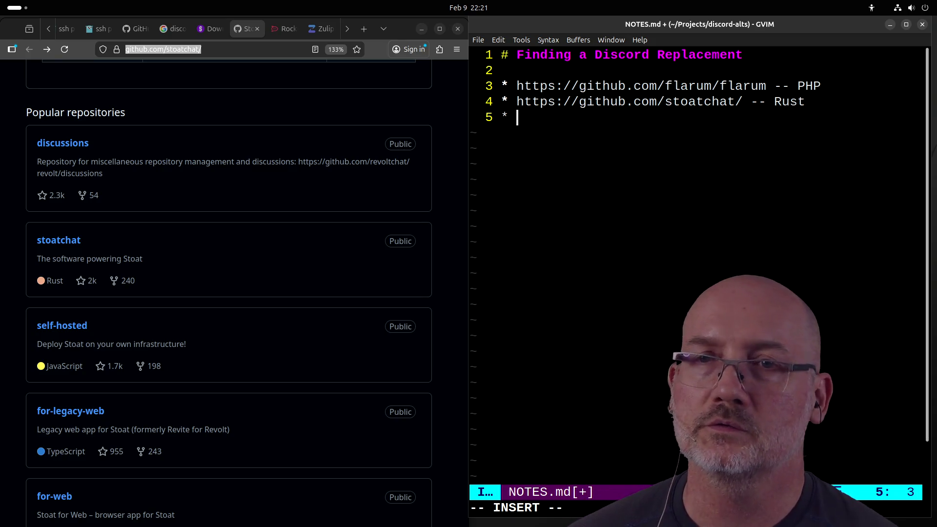
click(241, 117)
key(ctrl+Page_Up)
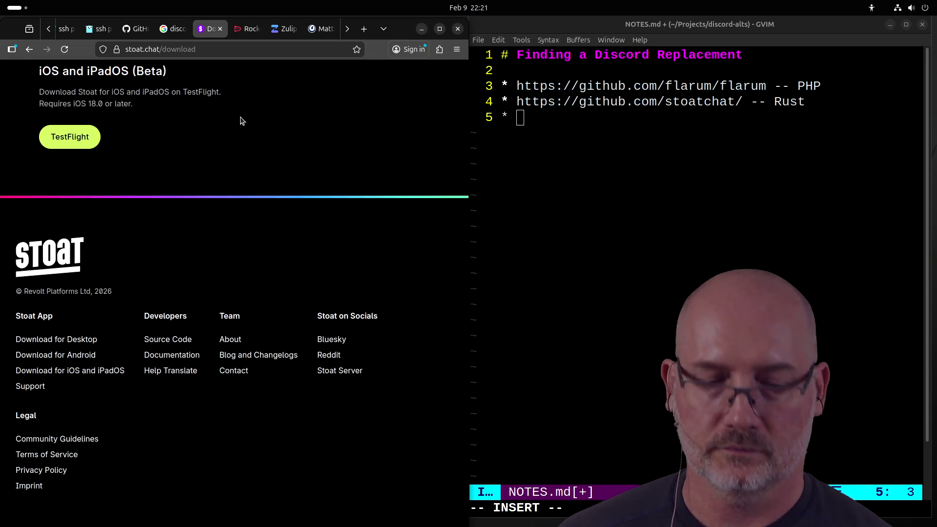
Step: Scroll back up the Stoat download page and close it
scroll(230, 138, up, 2)
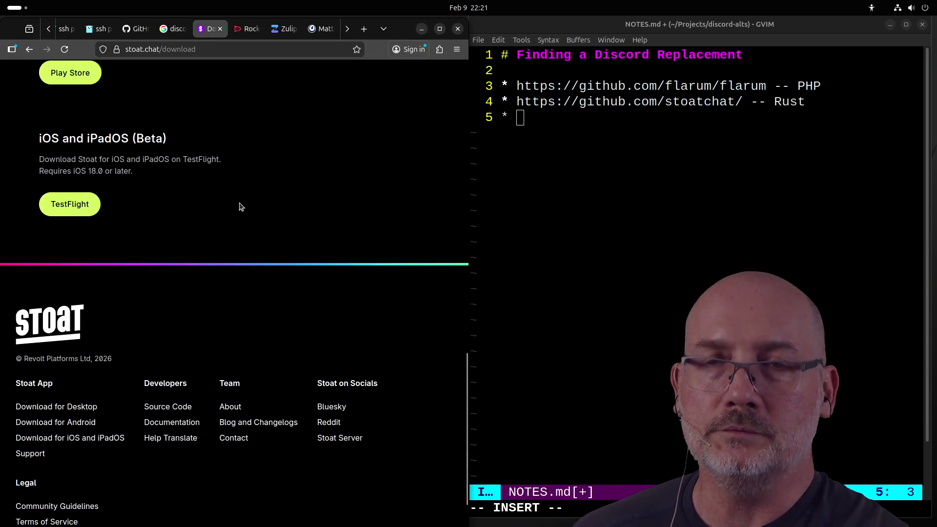
scroll(247, 195, up, 4)
scroll(248, 195, up, 19)
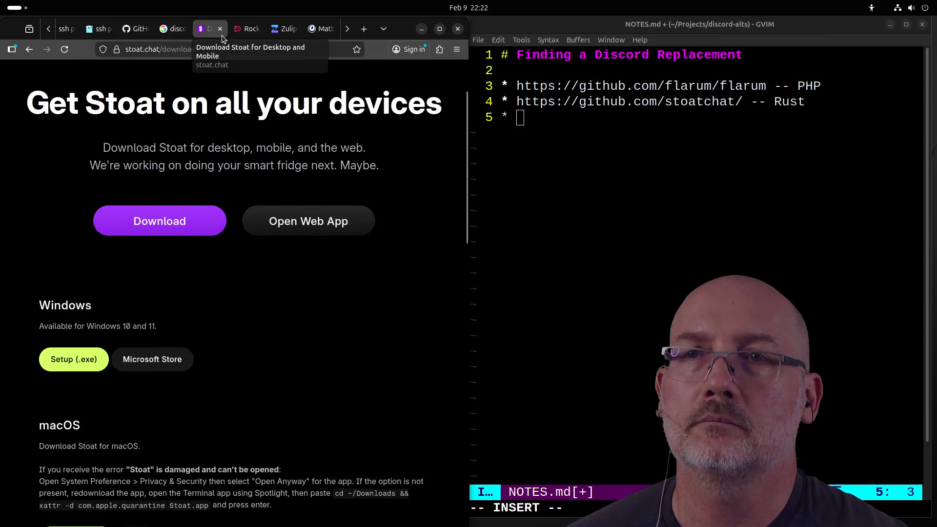
click(219, 28)
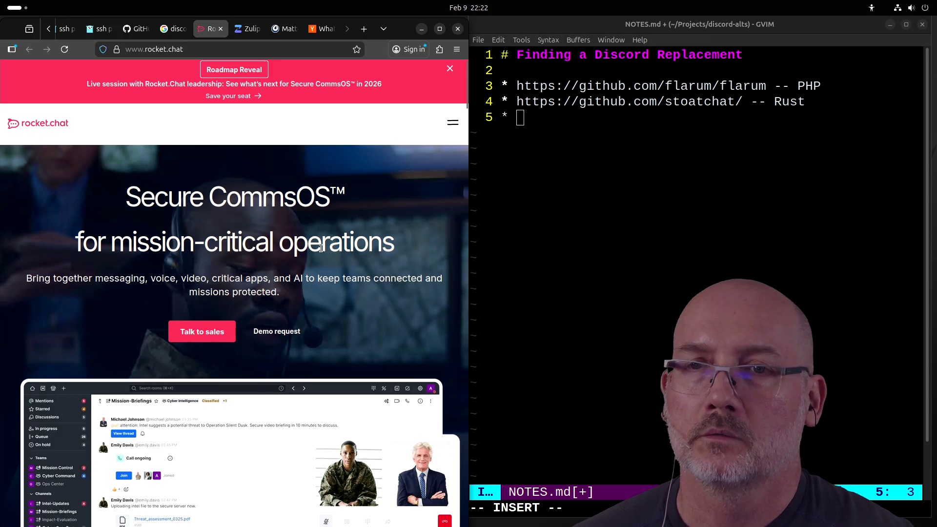
Step: Read through the Rocket.Chat homepage, then close that tab
scroll(320, 248, down, 5)
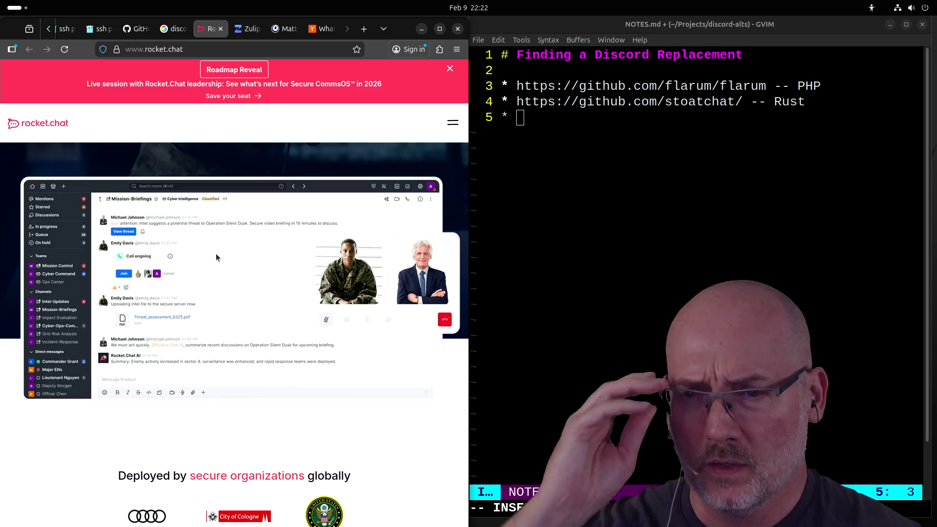
scroll(315, 327, down, 3)
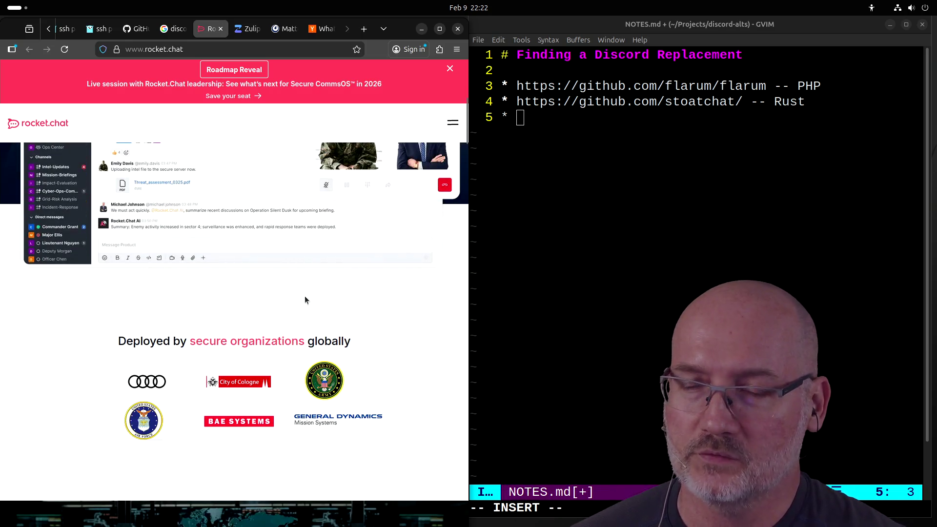
scroll(306, 297, down, 5)
scroll(117, 385, down, 20)
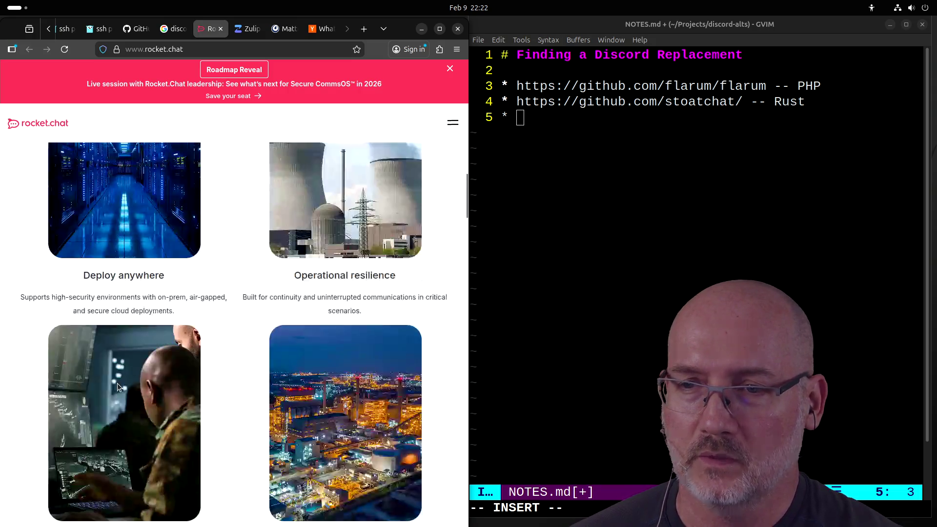
scroll(117, 387, down, 20)
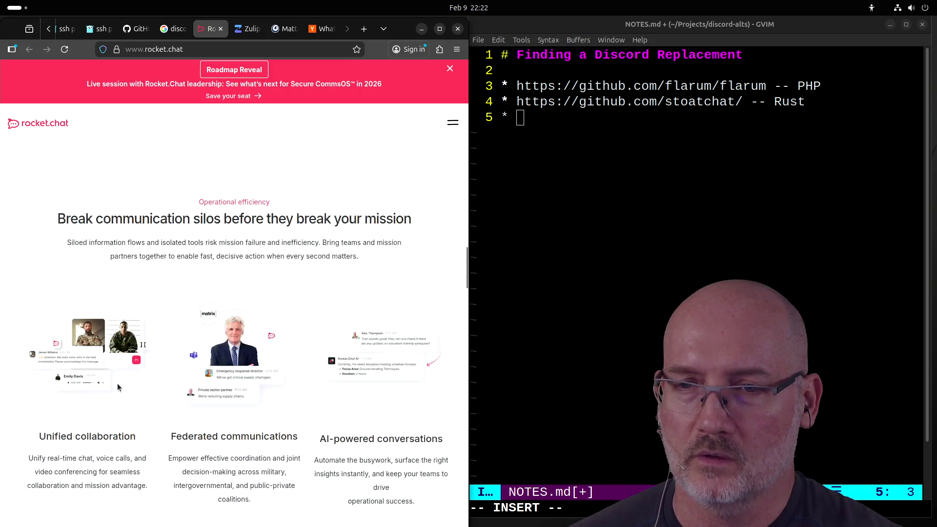
scroll(117, 387, down, 5)
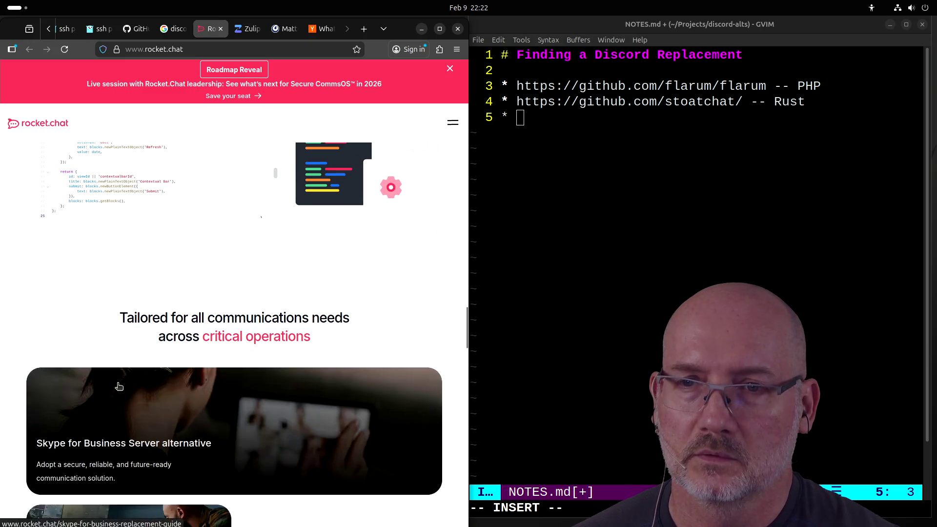
scroll(119, 387, down, 20)
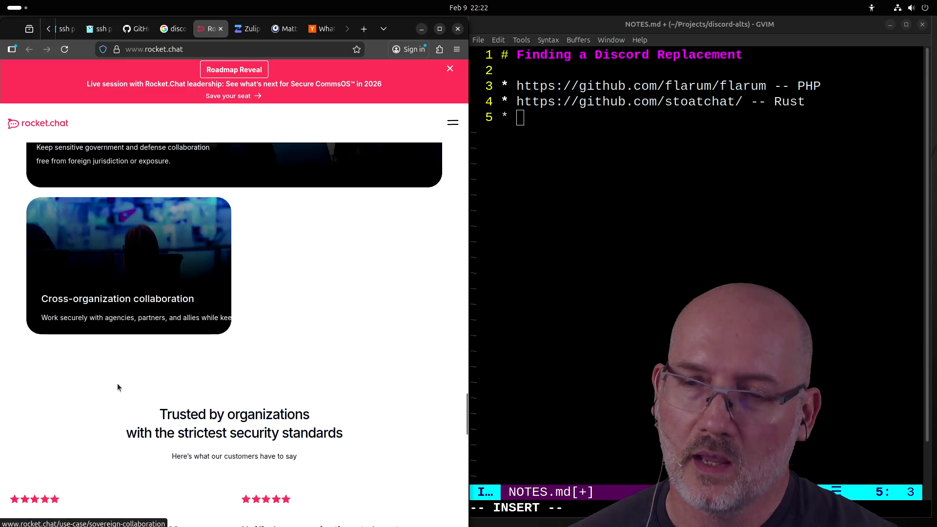
scroll(117, 388, down, 18)
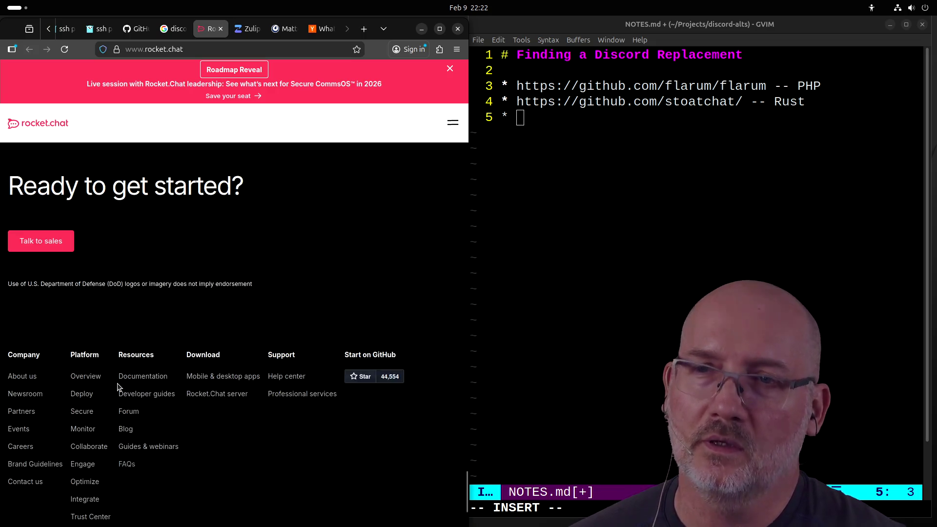
scroll(117, 388, up, 20)
scroll(117, 387, up, 20)
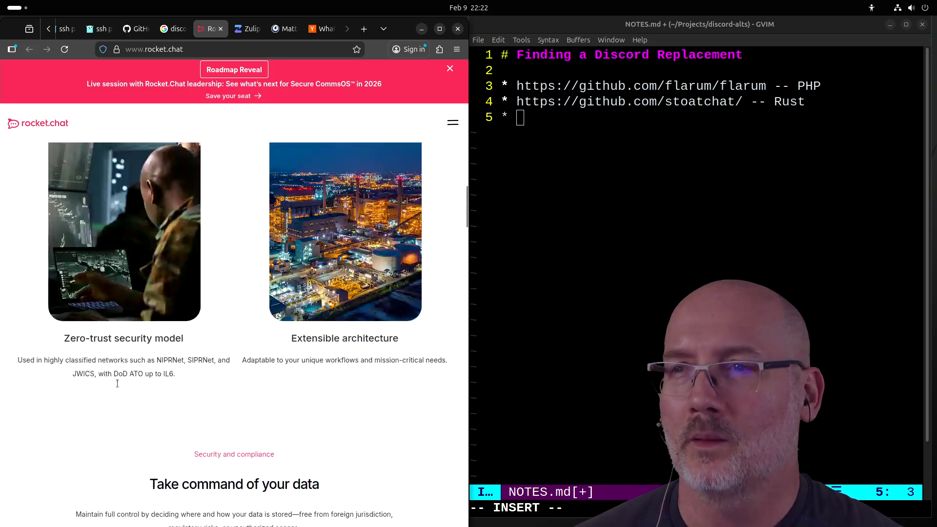
scroll(117, 387, up, 5)
scroll(117, 386, down, 3)
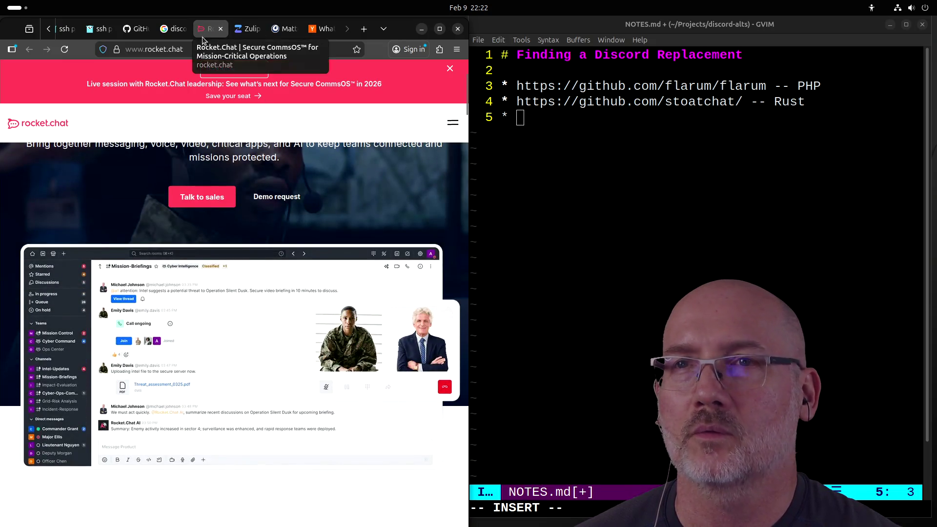
click(221, 29)
Step: Skim the Mattermost homepage and close its tab afterwards
click(244, 29)
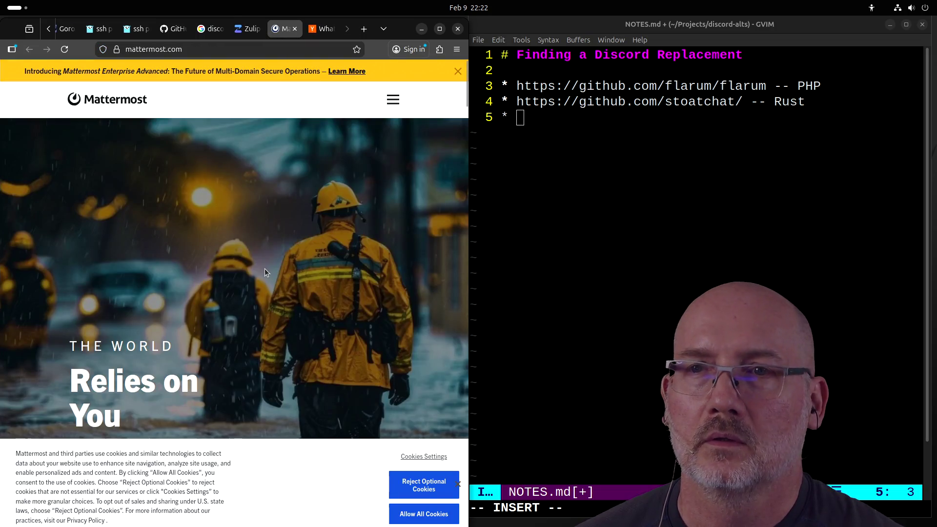
scroll(170, 290, down, 5)
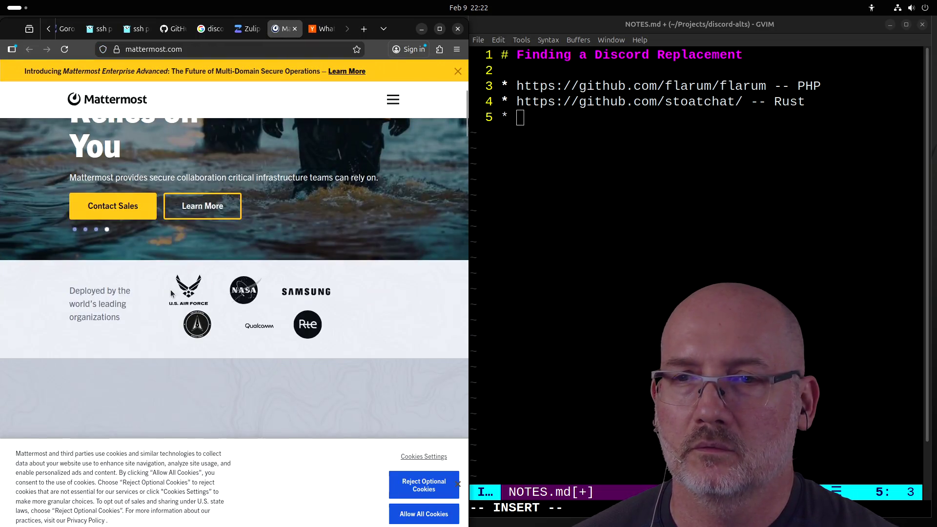
scroll(321, 301, down, 10)
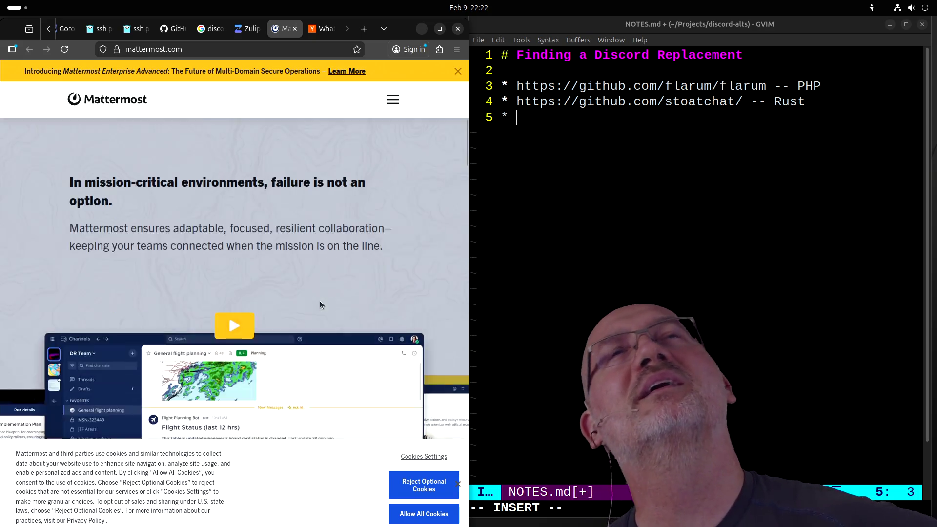
scroll(322, 305, down, 10)
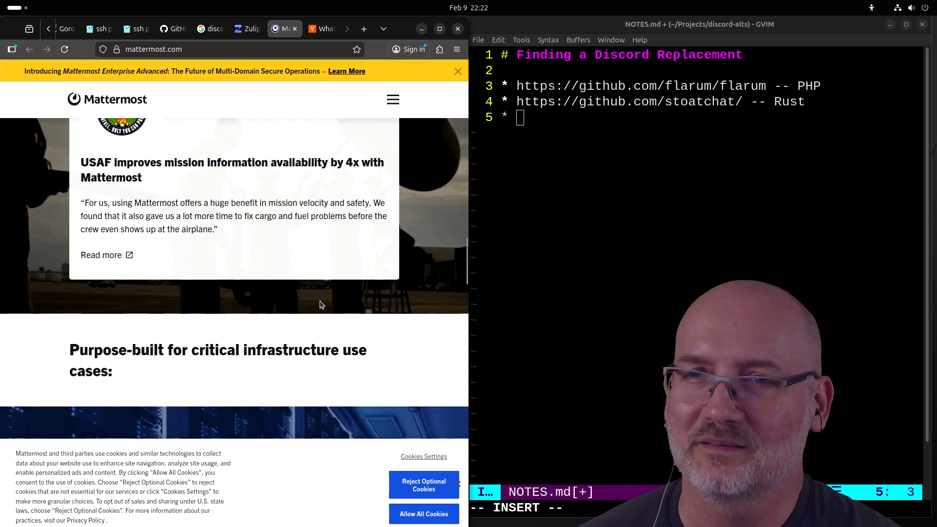
scroll(322, 305, down, 15)
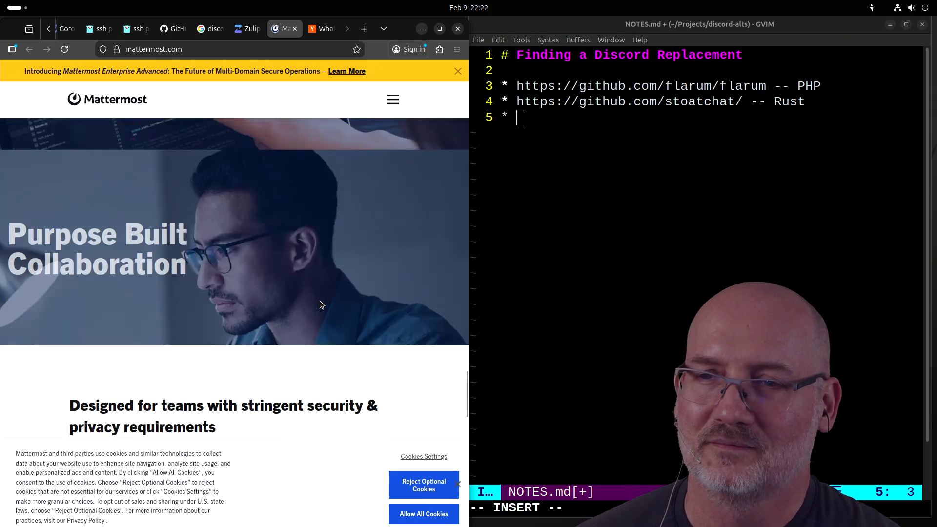
scroll(320, 300, down, 15)
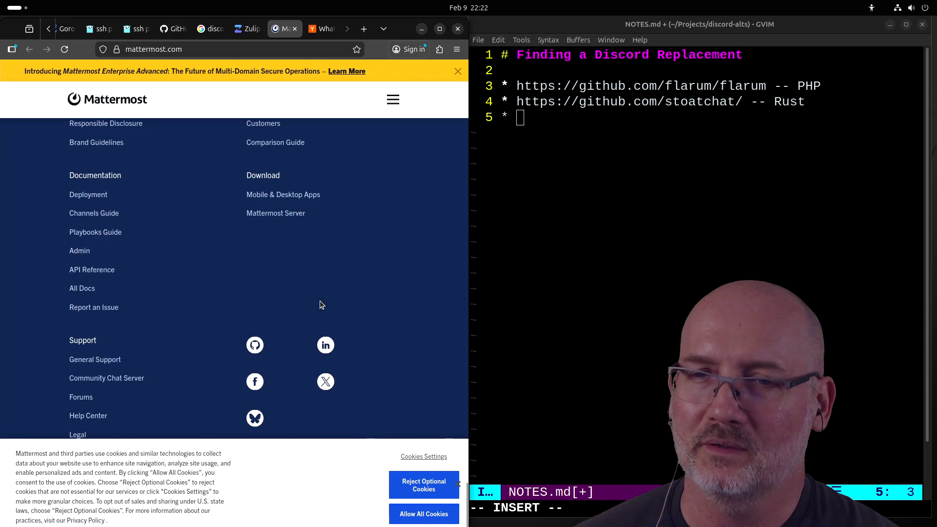
scroll(320, 301, up, 10)
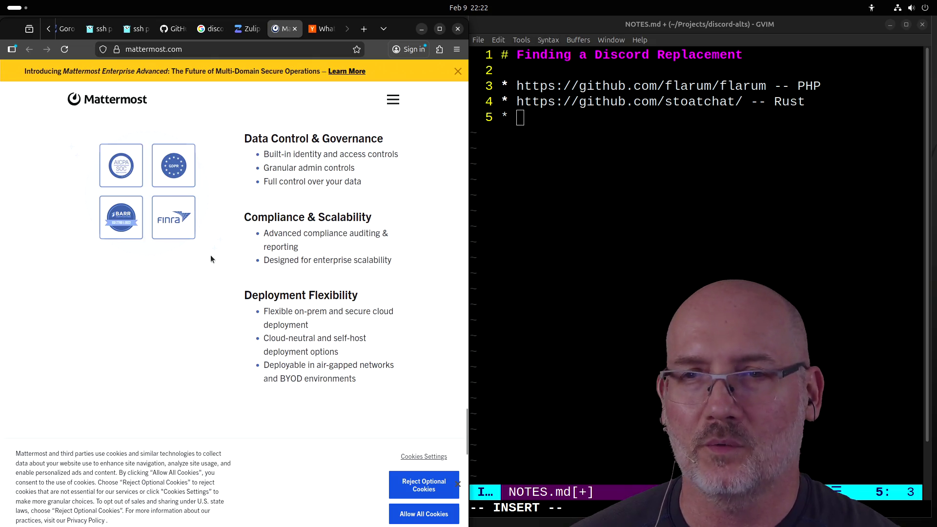
scroll(285, 118, up, 5)
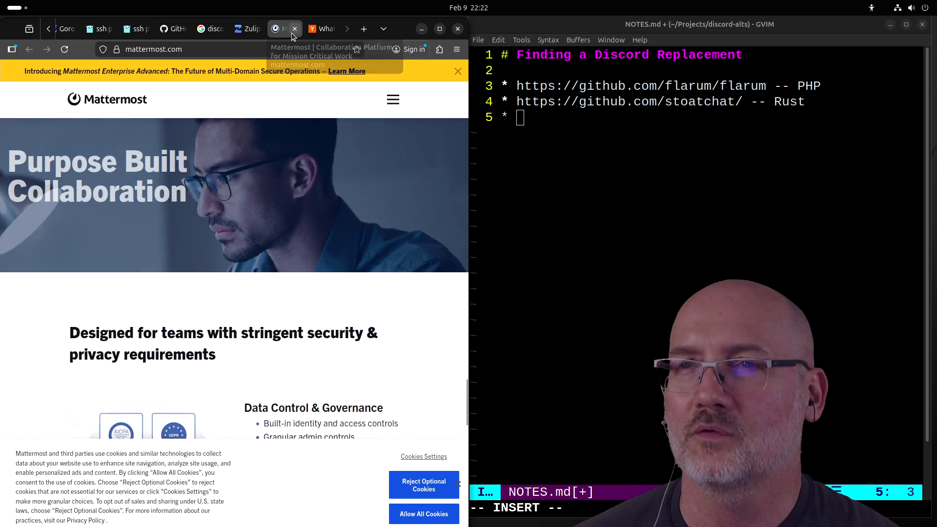
click(292, 30)
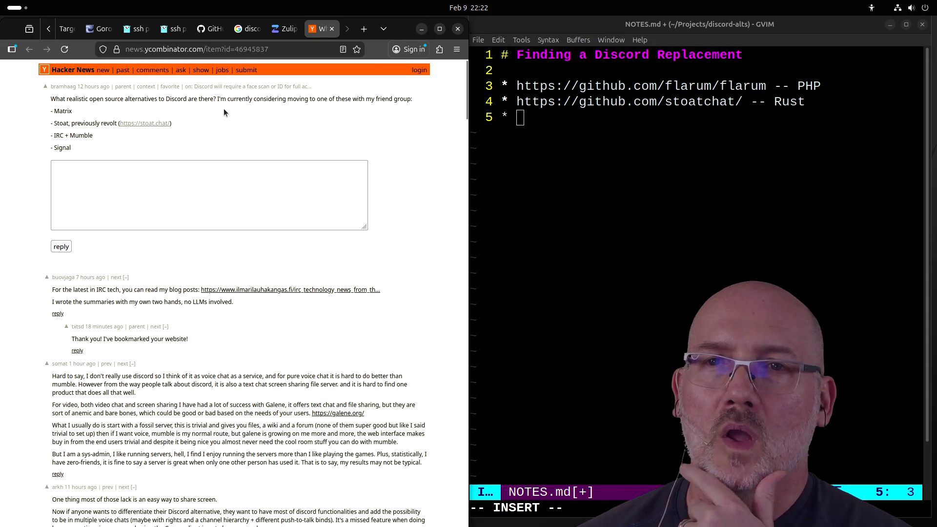
Step: Open the galene.org and snikket.org links from the thread in new tabs
scroll(266, 145, down, 5)
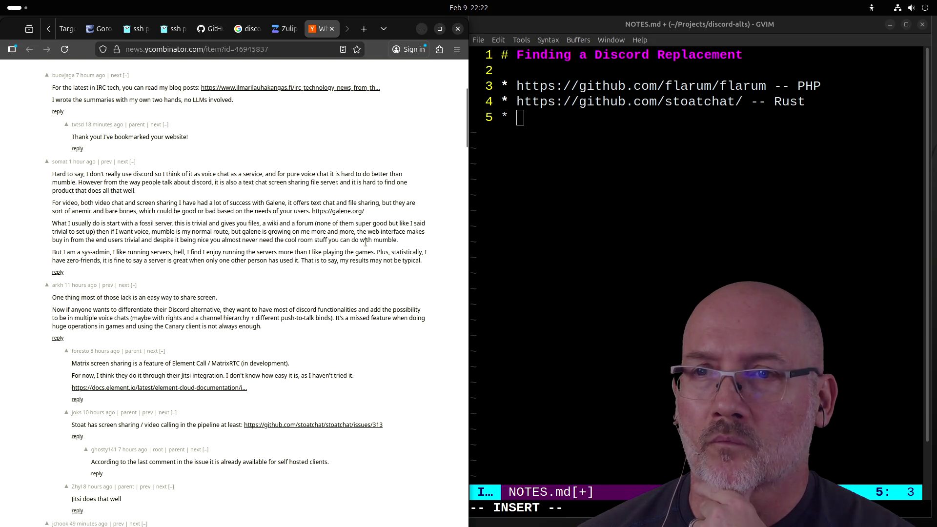
right_click(339, 214)
click(371, 221)
scroll(256, 337, down, 3)
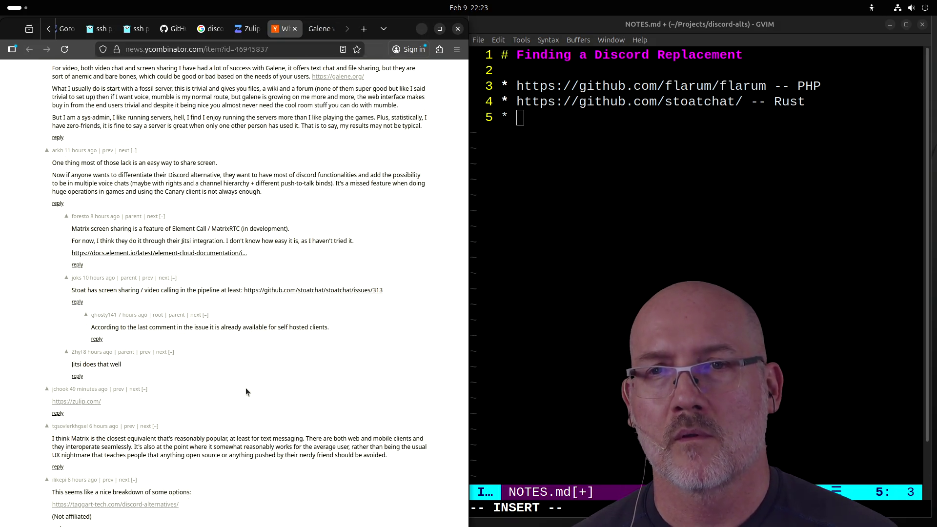
scroll(245, 387, down, 5)
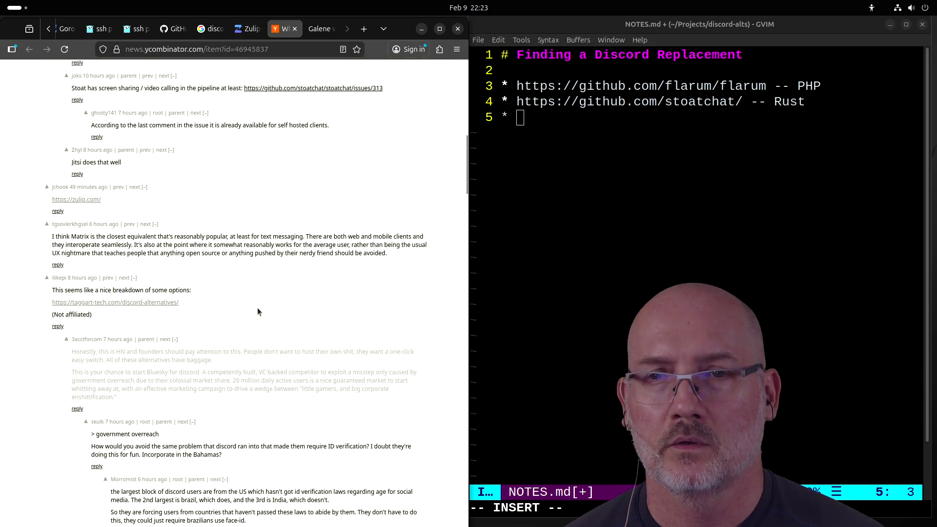
scroll(258, 311, down, 5)
scroll(257, 308, down, 7)
scroll(39, 333, down, 9)
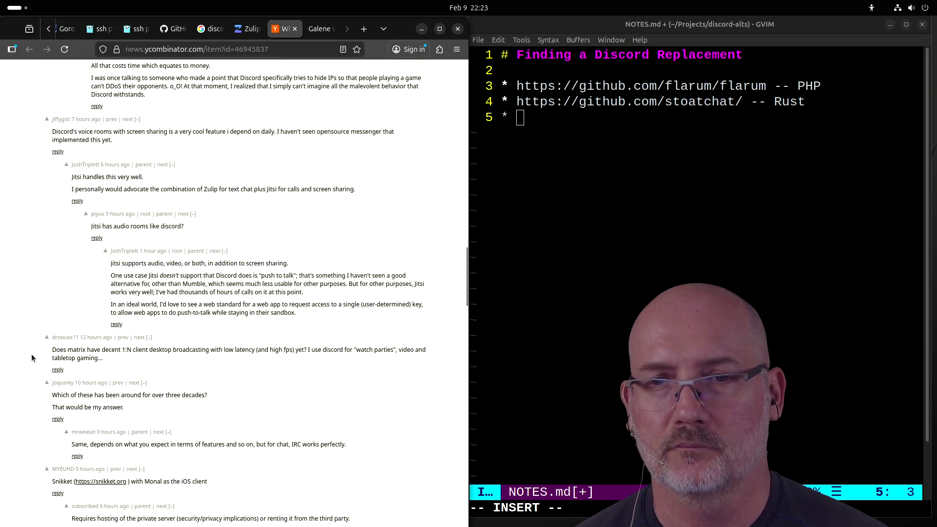
scroll(32, 354, down, 5)
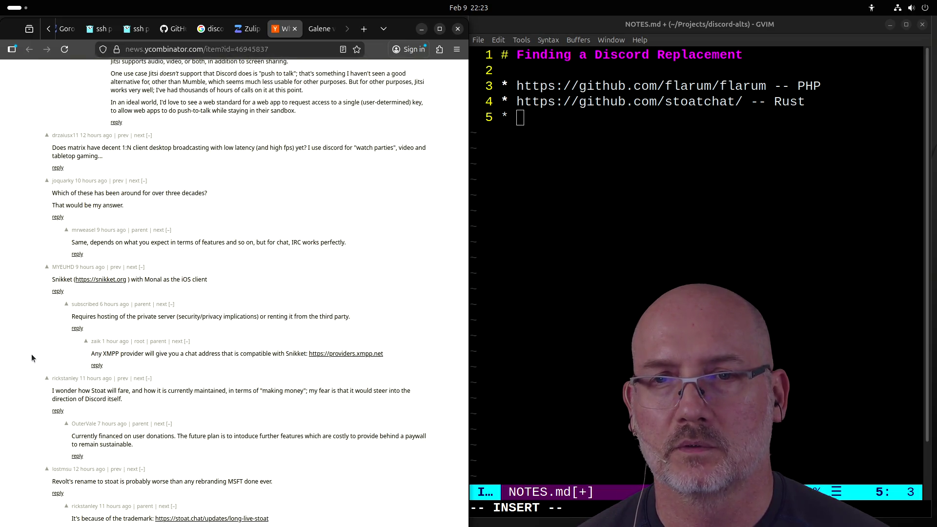
right_click(111, 283)
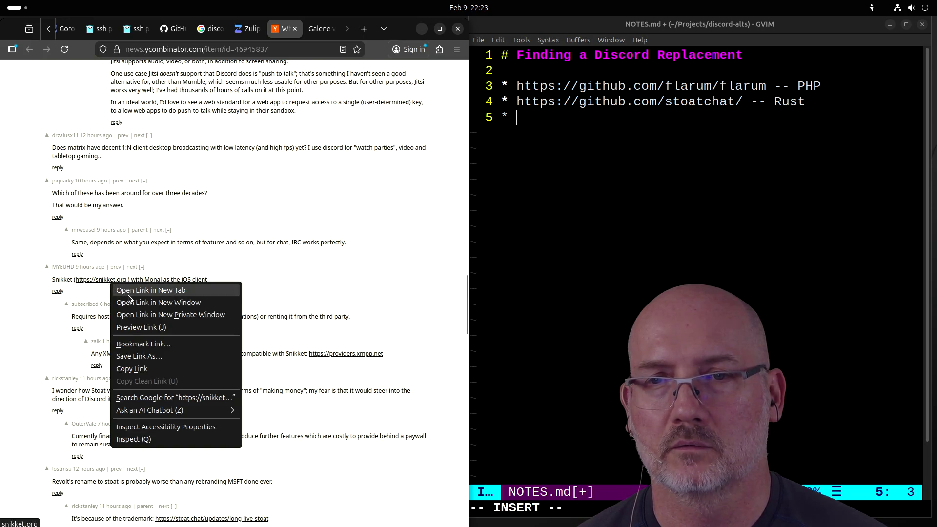
click(127, 288)
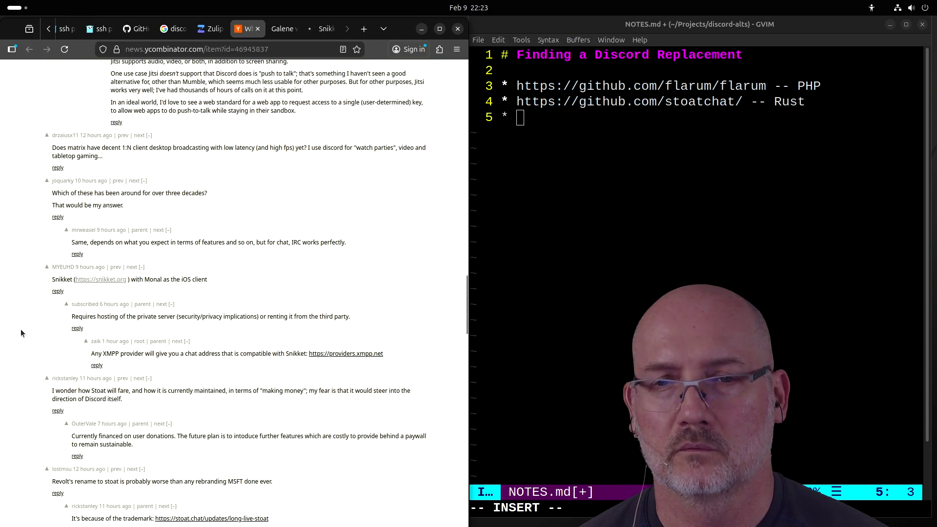
Step: Finish reading the Hacker News comments and close that page
scroll(21, 334, down, 5)
scroll(21, 333, down, 8)
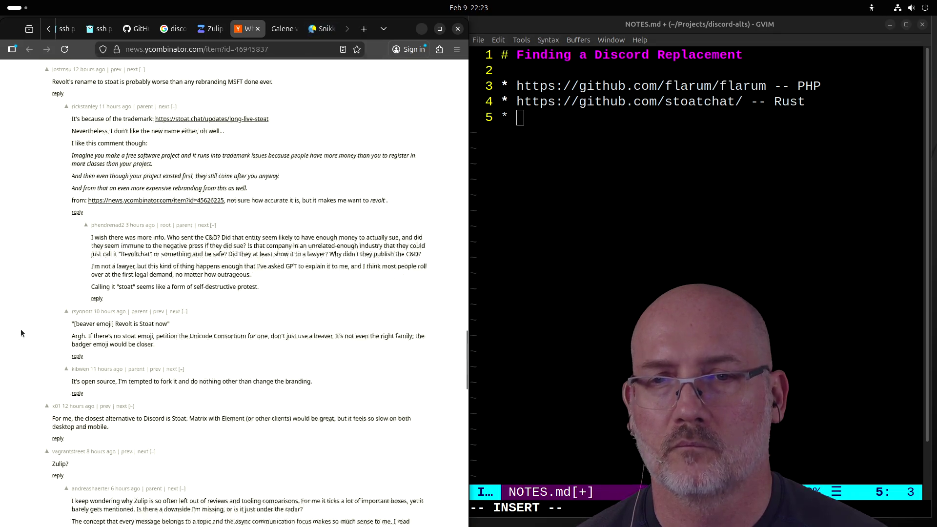
scroll(20, 333, down, 5)
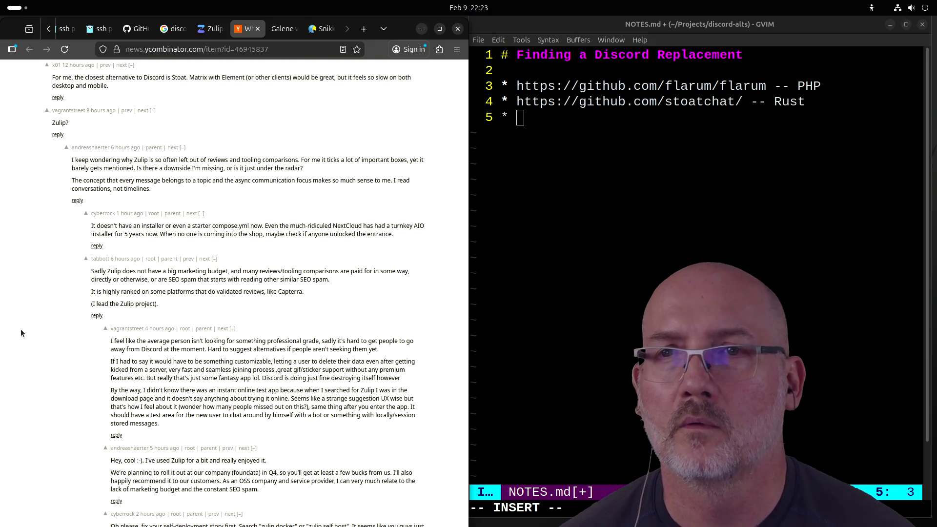
scroll(21, 333, down, 7)
scroll(21, 333, down, 4)
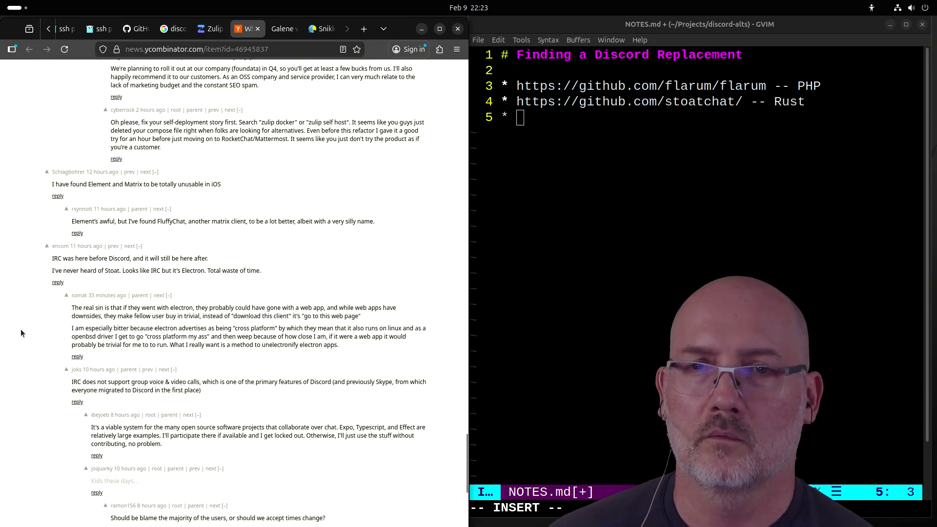
scroll(21, 333, down, 5)
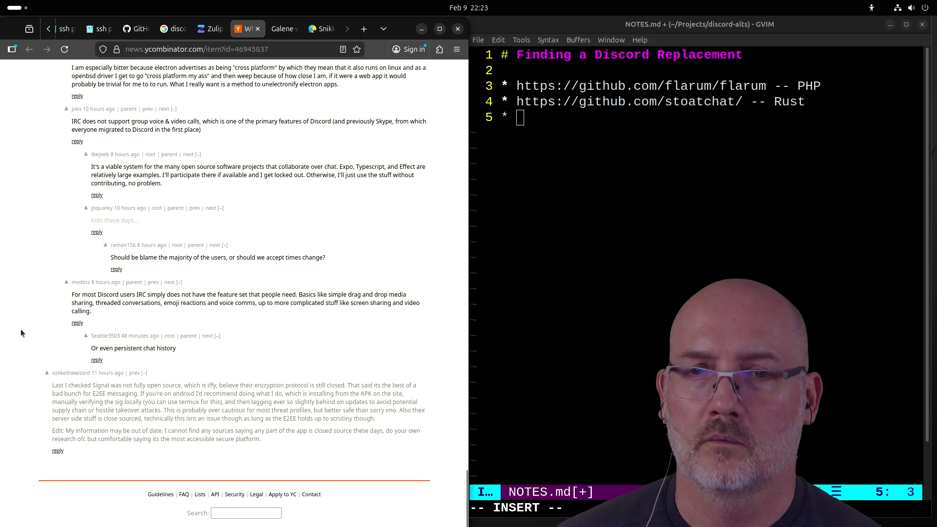
click(257, 29)
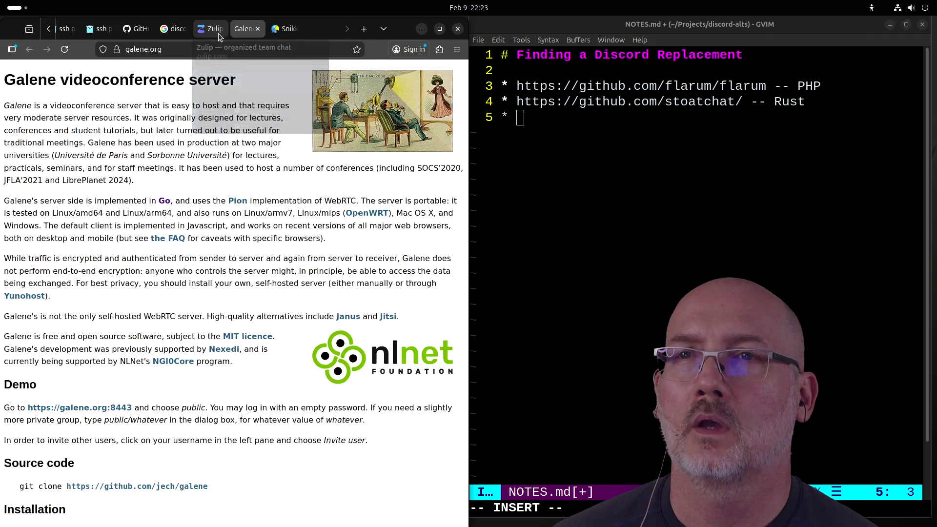
click(219, 31)
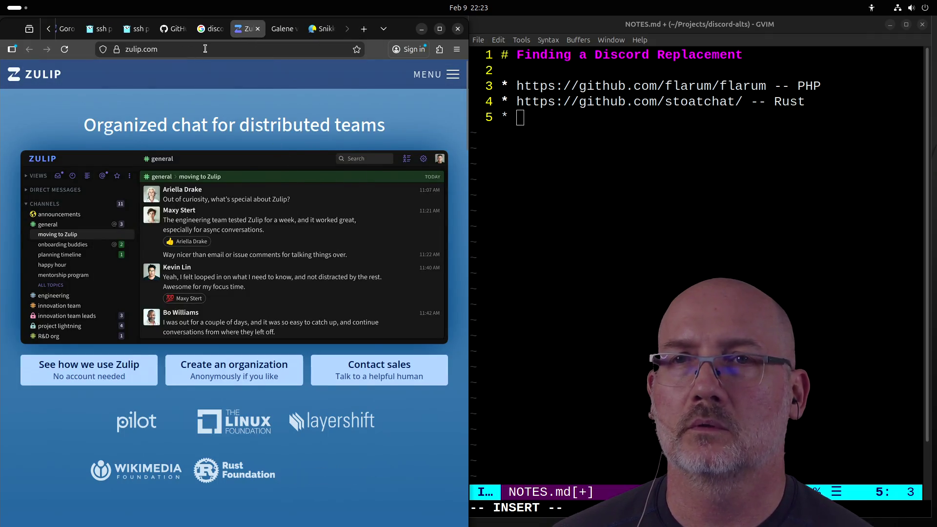
click(205, 49)
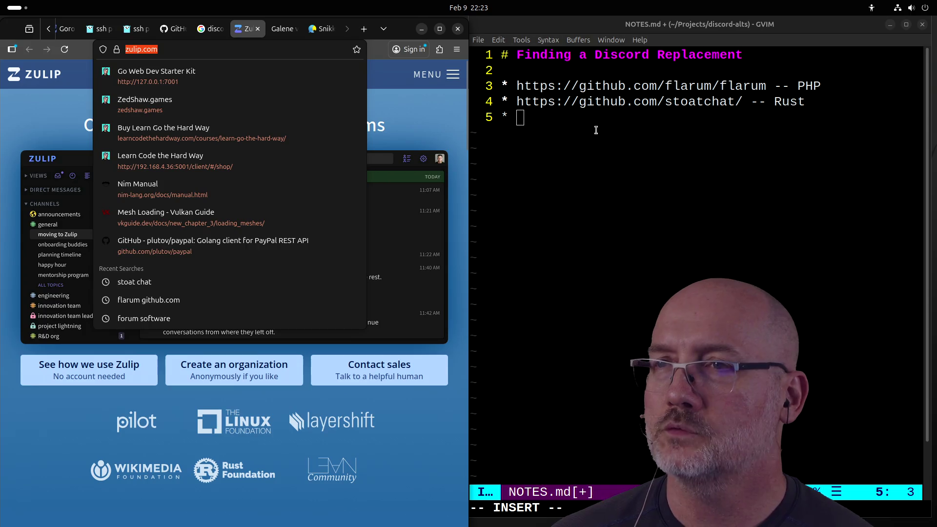
click(598, 132)
click(498, 43)
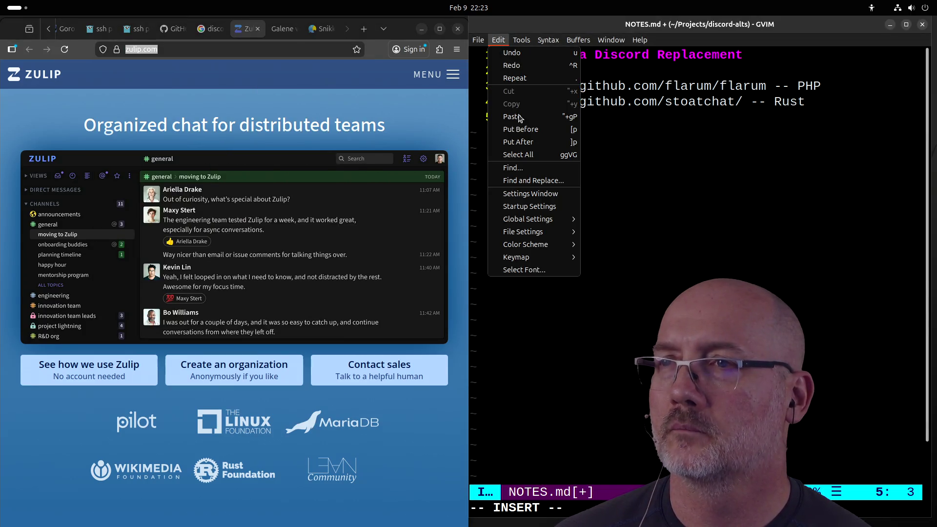
click(525, 117)
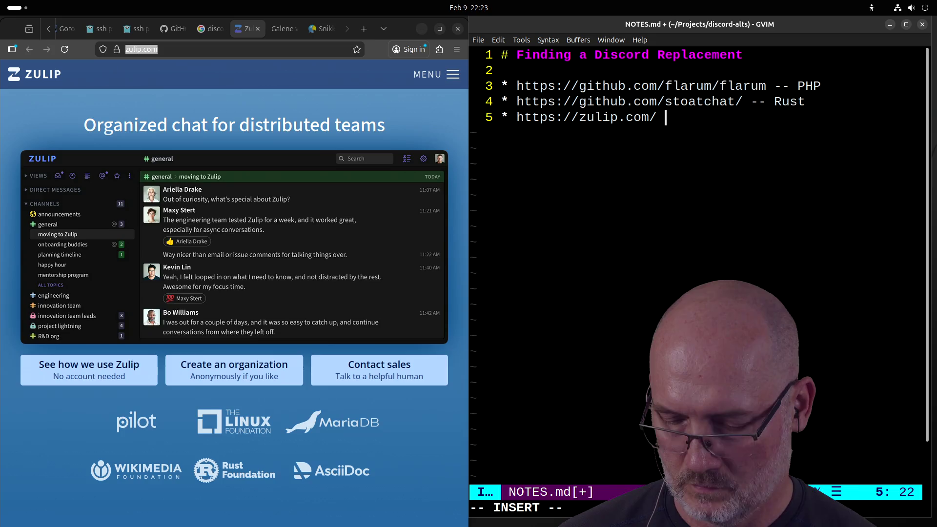
text(Zu)
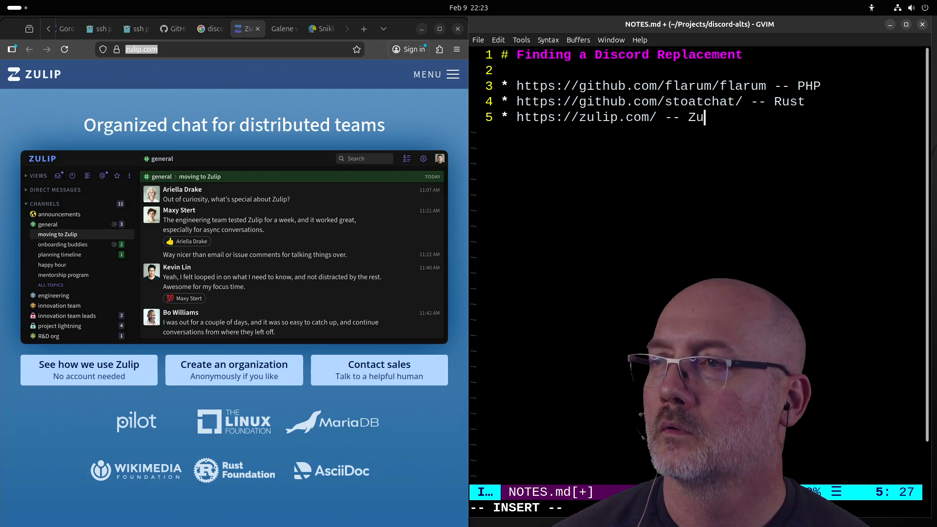
text(lip)
key(Return)
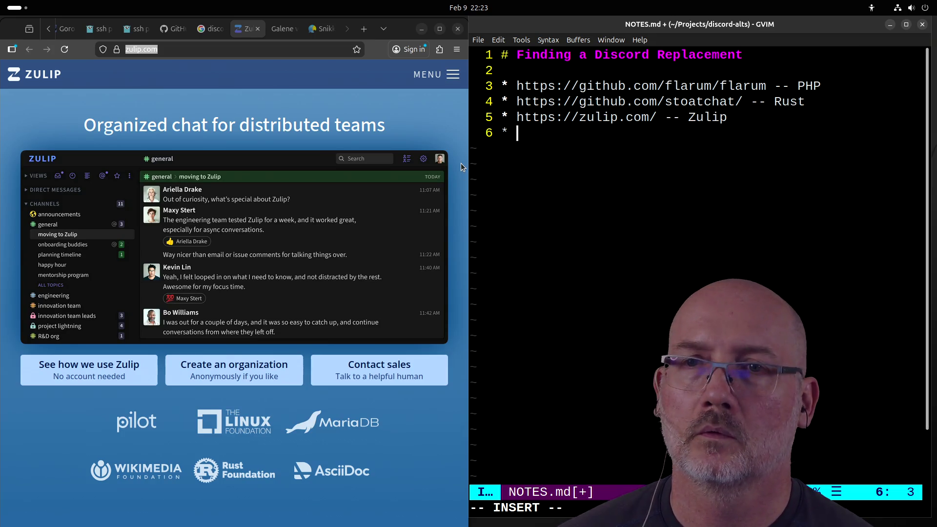
click(254, 111)
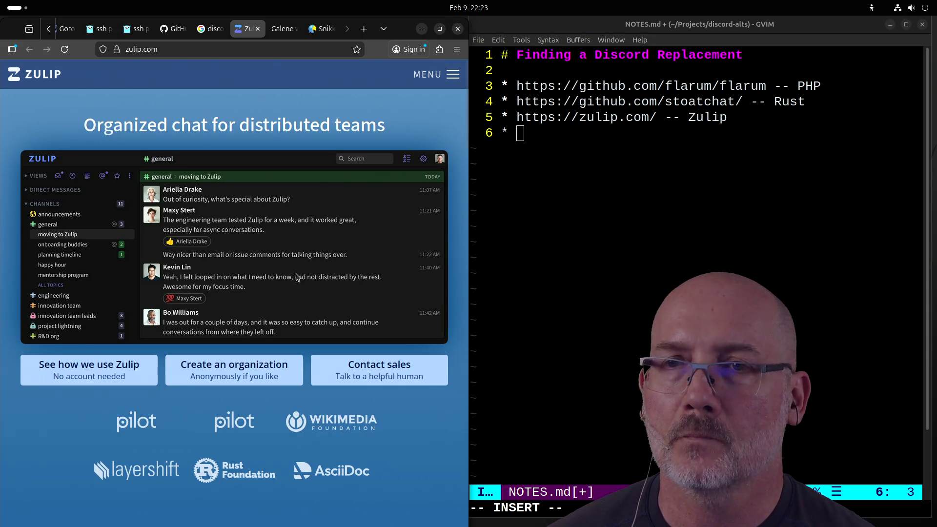
Step: Check Zulip's Self-hosting page and Install Zulip Server 11.4 guide, then return to the Google results
scroll(293, 276, down, 10)
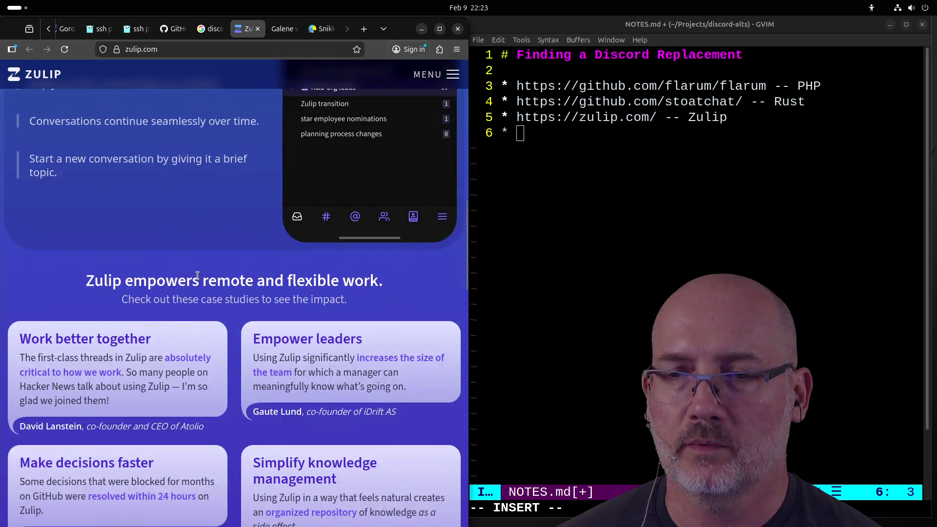
scroll(197, 276, down, 10)
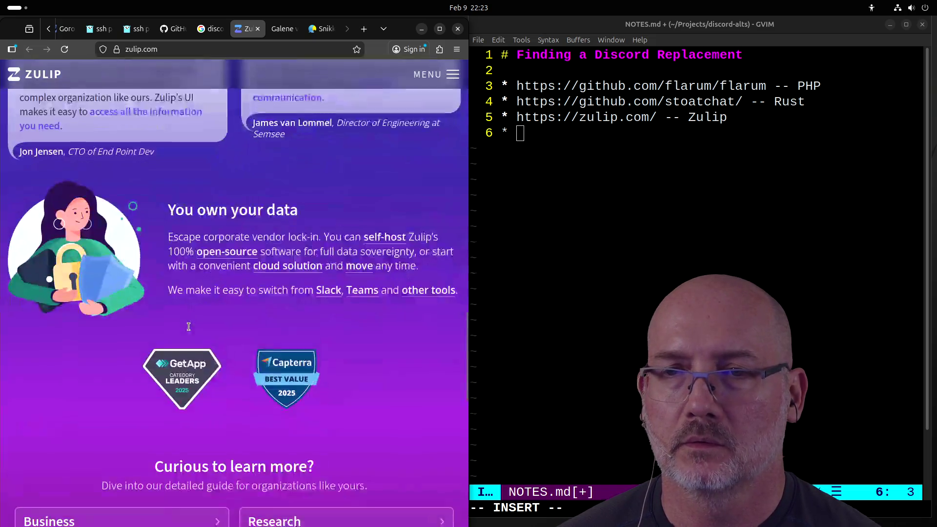
scroll(188, 326, down, 15)
scroll(188, 327, up, 15)
scroll(214, 303, up, 15)
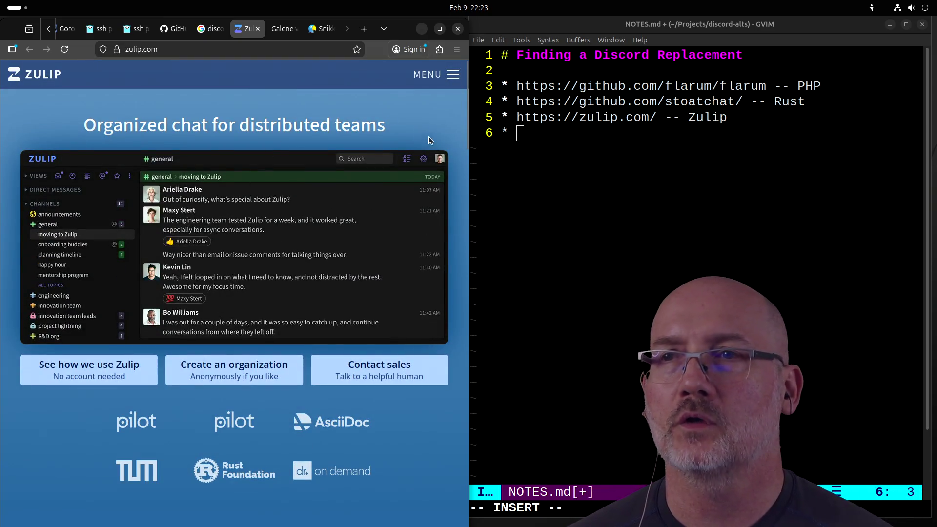
click(452, 74)
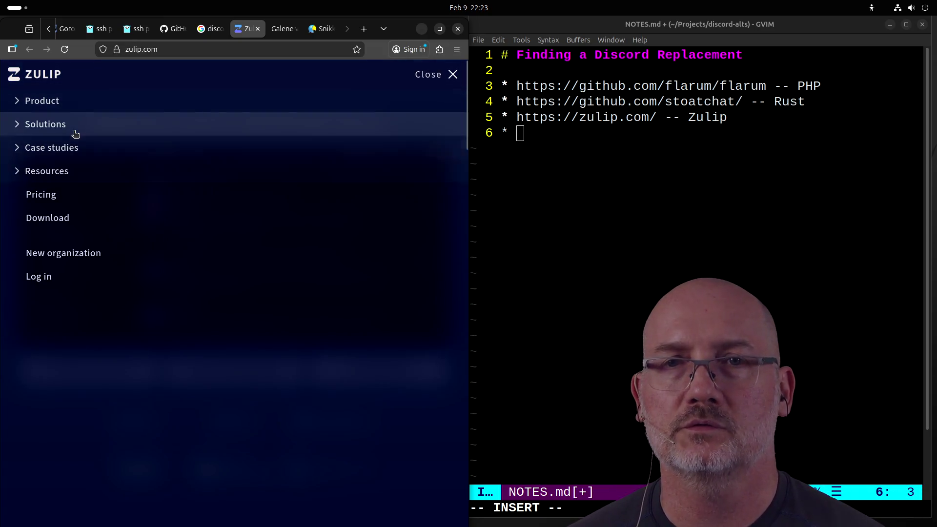
click(18, 104)
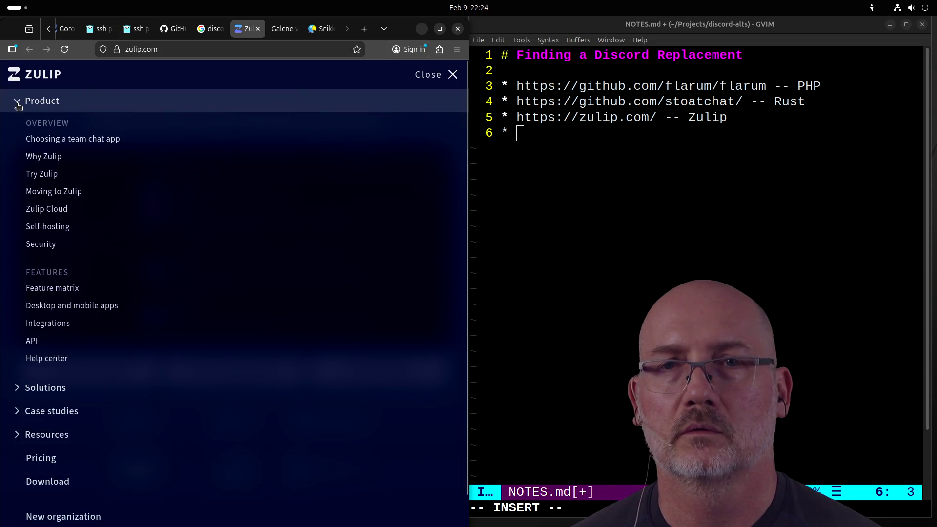
click(88, 227)
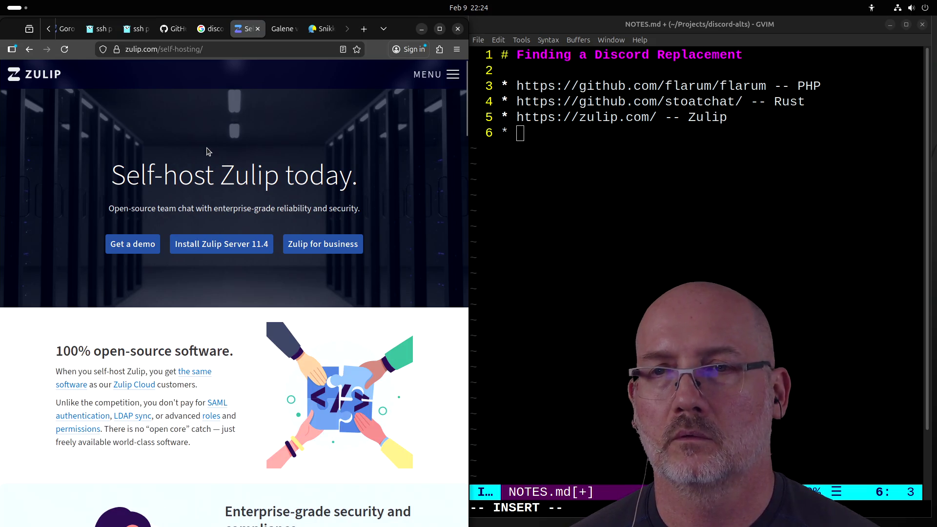
click(228, 249)
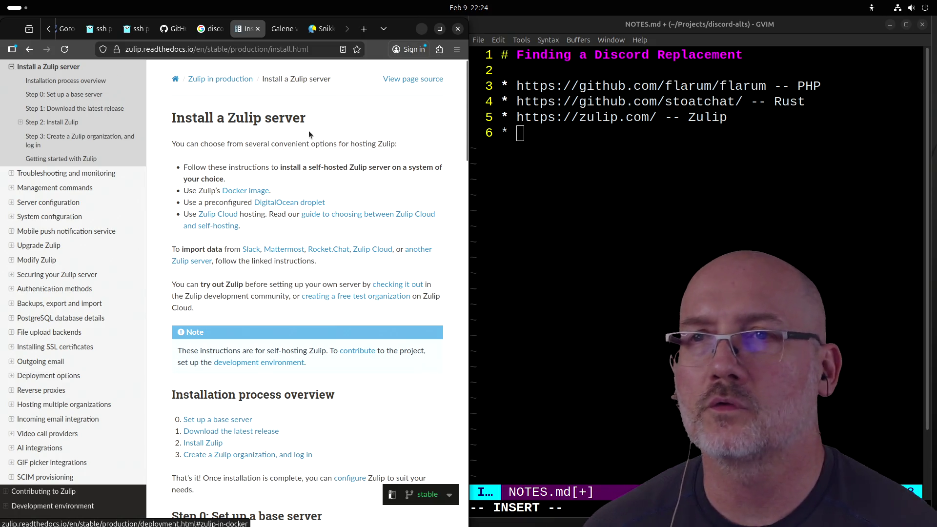
click(210, 29)
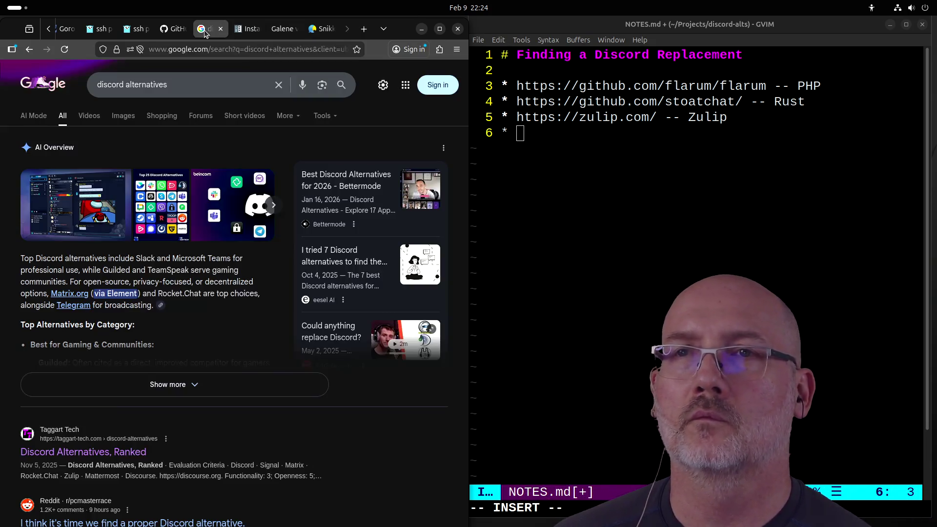
Step: Close the Google results tab and read galene.org down to its Related software section
click(223, 29)
click(242, 32)
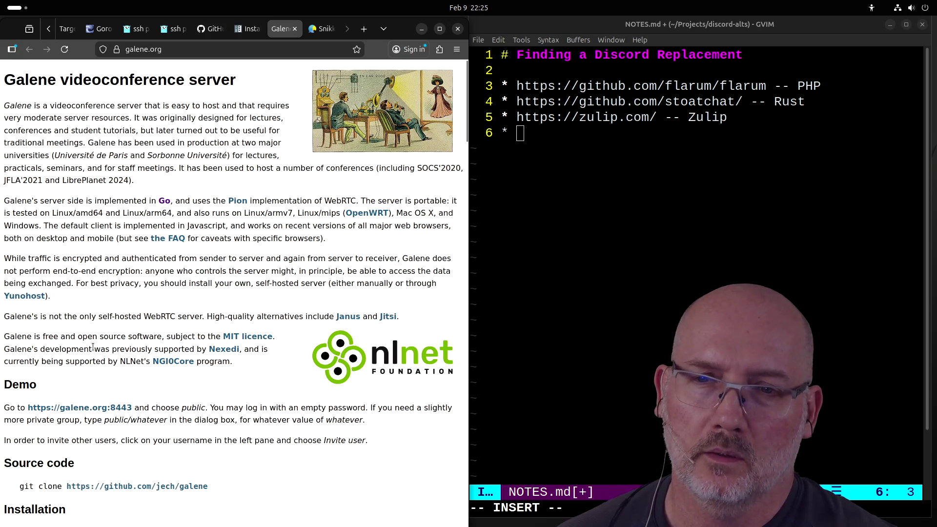
scroll(93, 347, down, 3)
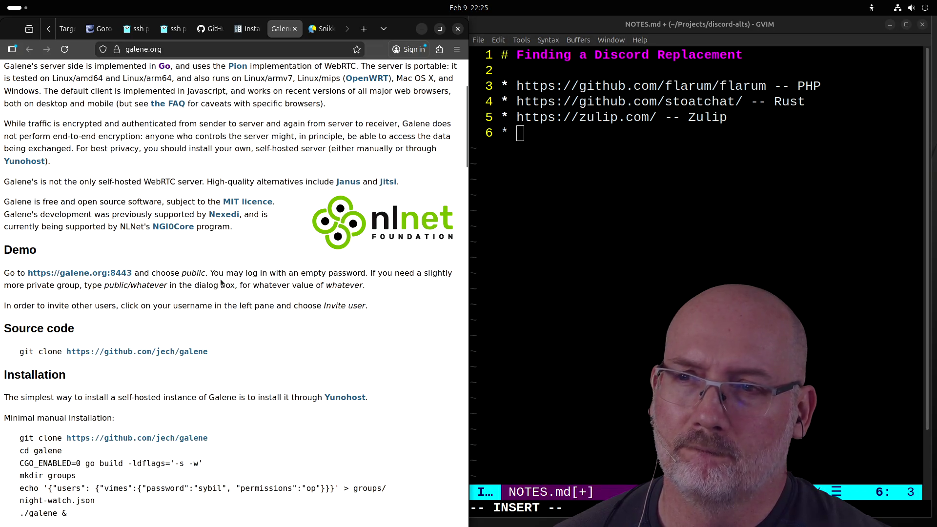
scroll(136, 284, down, 5)
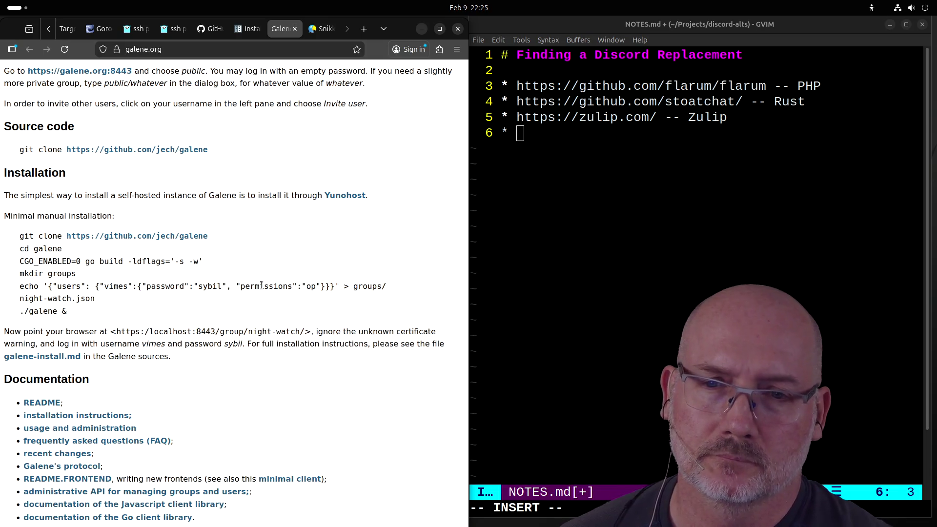
scroll(261, 286, down, 6)
scroll(262, 288, down, 7)
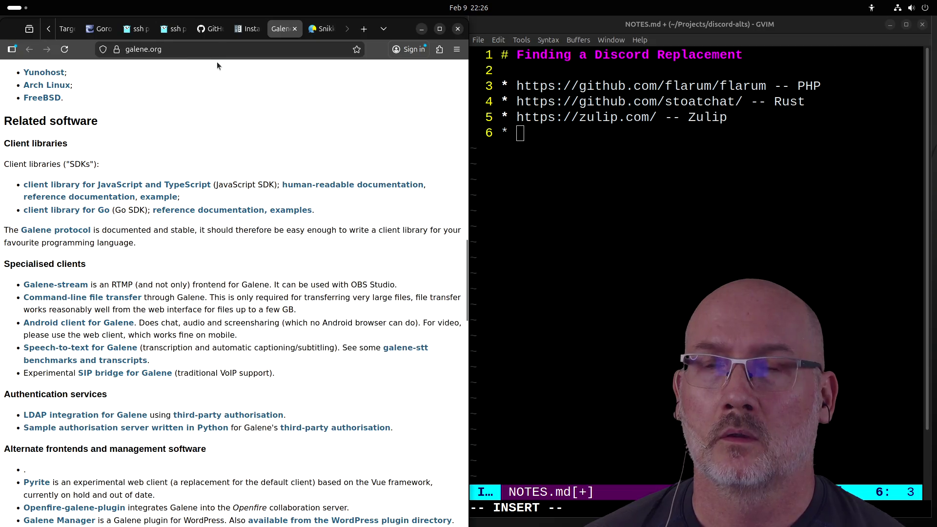
click(203, 52)
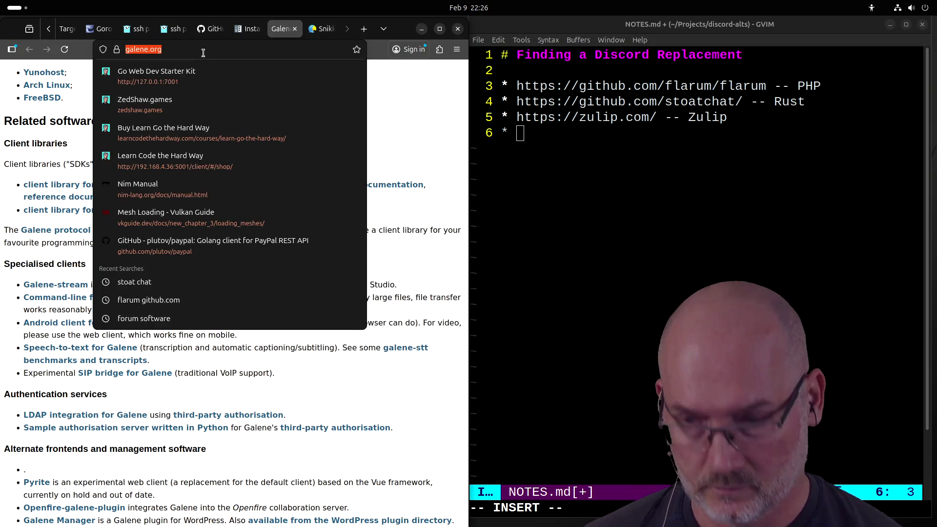
click(445, 159)
click(635, 136)
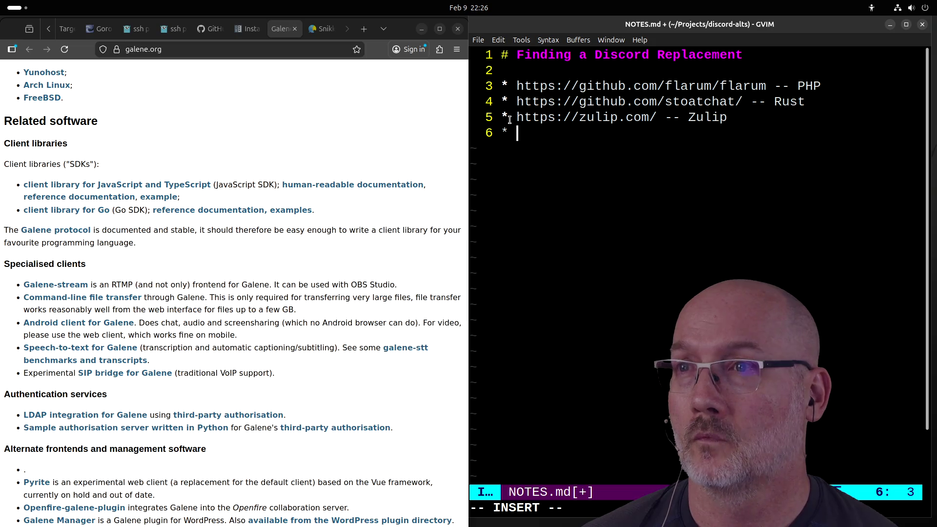
click(498, 40)
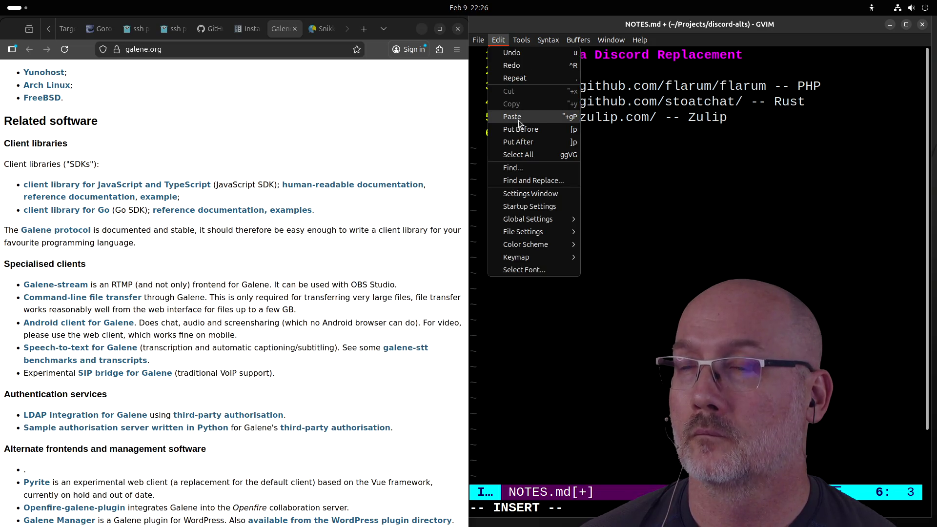
click(527, 118)
text(Go)
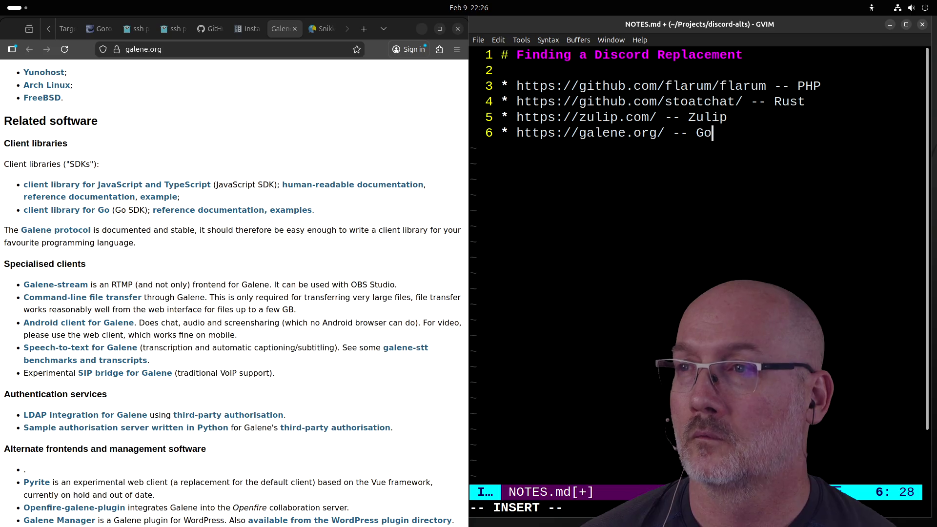
key(Escape)
click(278, 240)
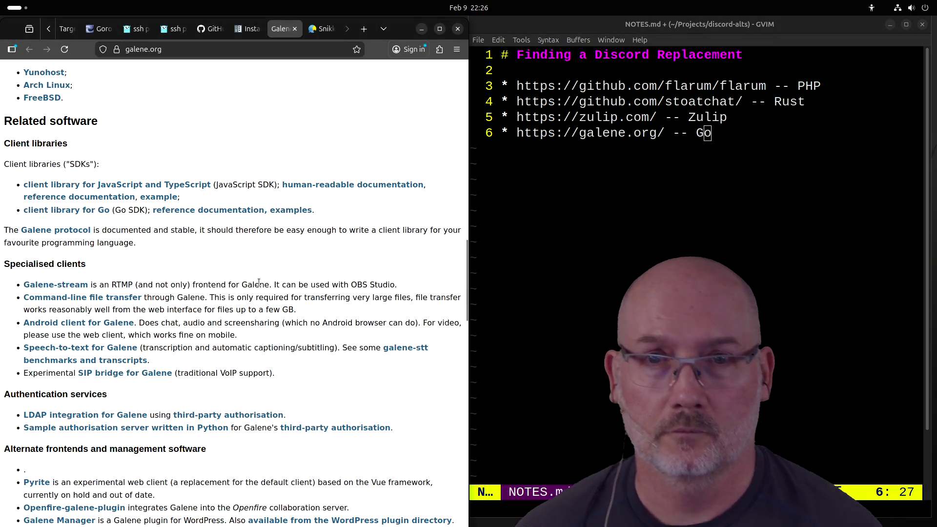
scroll(258, 283, down, 3)
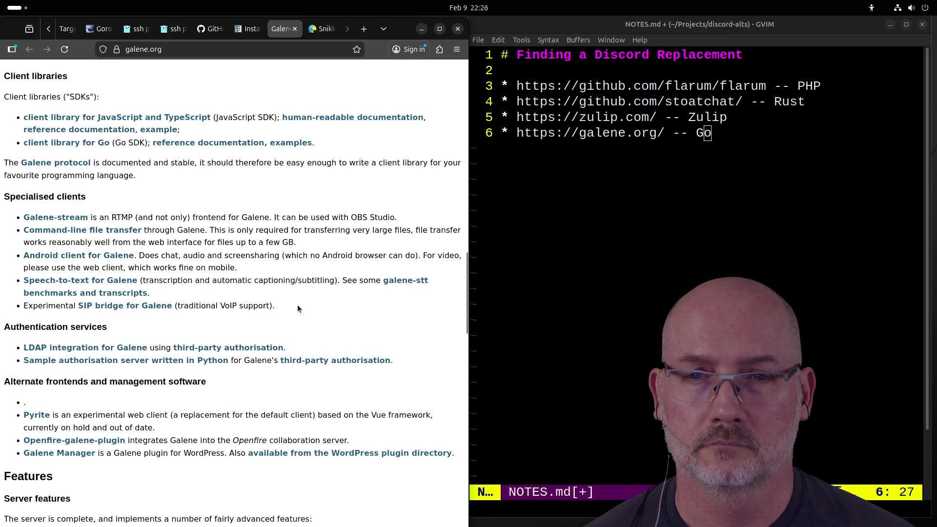
scroll(299, 308, down, 5)
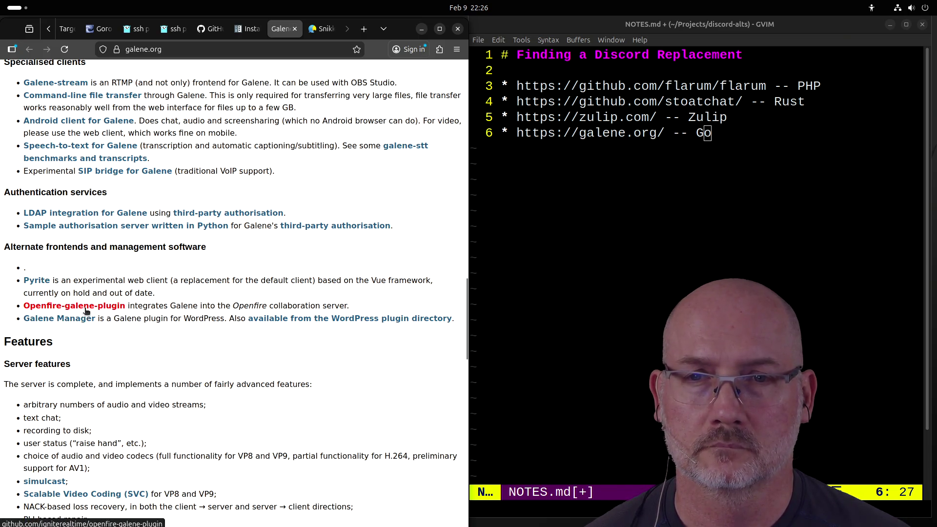
scroll(294, 382, down, 7)
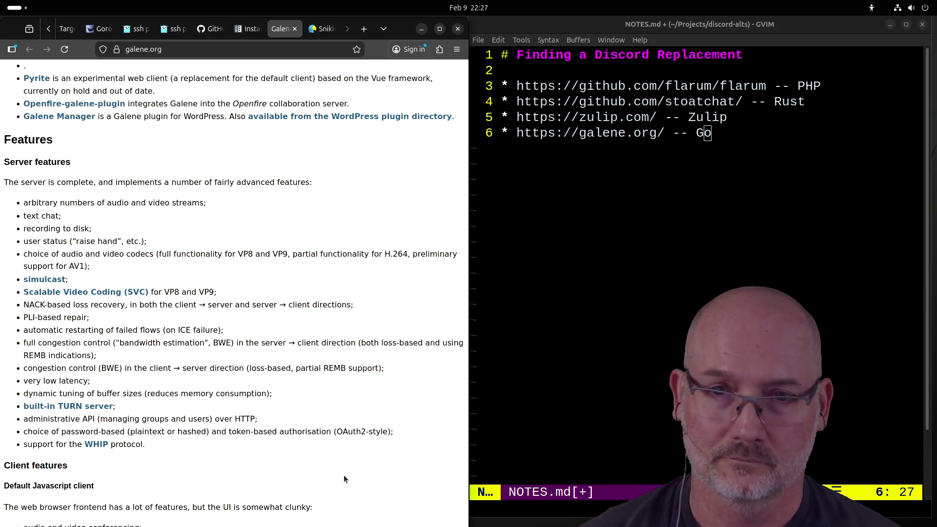
scroll(290, 387, down, 2)
scroll(289, 389, down, 5)
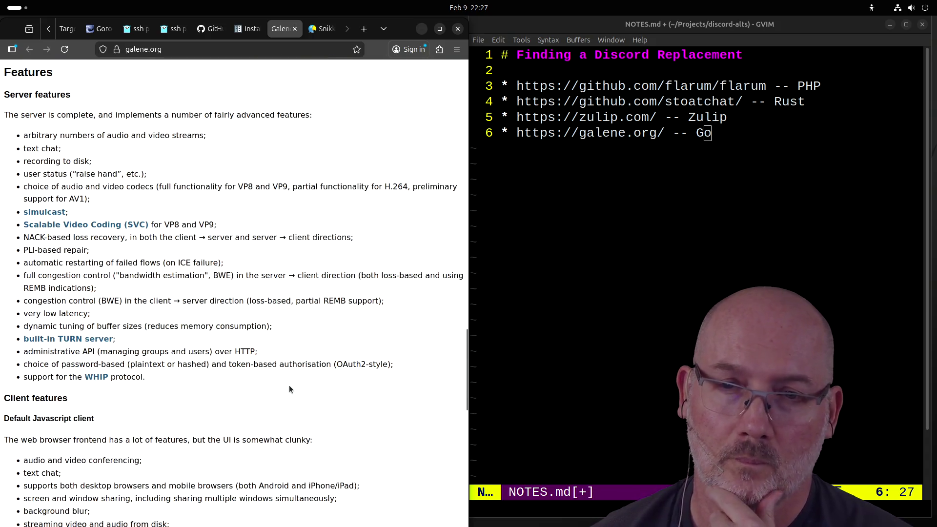
scroll(289, 389, down, 2)
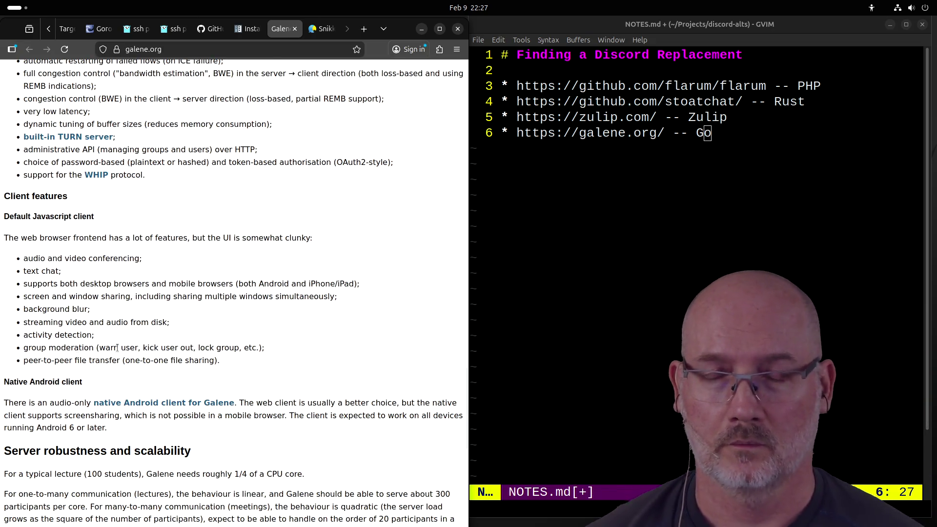
scroll(249, 319, down, 7)
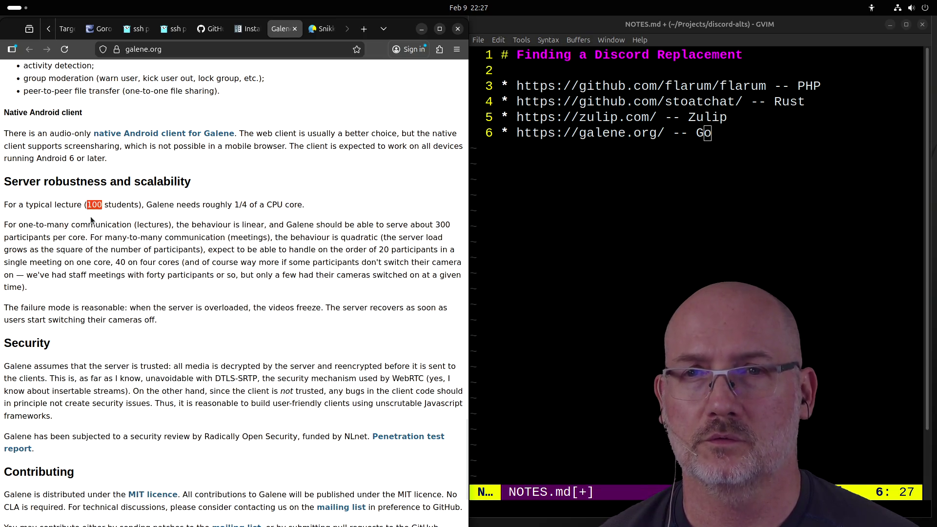
click(235, 202)
double_click(236, 204)
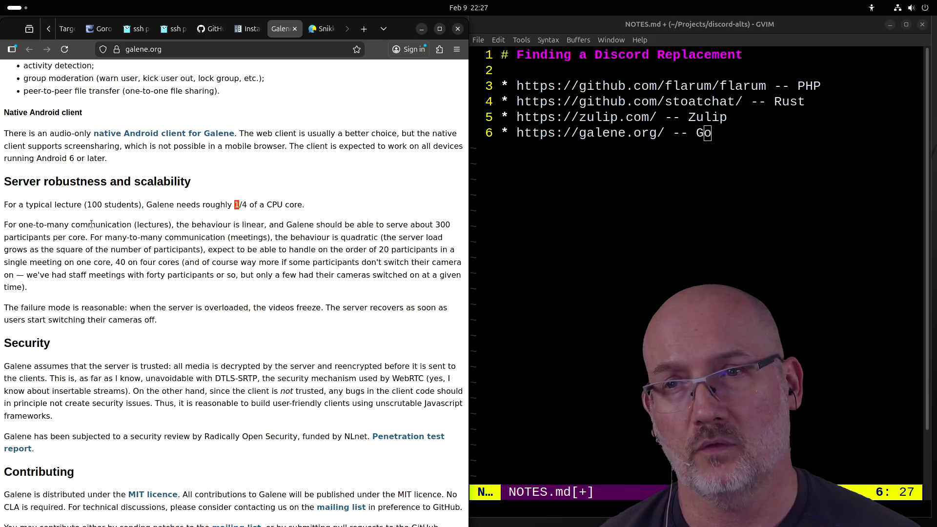
double_click(145, 238)
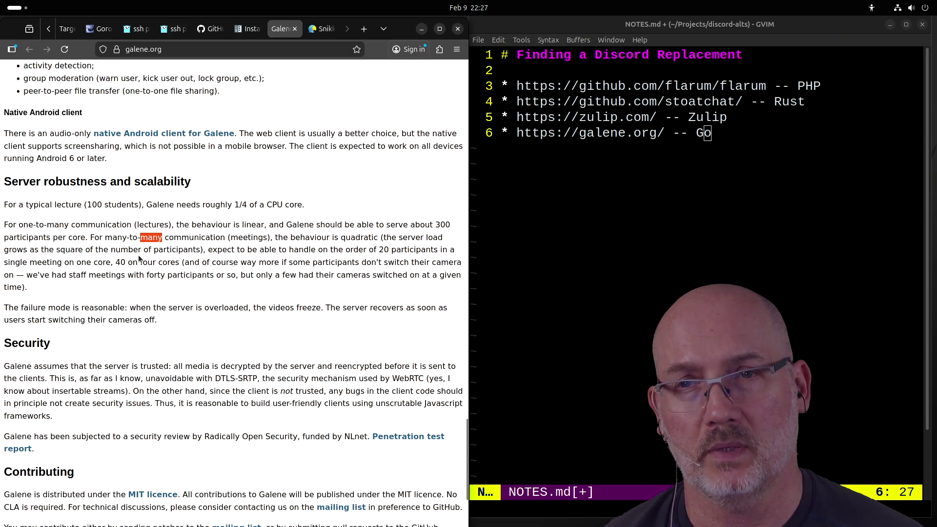
click(120, 323)
scroll(120, 326, down, 5)
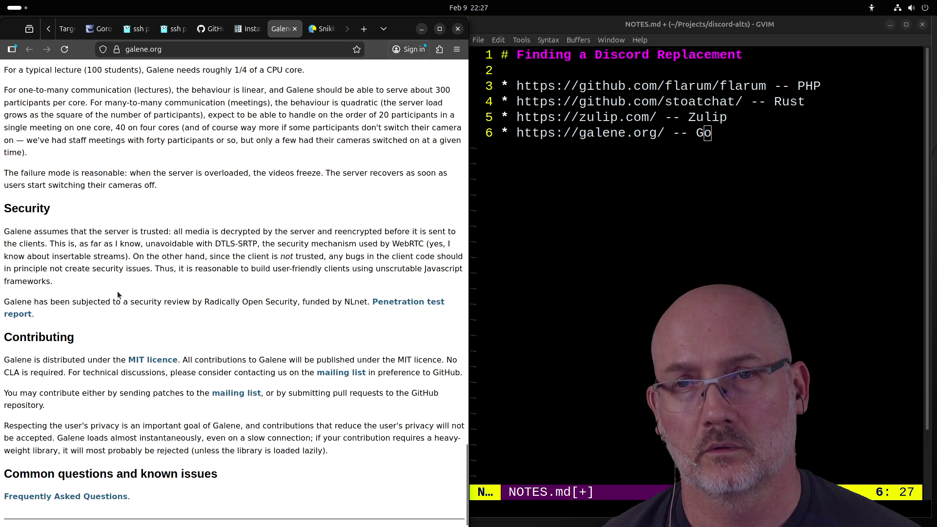
scroll(165, 323, down, 1)
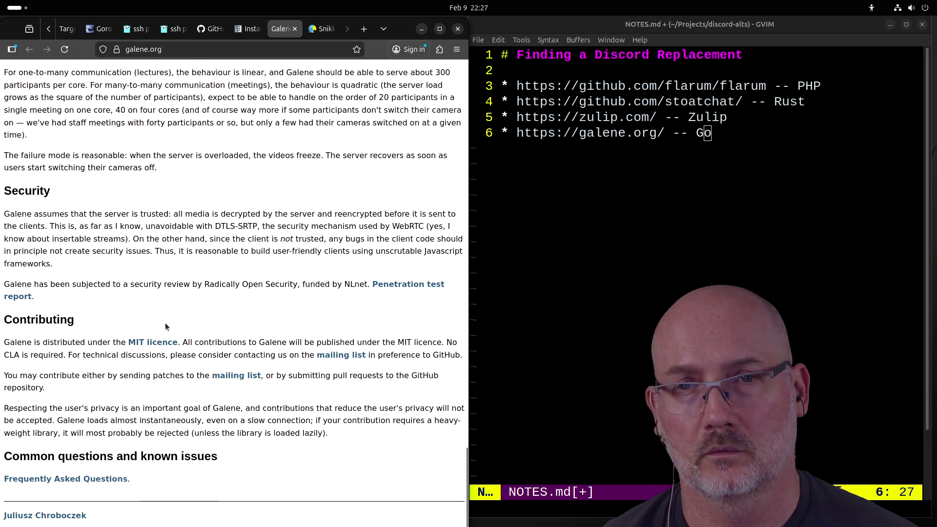
scroll(166, 431, up, 20)
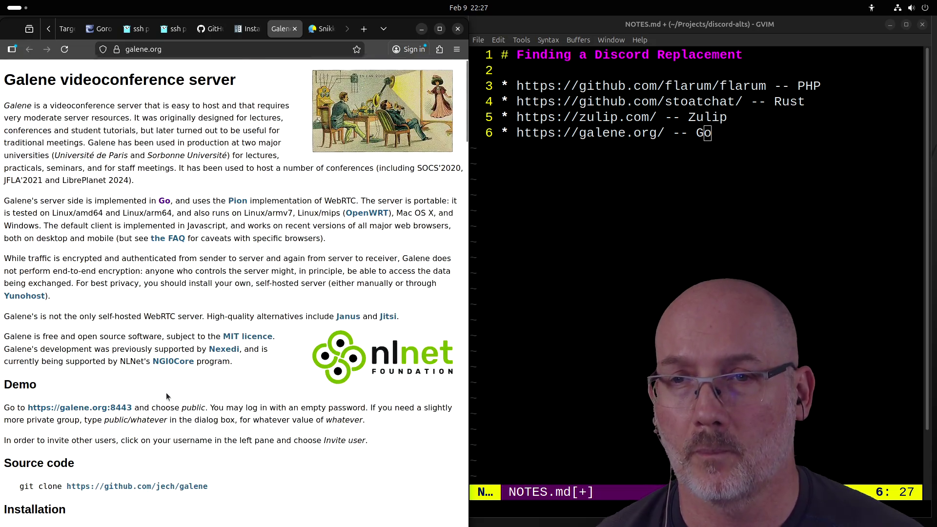
Step: Copy the snikket.org address and start NOTES.md line 7 with it as a new bullet
click(321, 31)
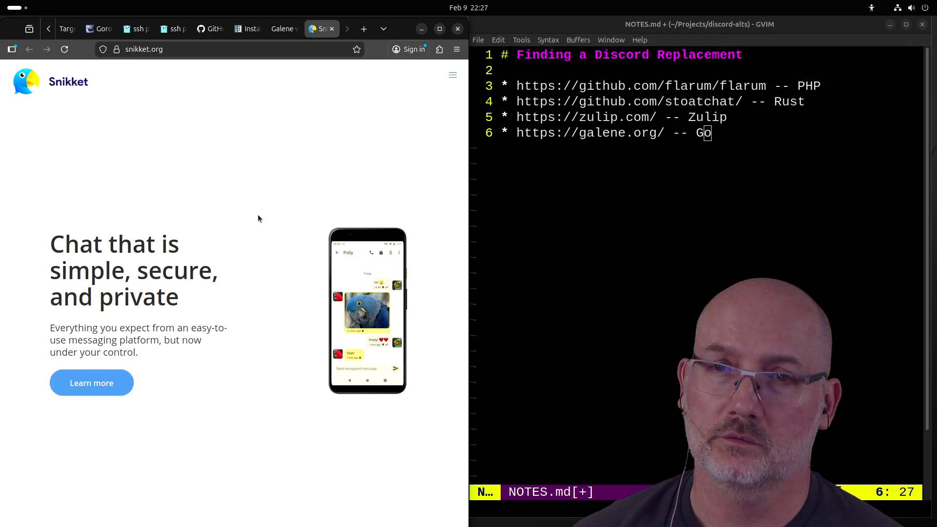
scroll(258, 218, down, 10)
scroll(258, 218, up, 3)
scroll(258, 218, down, 5)
scroll(257, 218, up, 15)
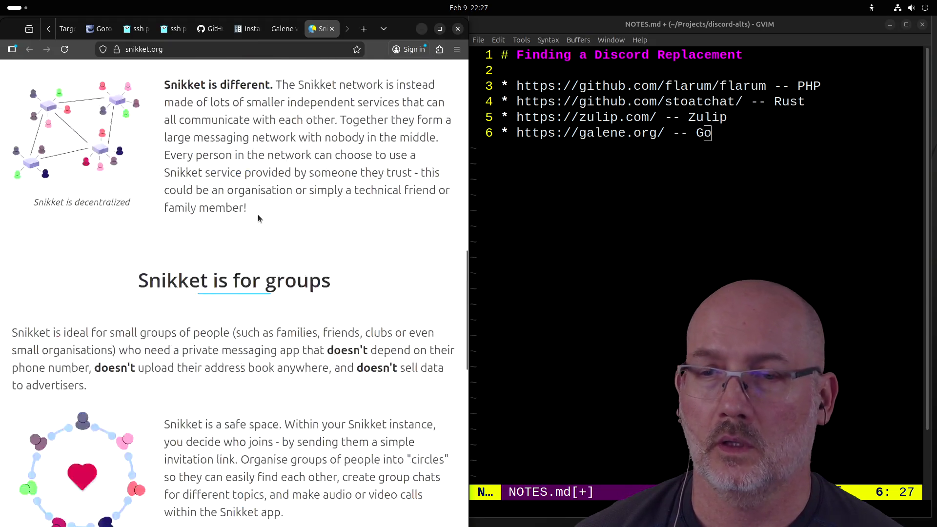
click(230, 51)
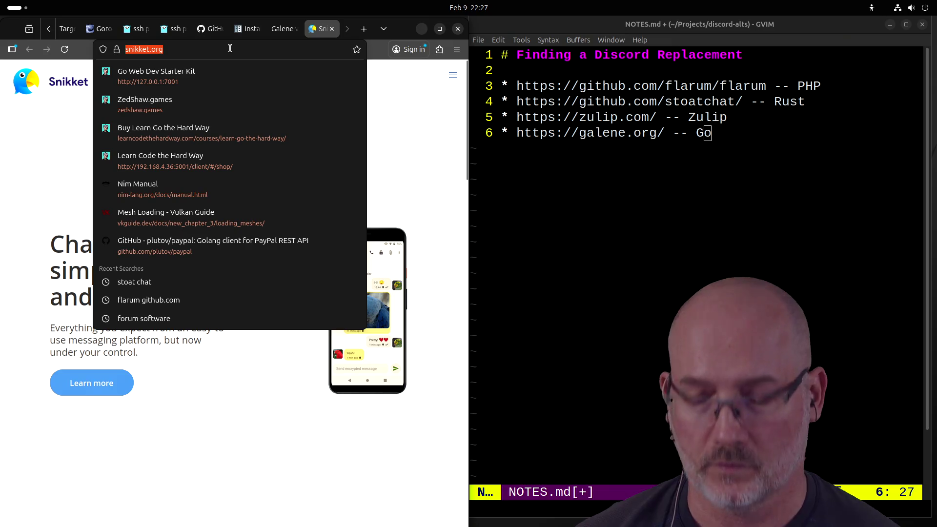
click(716, 141)
key(a)
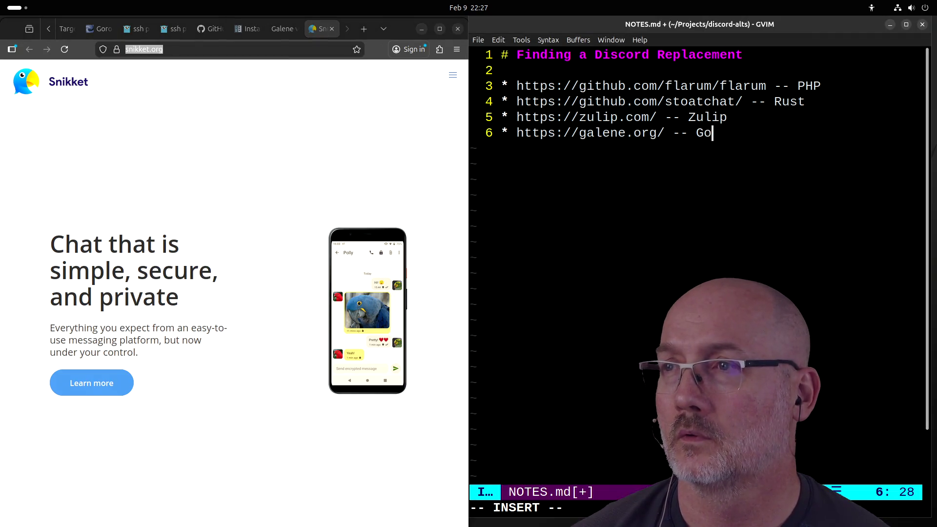
key(Return)
text(*)
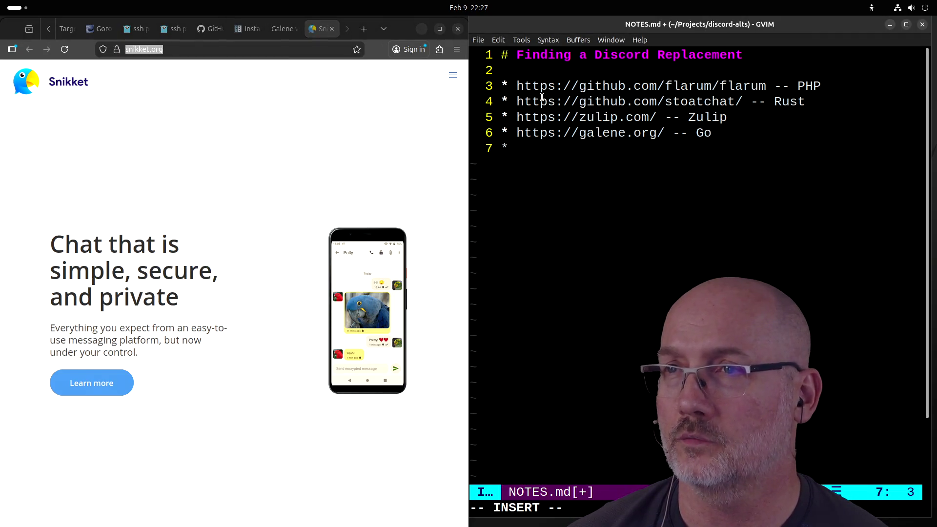
click(497, 40)
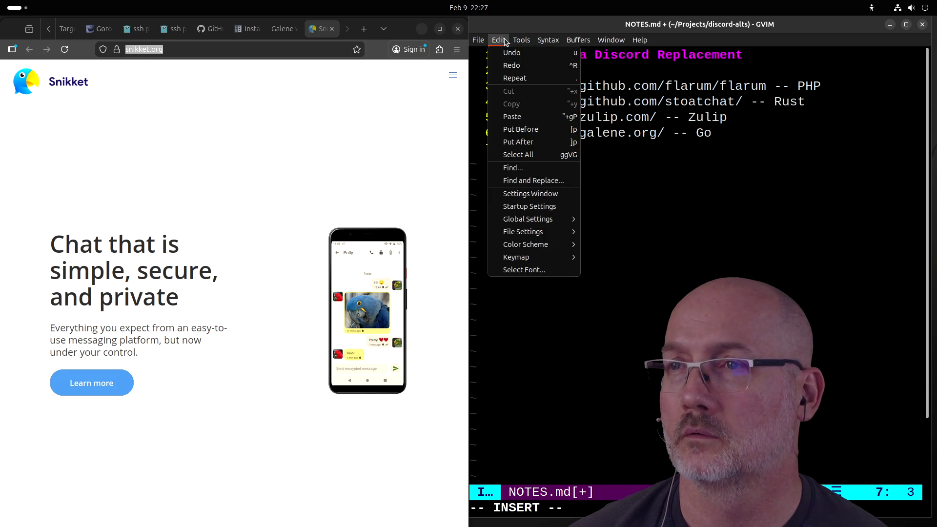
click(535, 119)
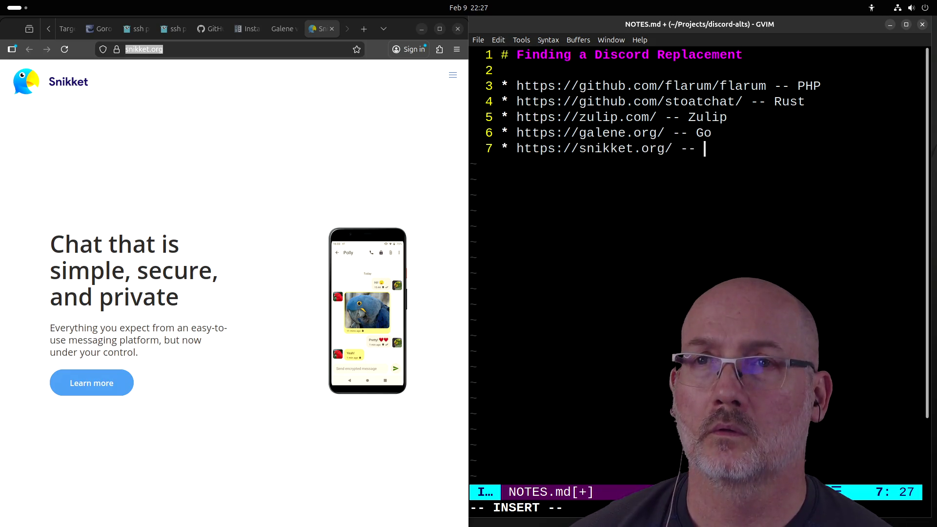
Step: Search Google for 'snikket github' and open the snikket-im GitHub organization
click(190, 145)
key(ctrl+l)
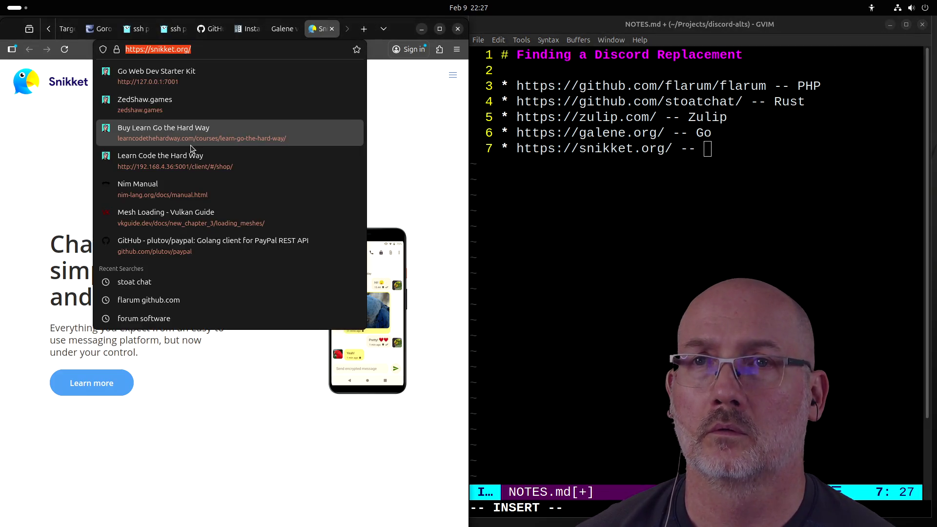
text(snikket )
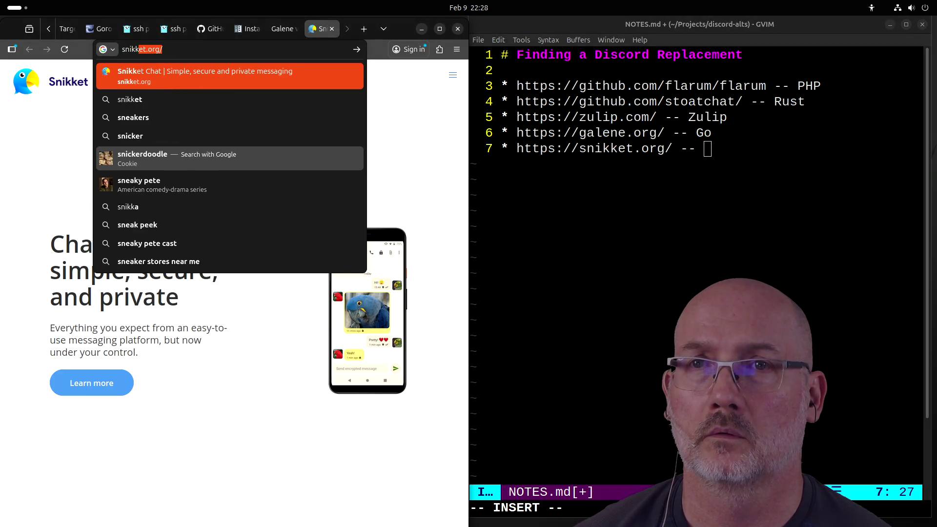
text(github)
key(Return)
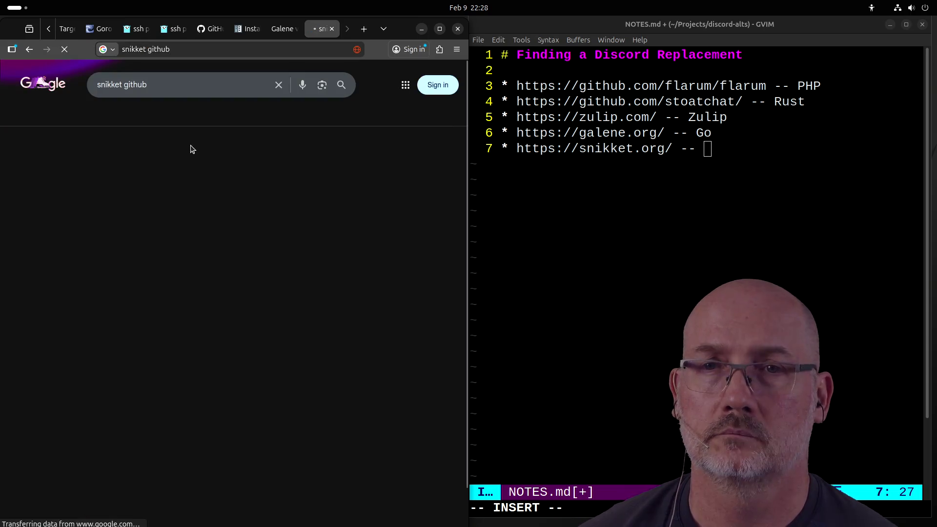
click(47, 172)
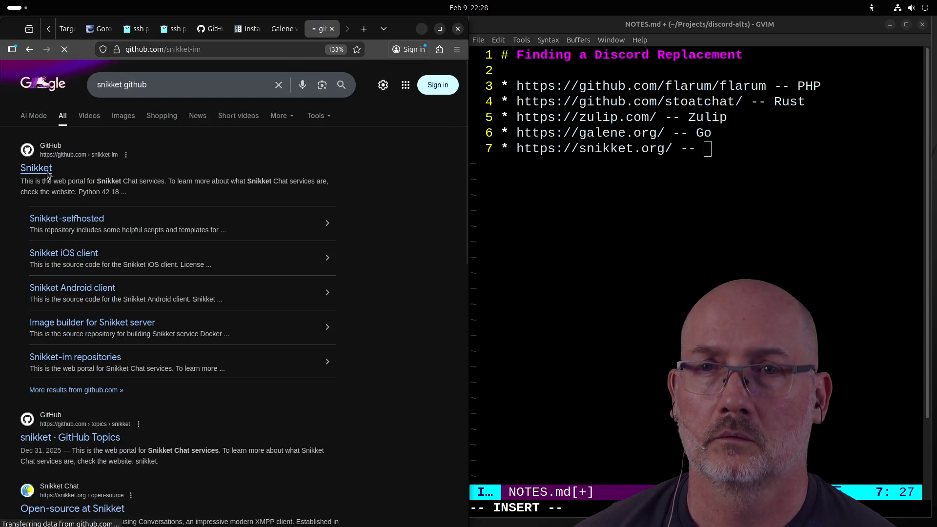
Step: Explore the snikket-server repository's files, including the snikket-modules and mod_health_report folders
scroll(300, 242, down, 3)
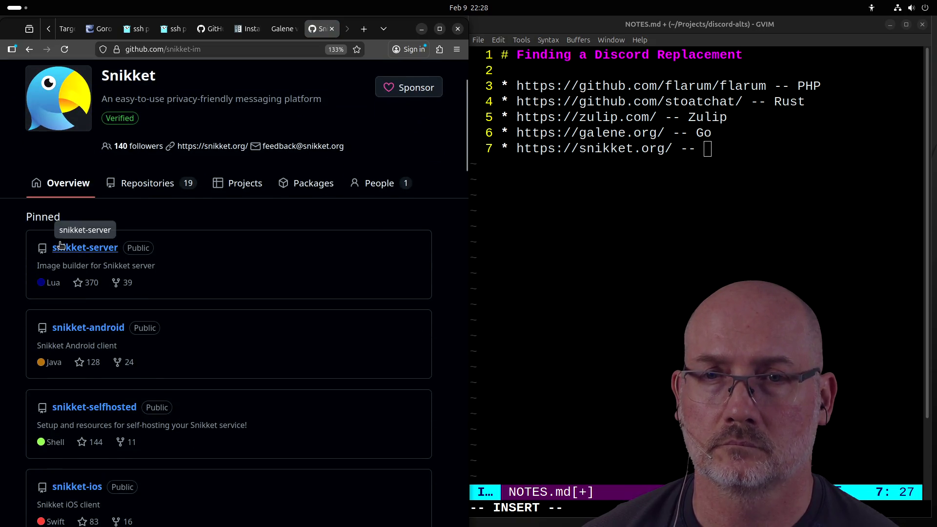
click(73, 247)
scroll(264, 228, down, 5)
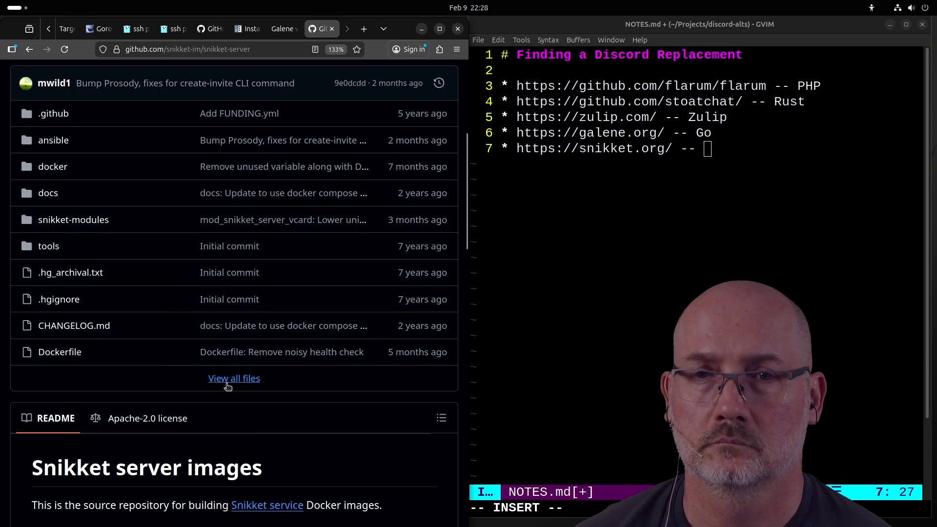
click(224, 379)
scroll(115, 402, down, 6)
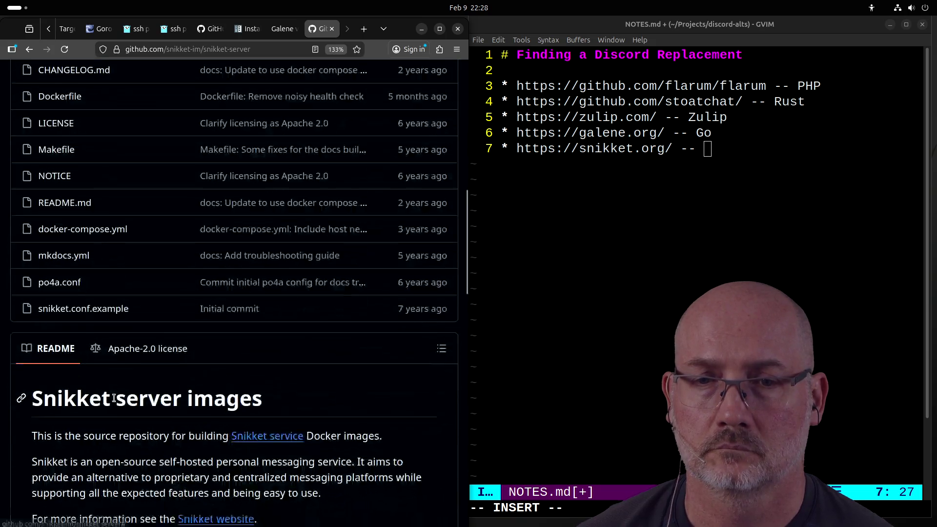
scroll(73, 297, up, 8)
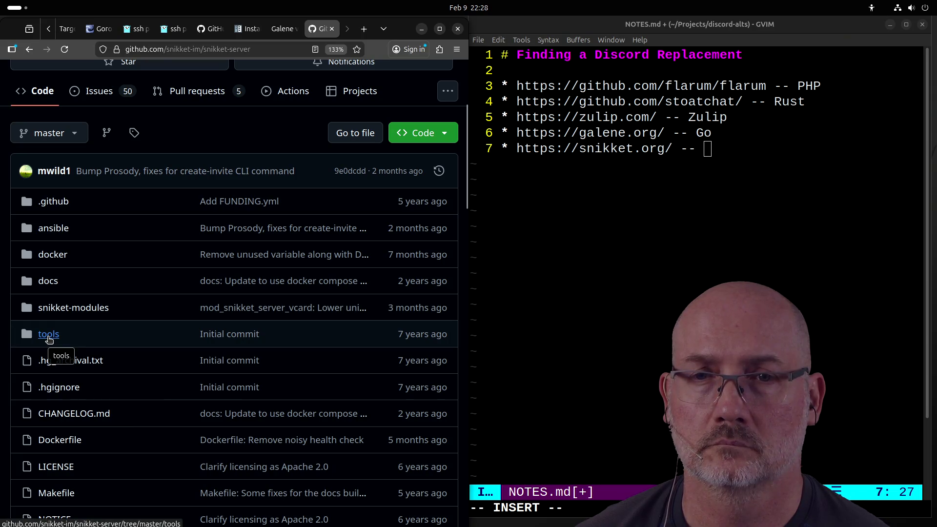
click(52, 307)
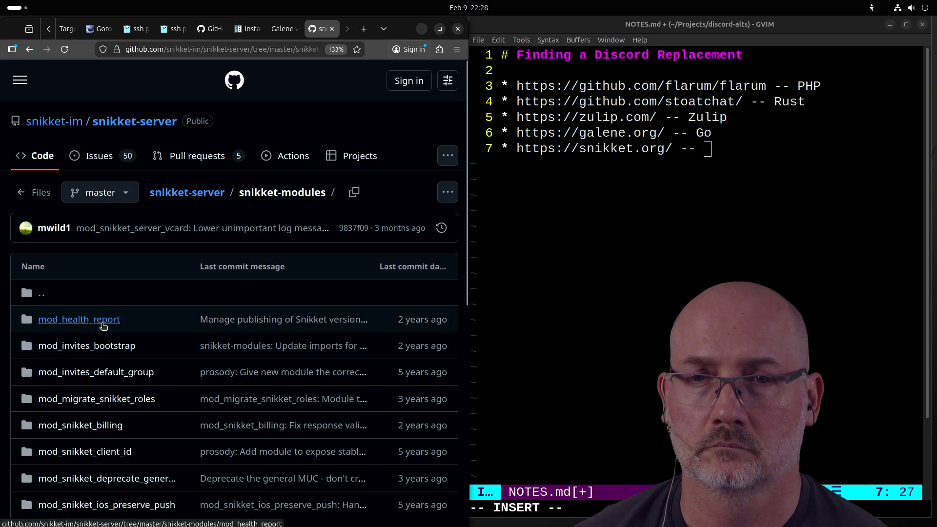
click(103, 326)
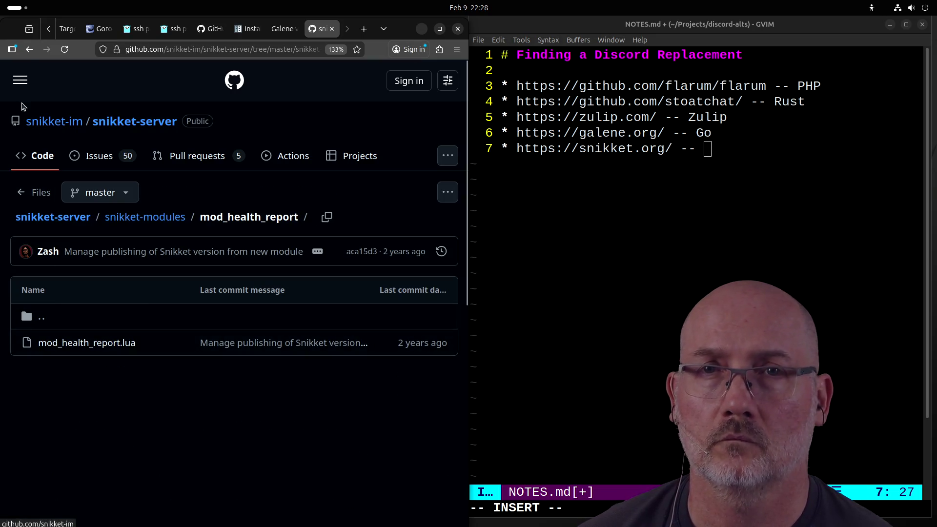
click(30, 50)
click(29, 50)
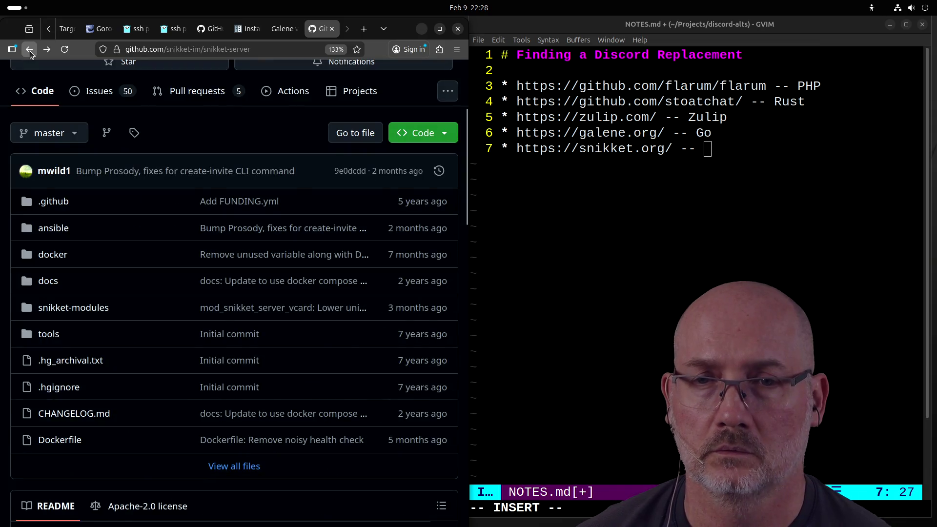
click(29, 50)
Step: Look over the snikket-selfhosted repository and scroll through the snikket-im organization page
scroll(100, 323, down, 2)
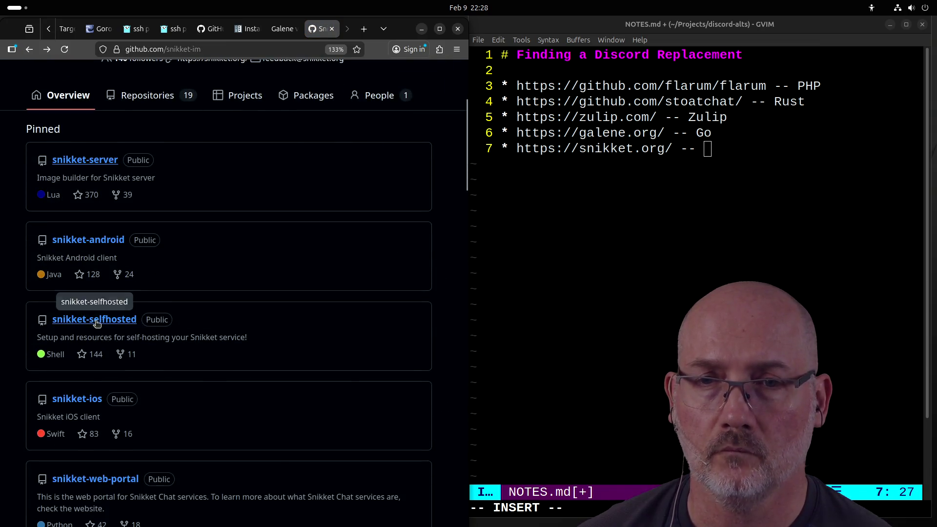
click(96, 320)
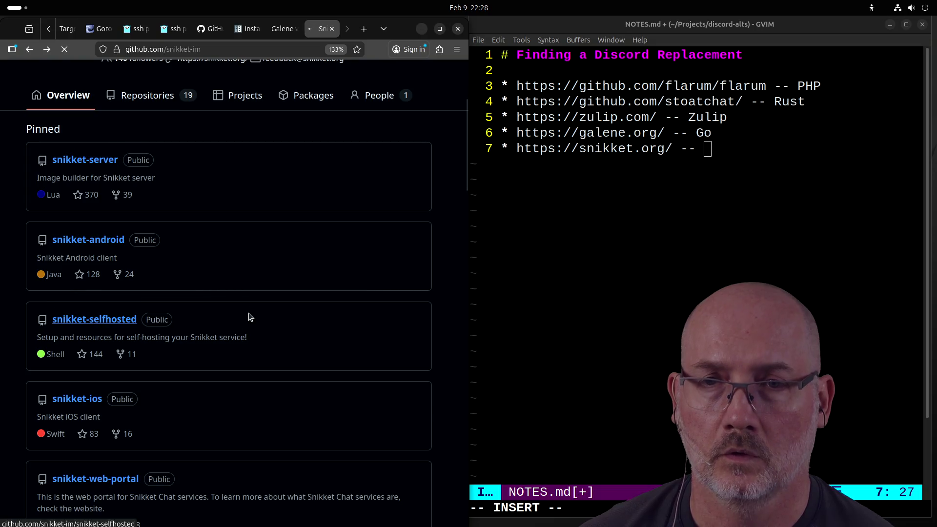
scroll(251, 310, down, 5)
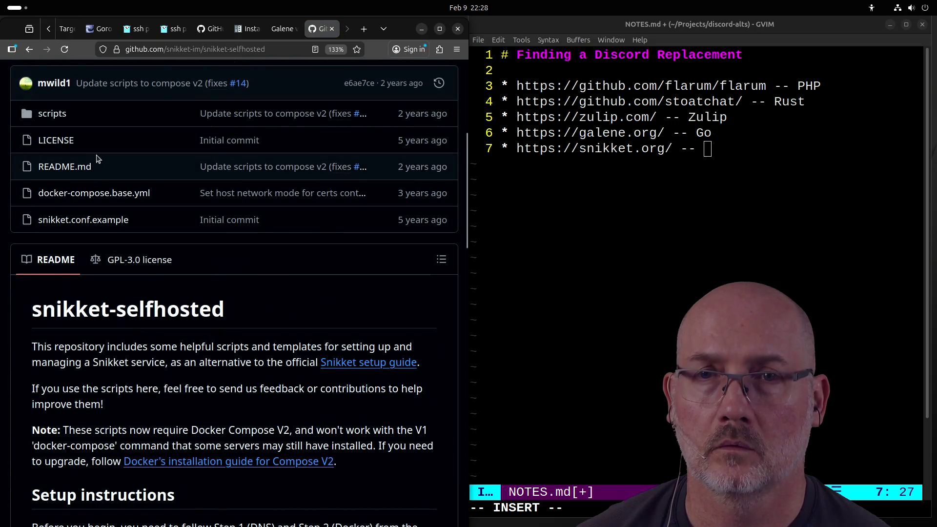
click(29, 50)
scroll(184, 332, down, 7)
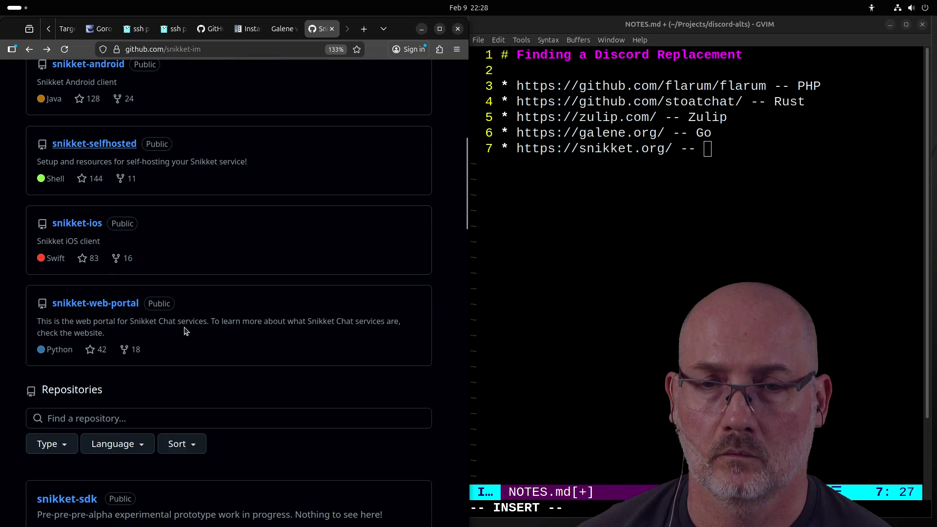
scroll(184, 327, down, 2)
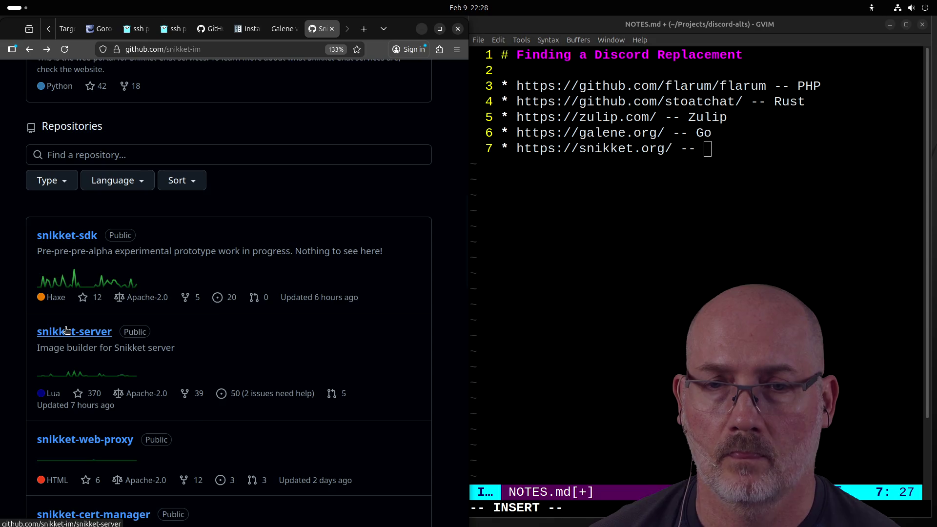
scroll(220, 323, down, 7)
scroll(221, 321, down, 5)
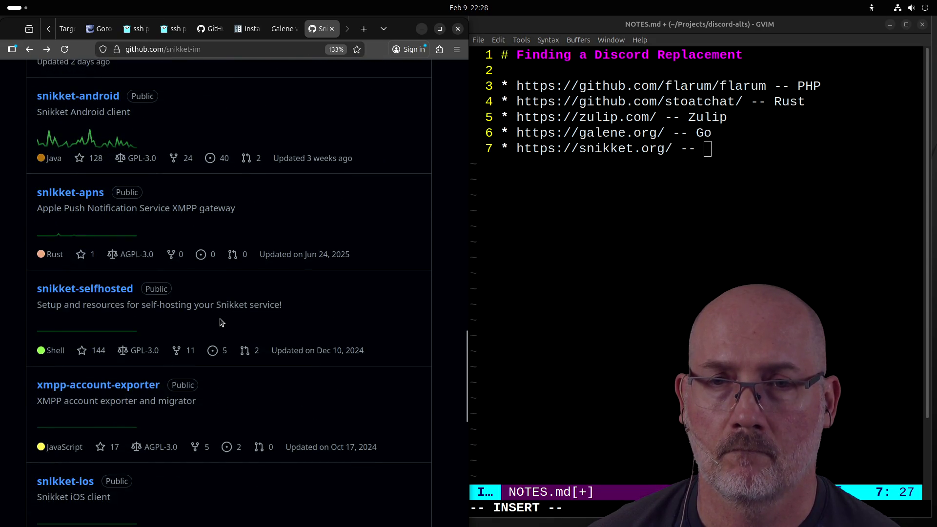
scroll(221, 322, down, 4)
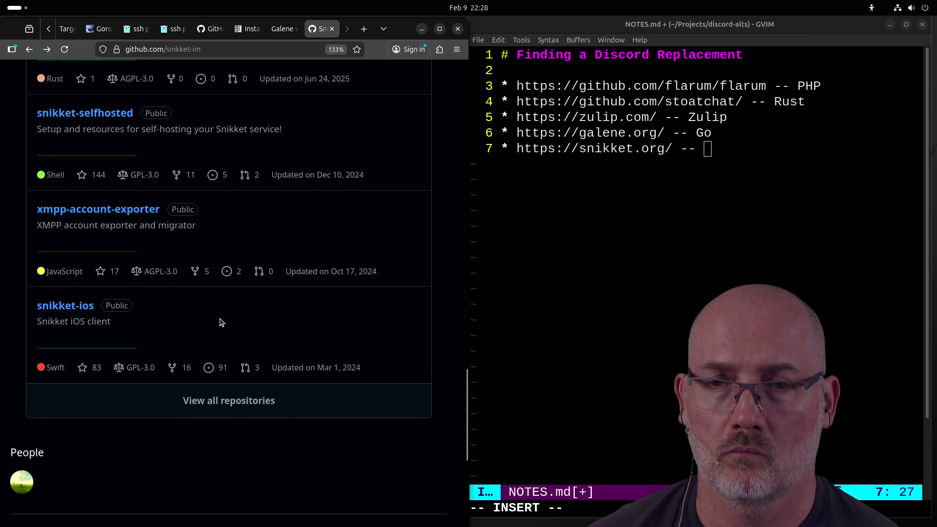
scroll(221, 322, up, 20)
scroll(220, 319, down, 4)
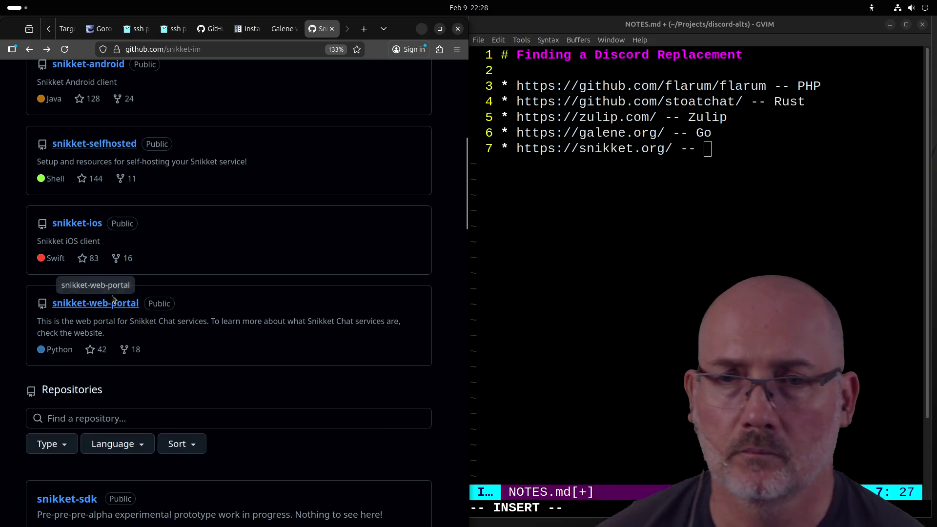
scroll(399, 285, up, 3)
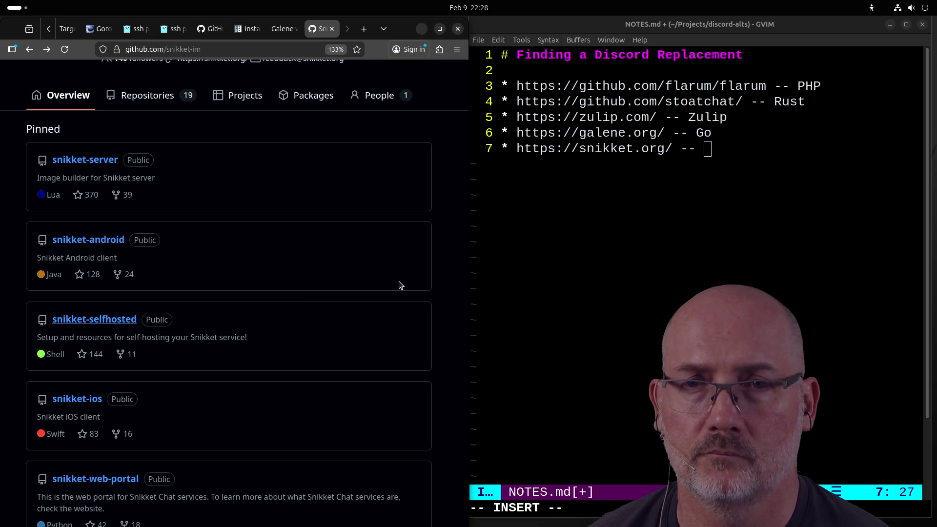
scroll(318, 249, up, 3)
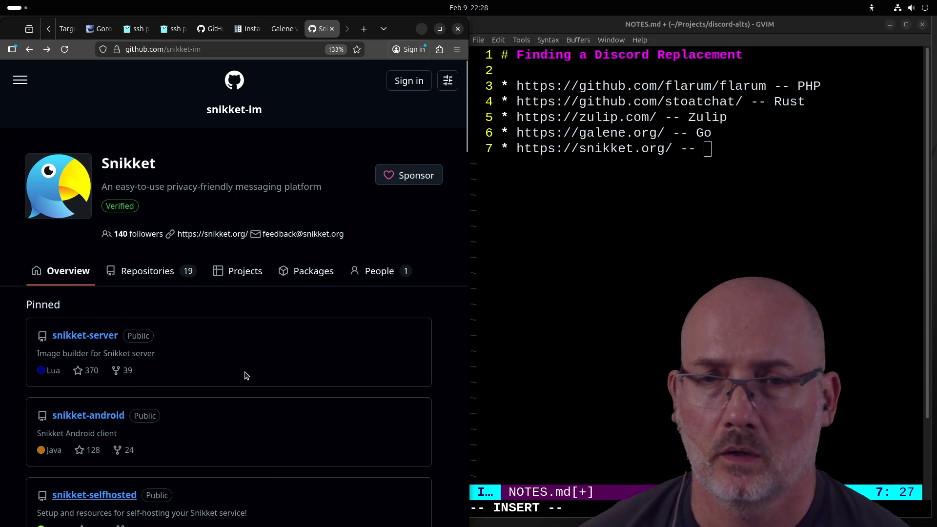
scroll(245, 374, down, 6)
scroll(245, 375, up, 6)
Step: List all of snikket-im's repositories, then close the Snikket tab
click(159, 272)
scroll(278, 345, down, 3)
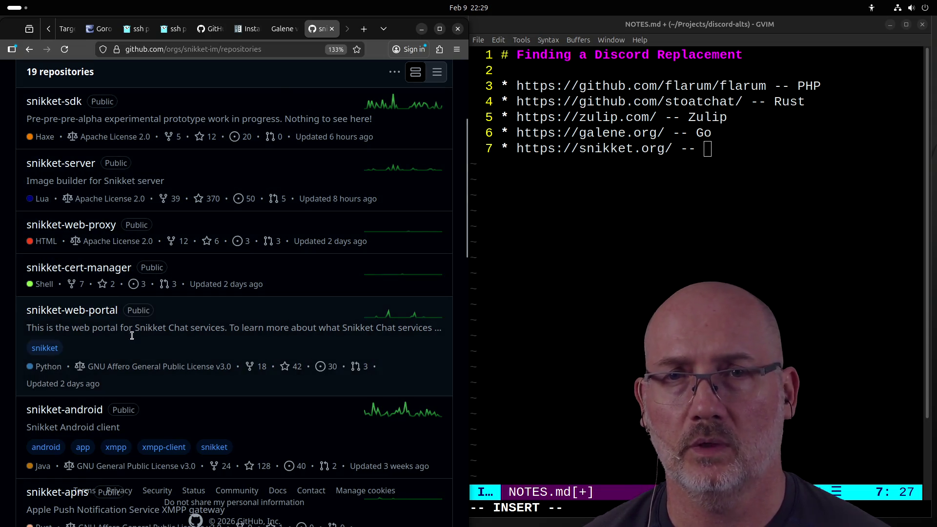
scroll(207, 347, down, 10)
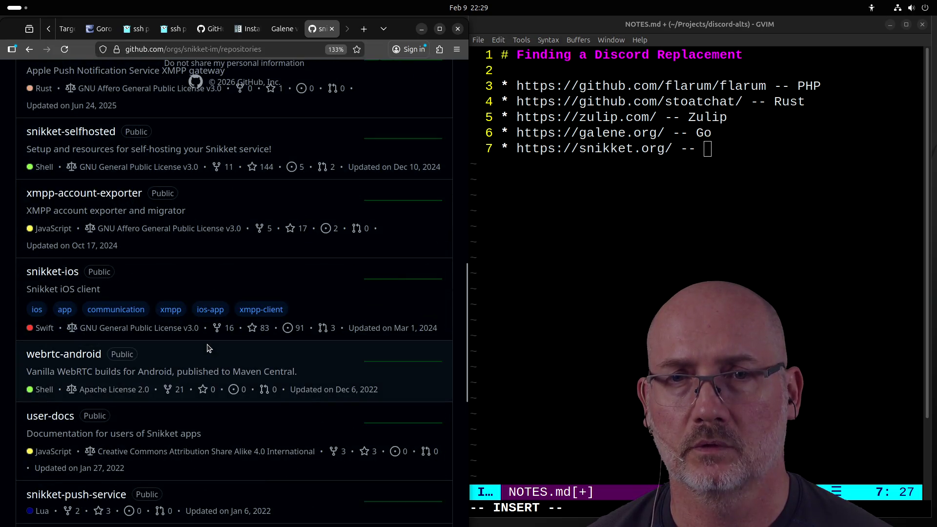
key(ctrl+w)
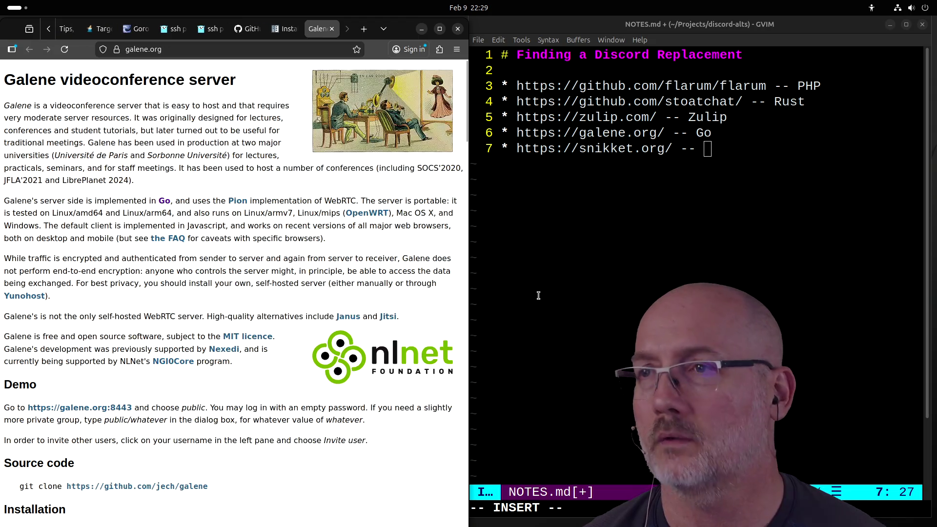
Step: Delete the unfinished Snikket line from NOTES.md and save the file
key(Escape)
key(d)
key(d)
text(:w)
key(Return)
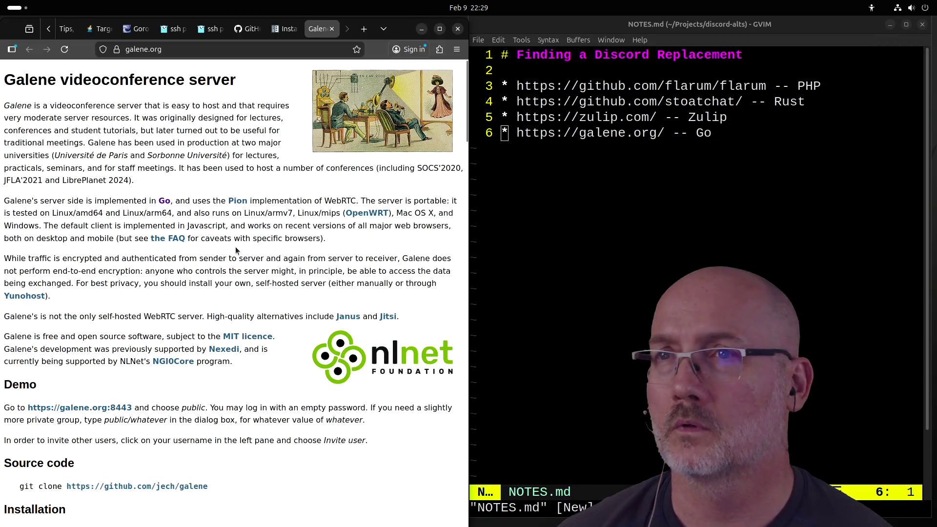
click(286, 28)
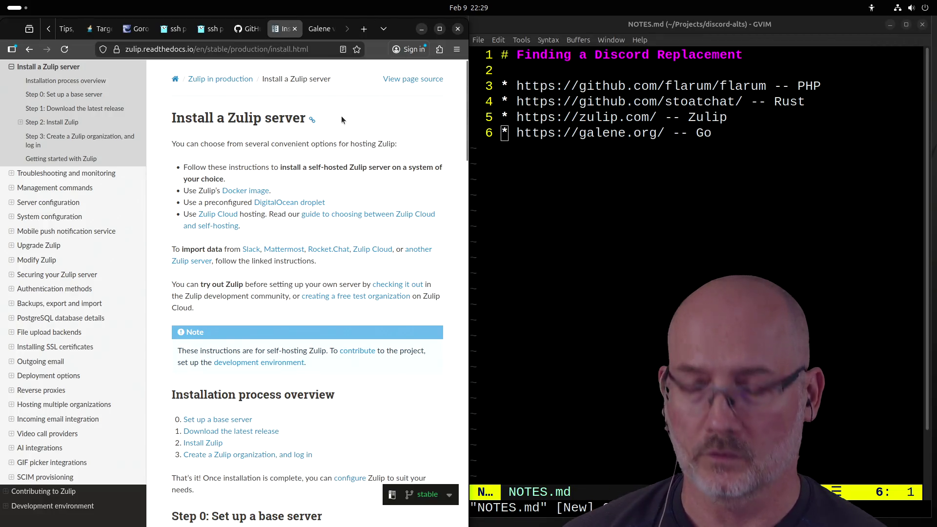
Step: Search Google for 'open source forum software' in a new tab
key(ctrl+t)
text(j)
key(BackSpace)
text(forum)
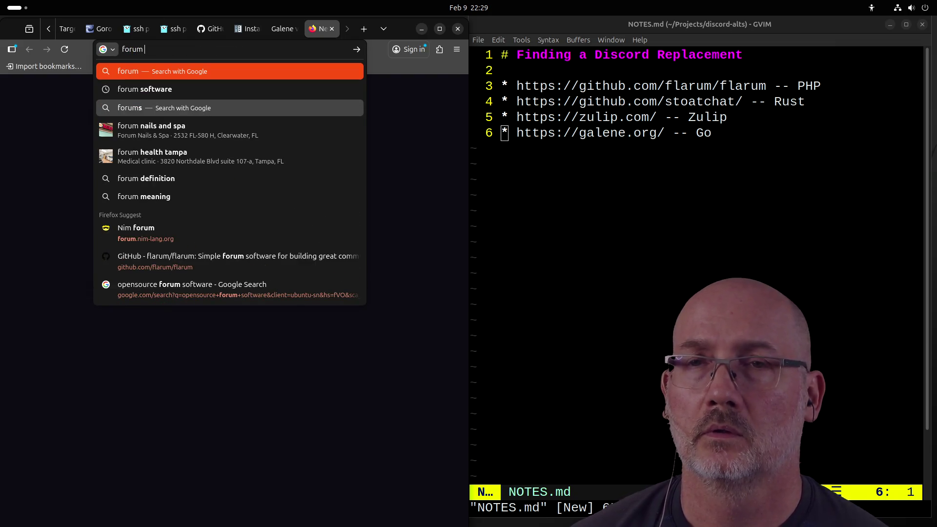
key(BackSpace)
key(BackSpace)
key(BackSpace)
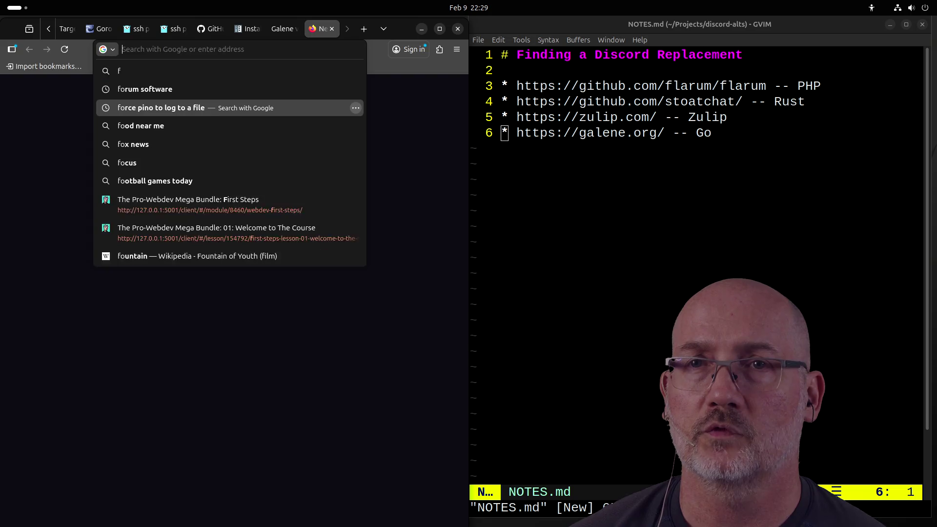
text(open source forum s)
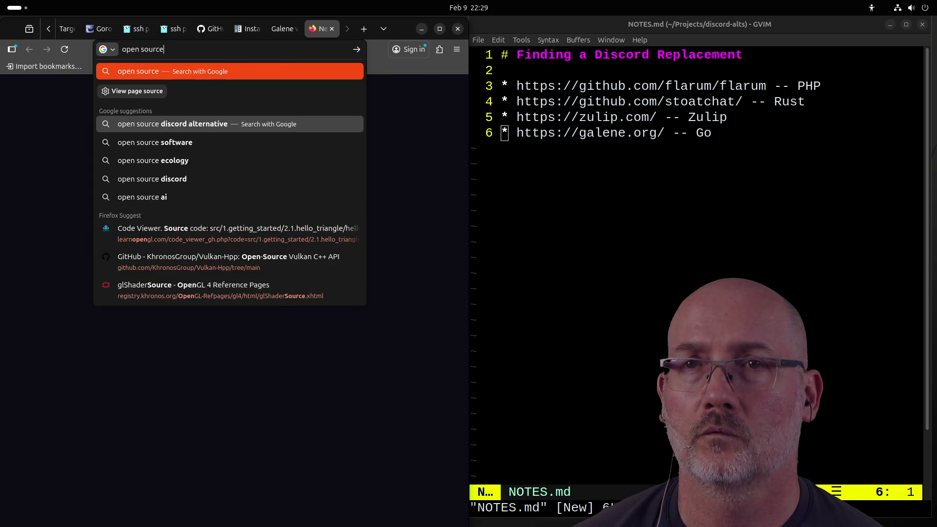
key(BackSpace)
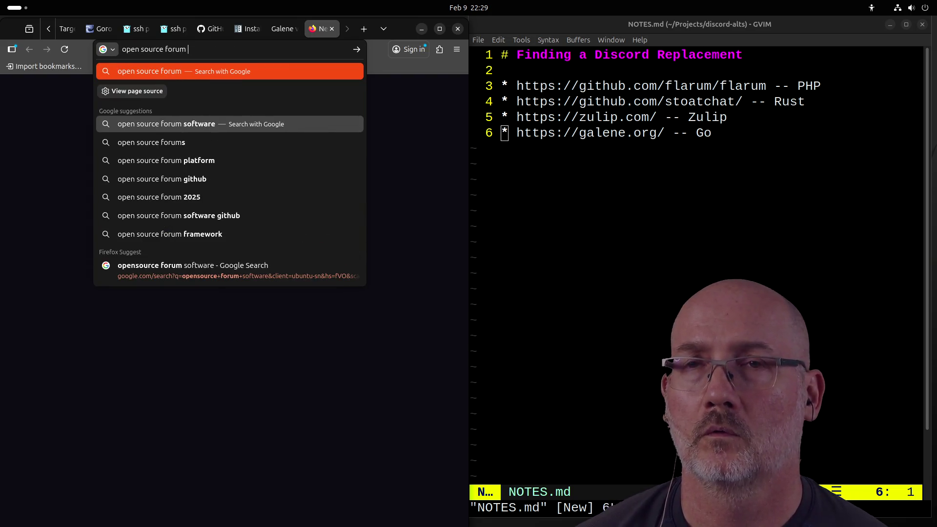
text(software)
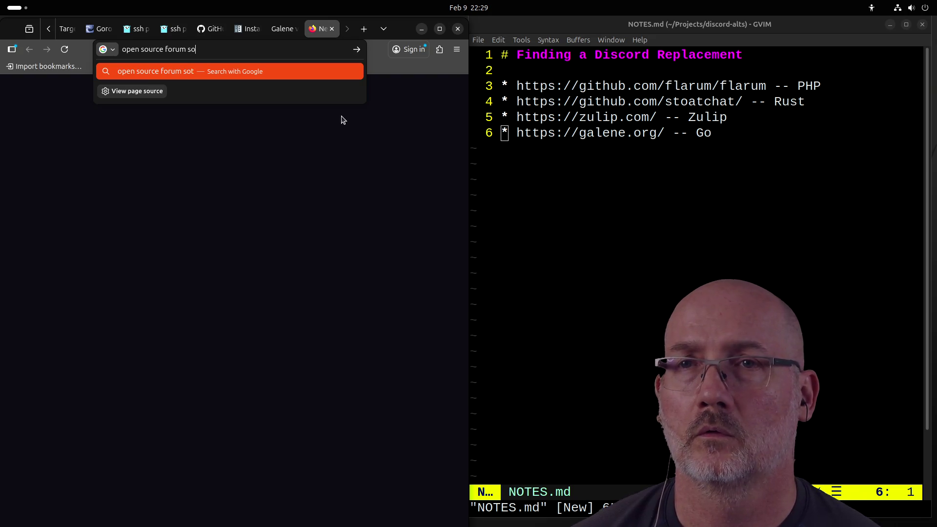
key(alt+Return)
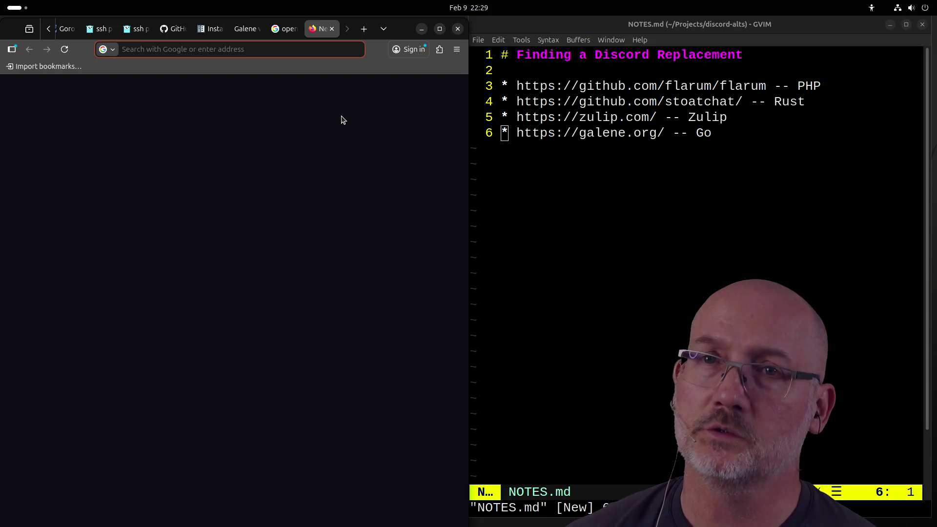
Step: Search Google for 'open source stack overflow alternatives'
text(z)
key(BackSpace)
key(BackSpace)
text(s)
key(BackSpace)
text(open source stac)
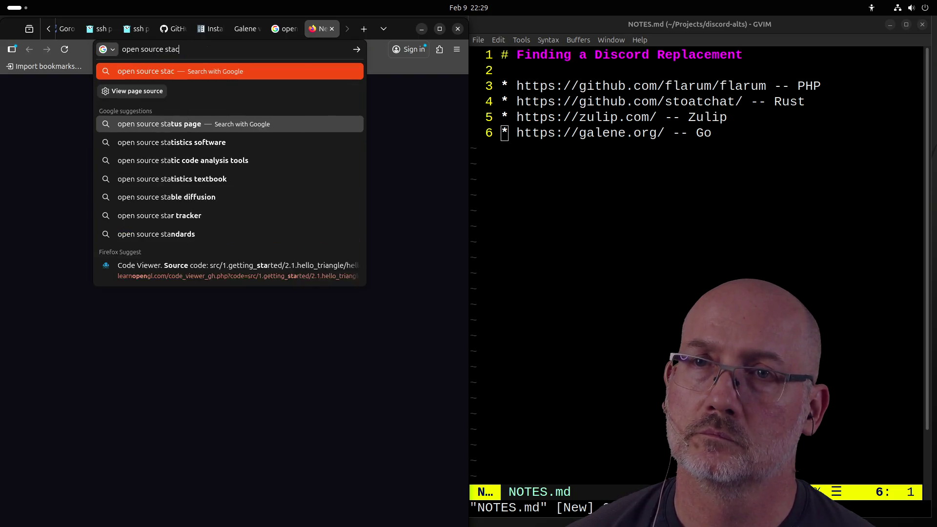
text(k overflow al)
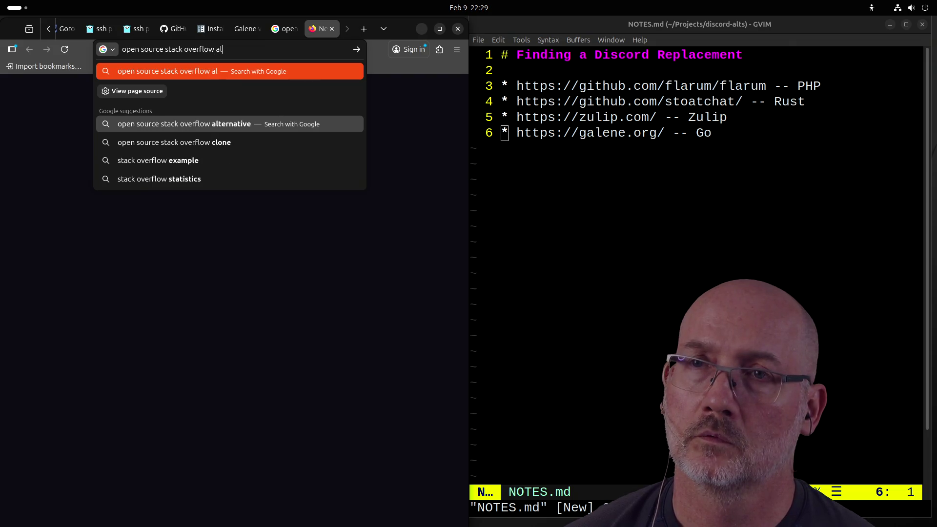
text(ternatives)
key(Return)
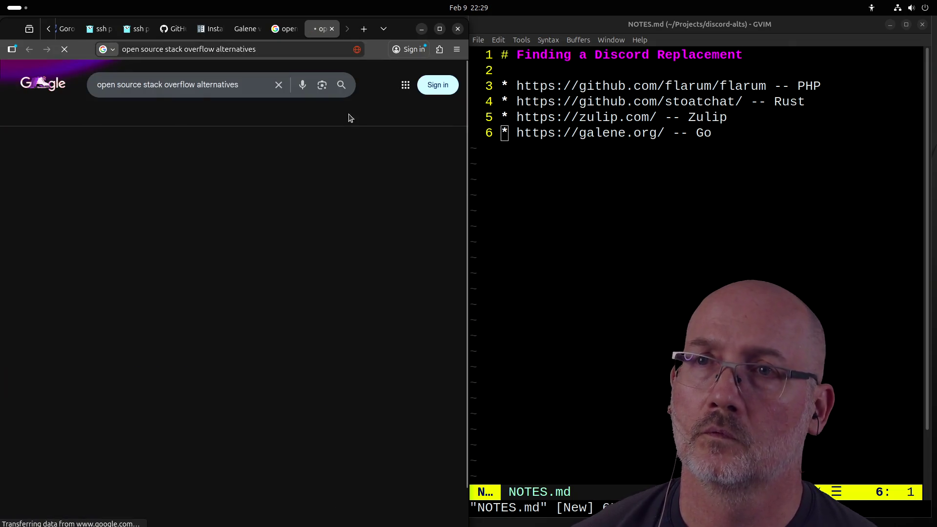
Step: Open the unofficial Stack Exchange alternatives Gist result in a new tab
scroll(327, 303, down, 1)
scroll(327, 303, down, 3)
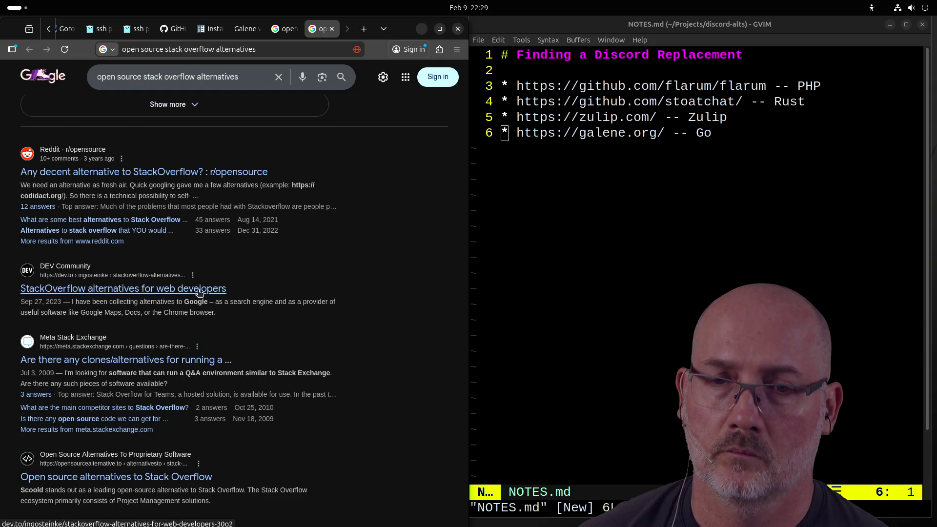
scroll(200, 292, down, 5)
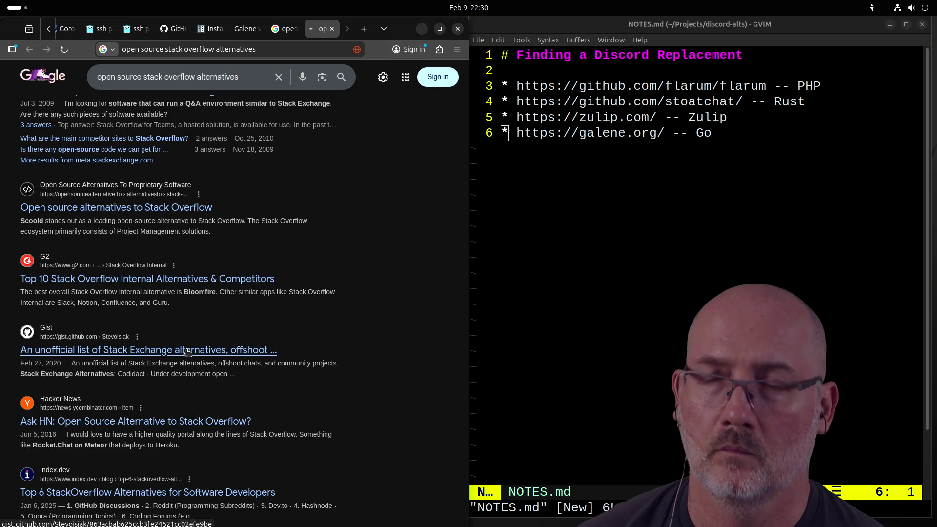
click(188, 352)
Step: In the forum software results, expand Discussions and forums and go to the next page
click(280, 29)
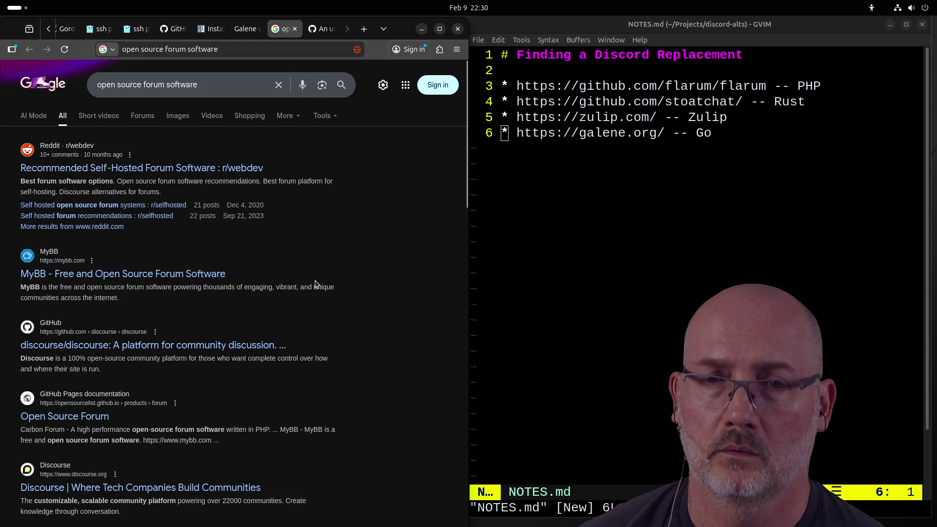
scroll(315, 283, down, 7)
scroll(315, 283, down, 3)
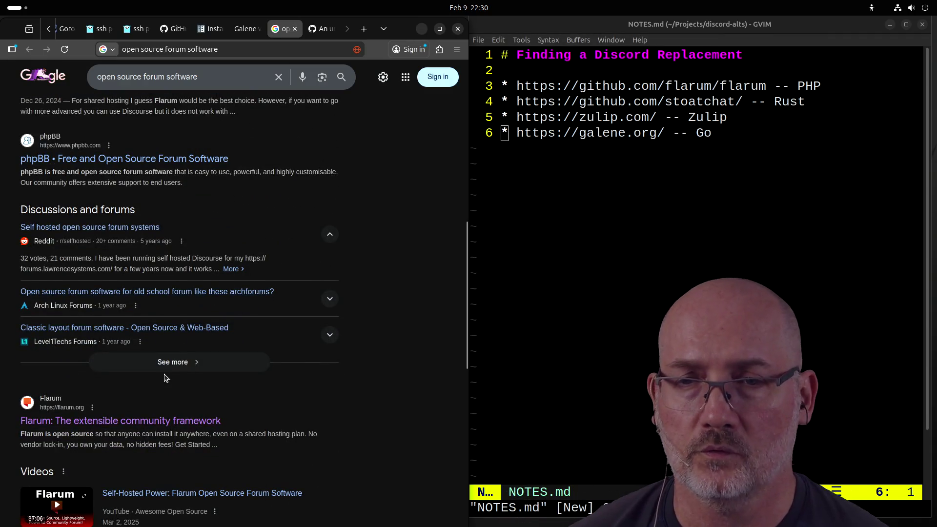
click(167, 369)
scroll(306, 290, down, 7)
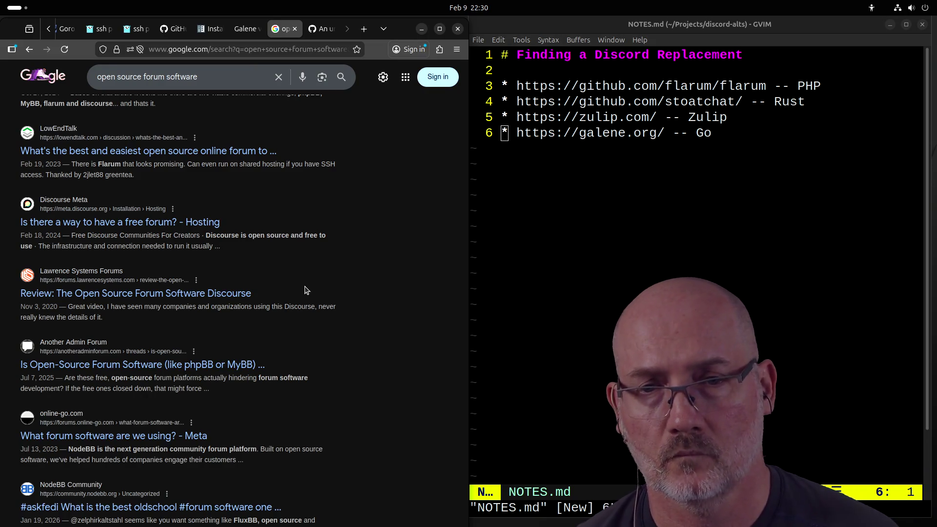
scroll(306, 290, down, 6)
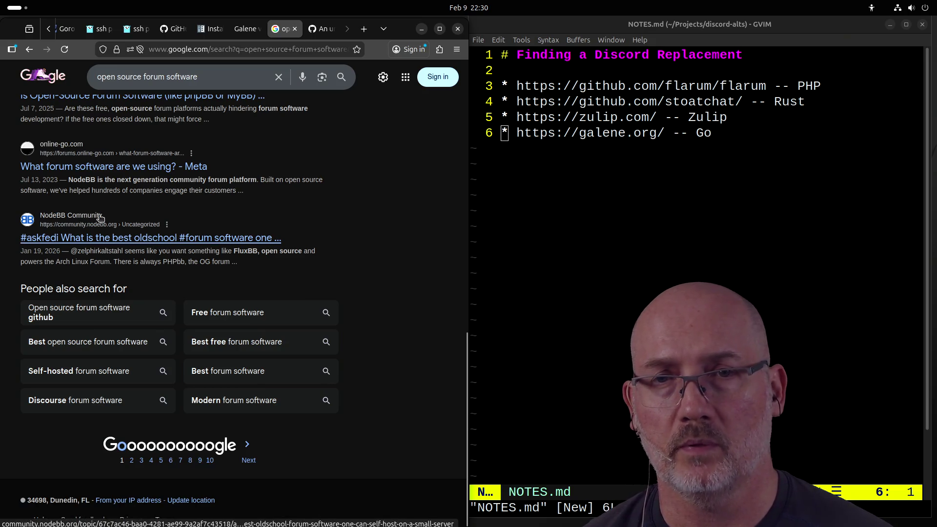
scroll(310, 225, down, 1)
click(247, 451)
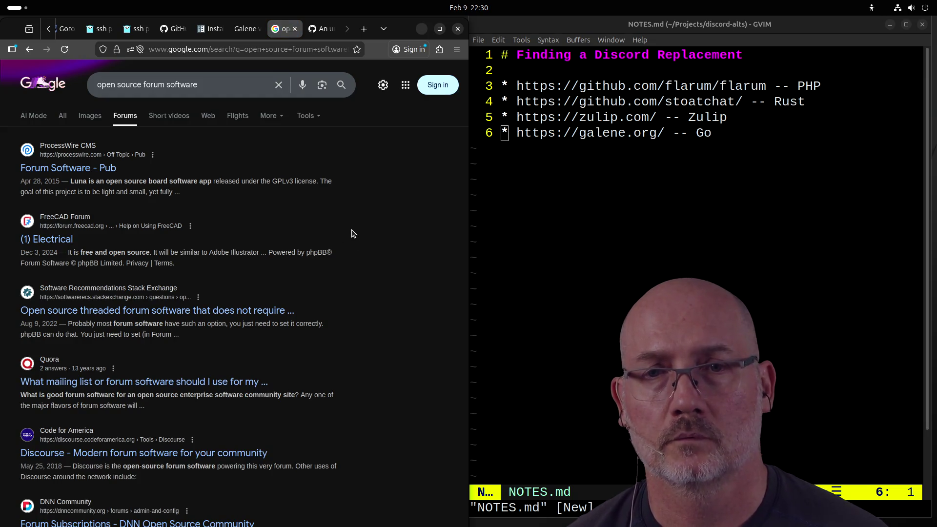
scroll(353, 234, down, 3)
scroll(351, 234, down, 1)
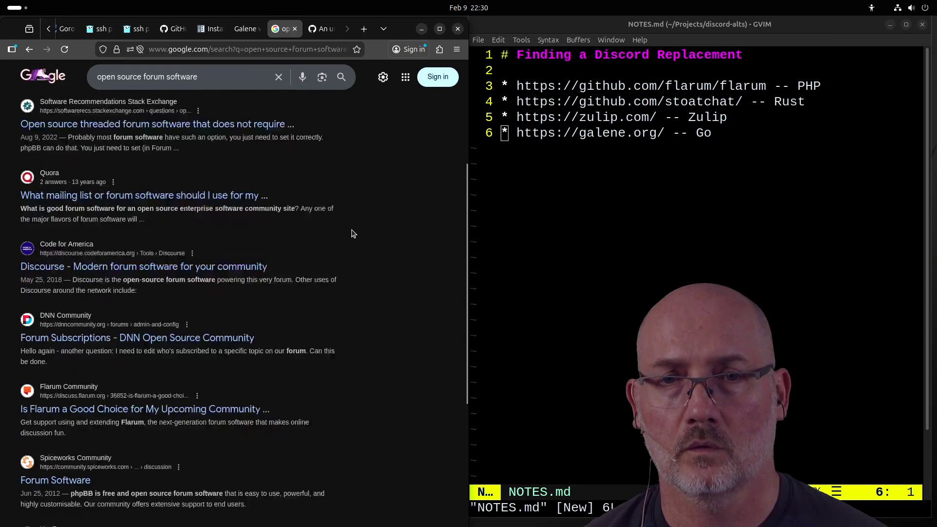
scroll(351, 234, up, 4)
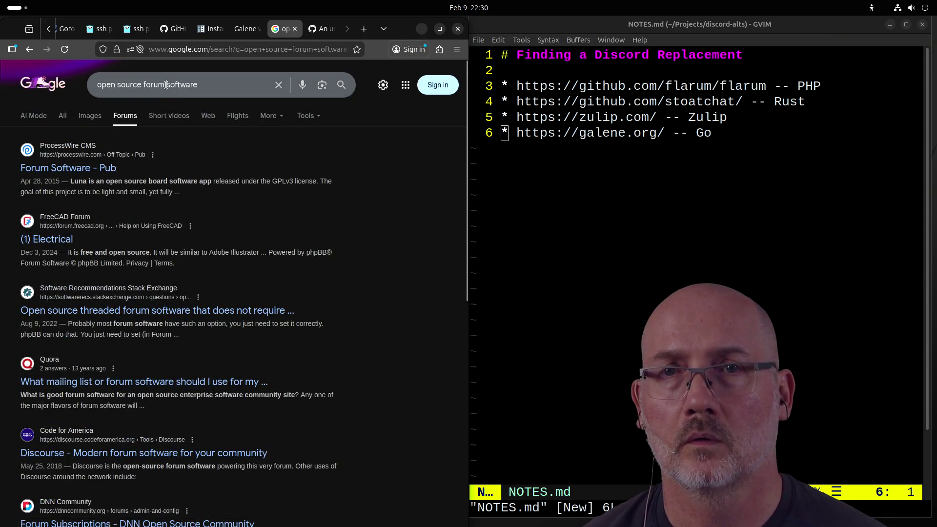
Step: Change the query to 'open source forum github' and scroll its results
double_click(177, 85)
key(BackSpace)
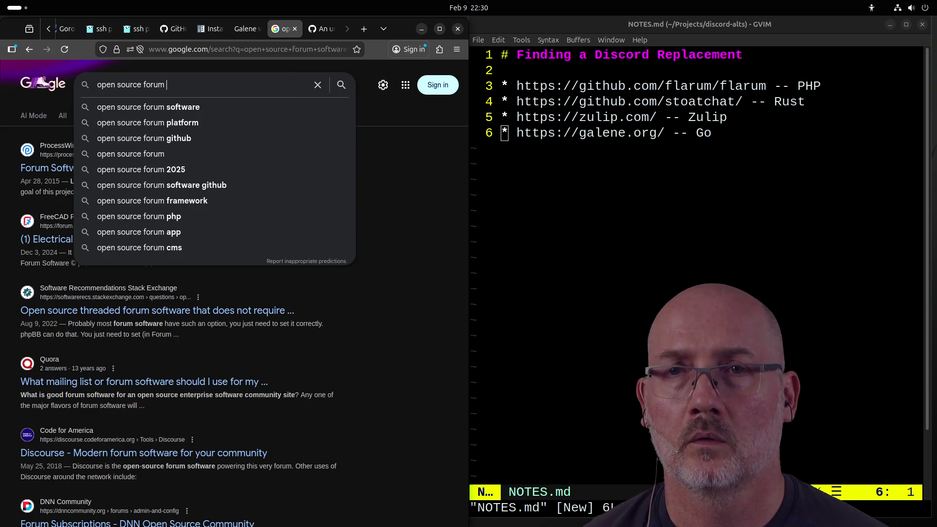
text(github)
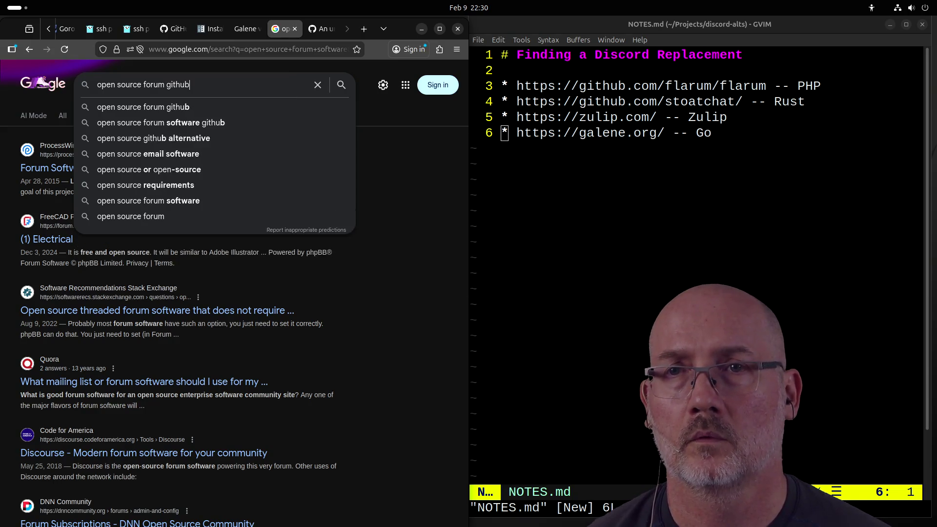
key(Return)
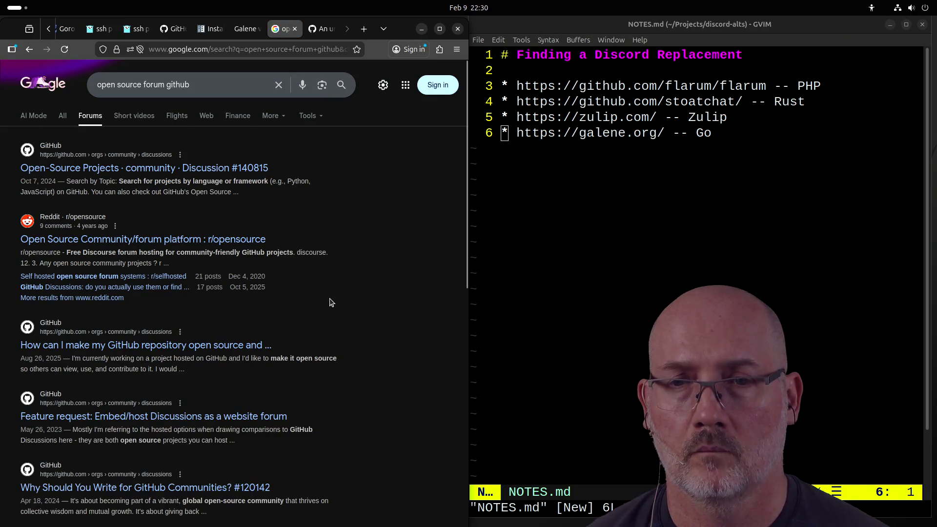
scroll(331, 302, down, 5)
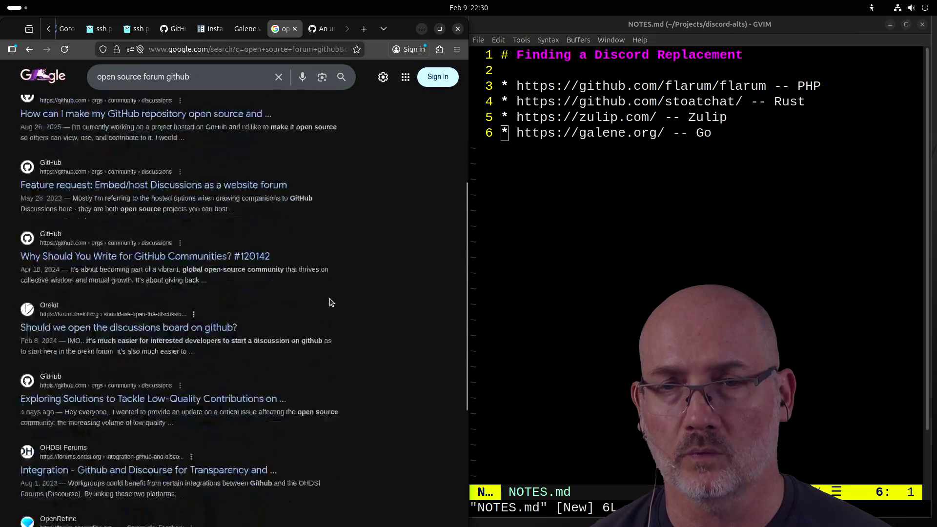
scroll(331, 302, down, 3)
scroll(330, 301, down, 1)
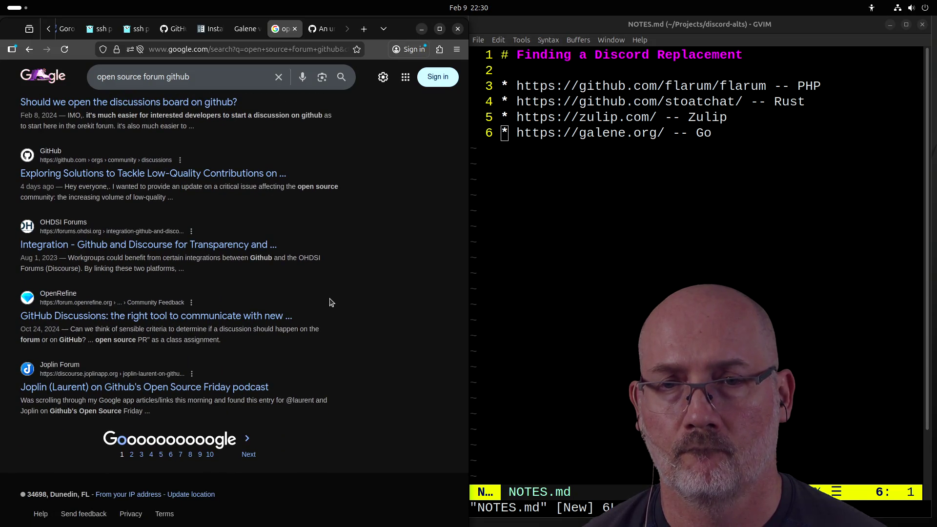
Step: Close that search tab and scroll the stack-exchange-community-links.md Gist
key(ctrl+w)
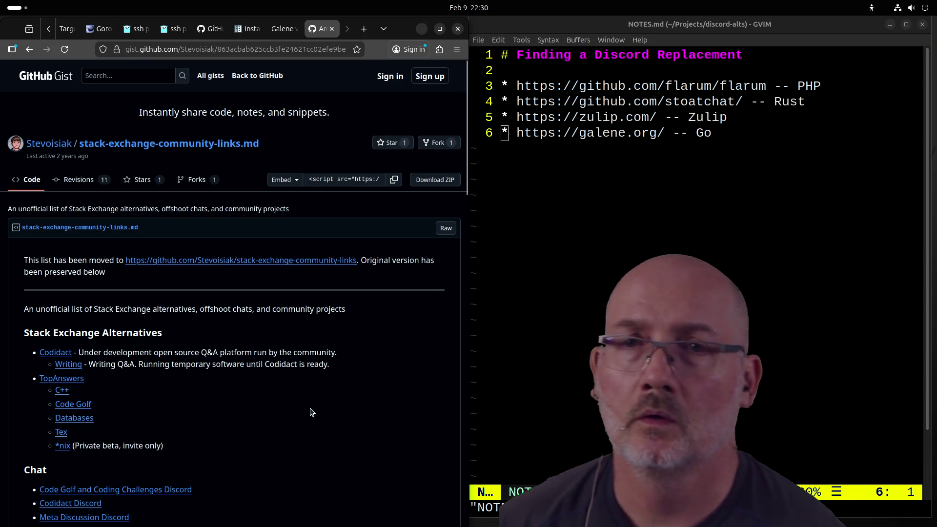
scroll(312, 412, down, 1)
scroll(312, 413, down, 1)
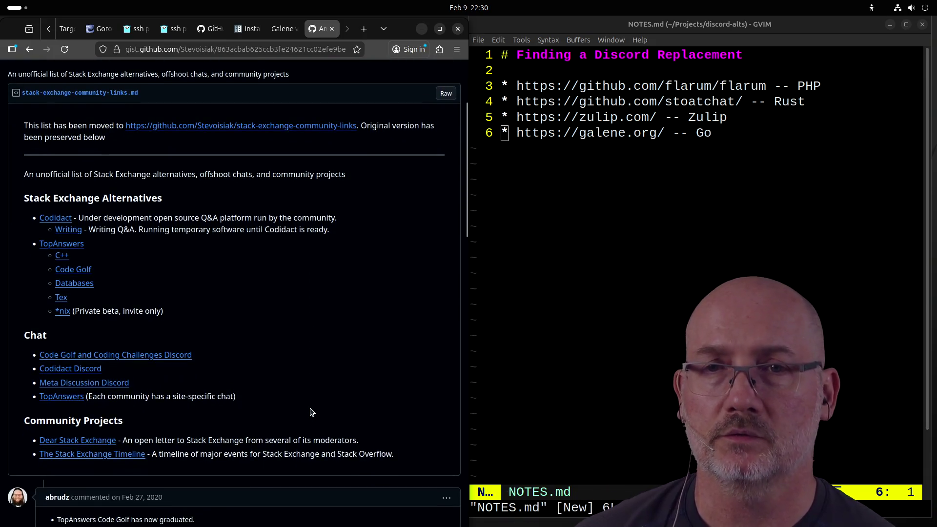
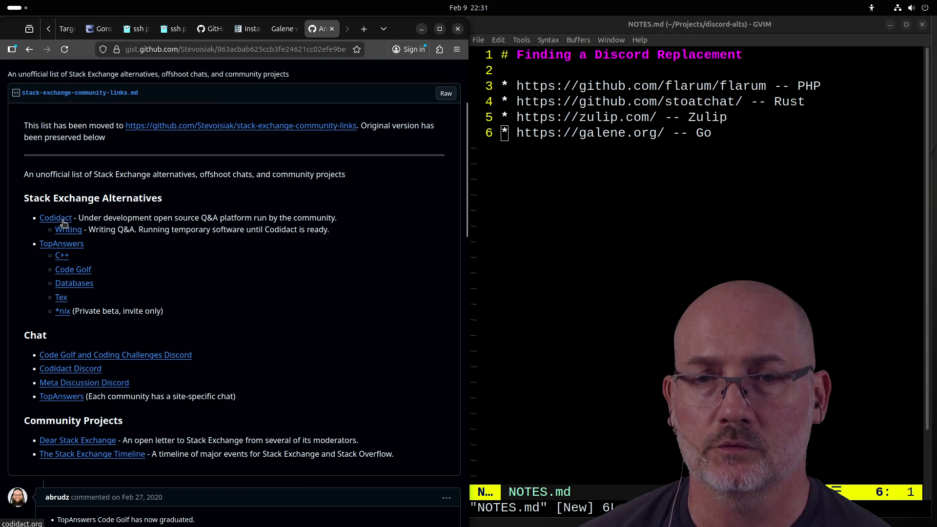
Step: Search Google for 'codidact'
scroll(295, 218, up, 3)
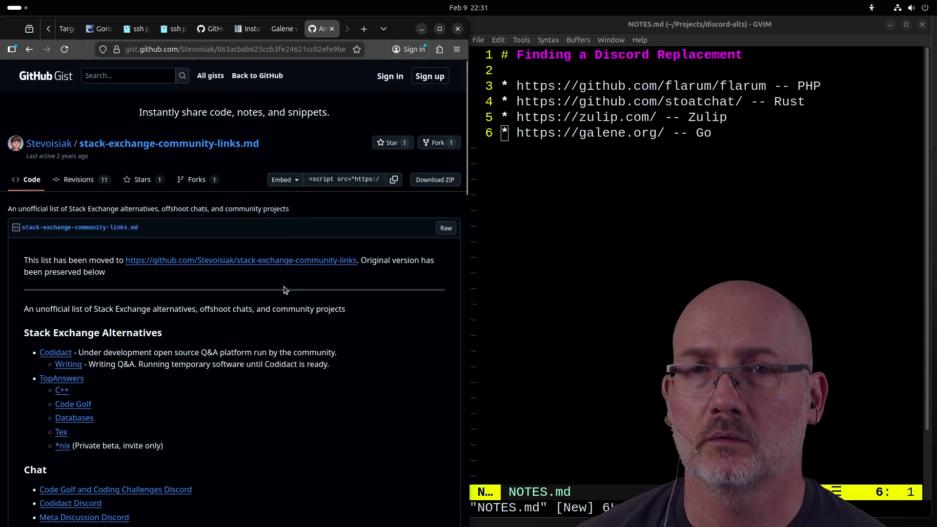
scroll(286, 290, down, 3)
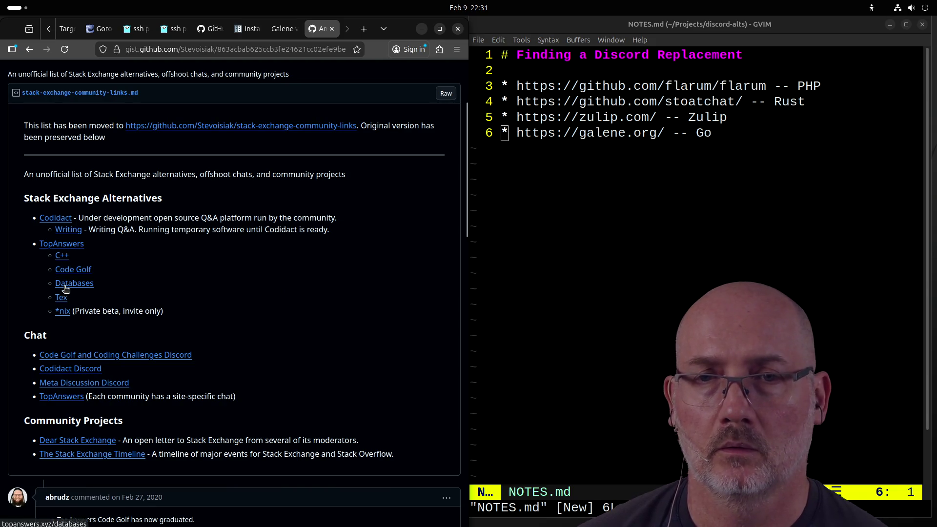
scroll(308, 288, down, 2)
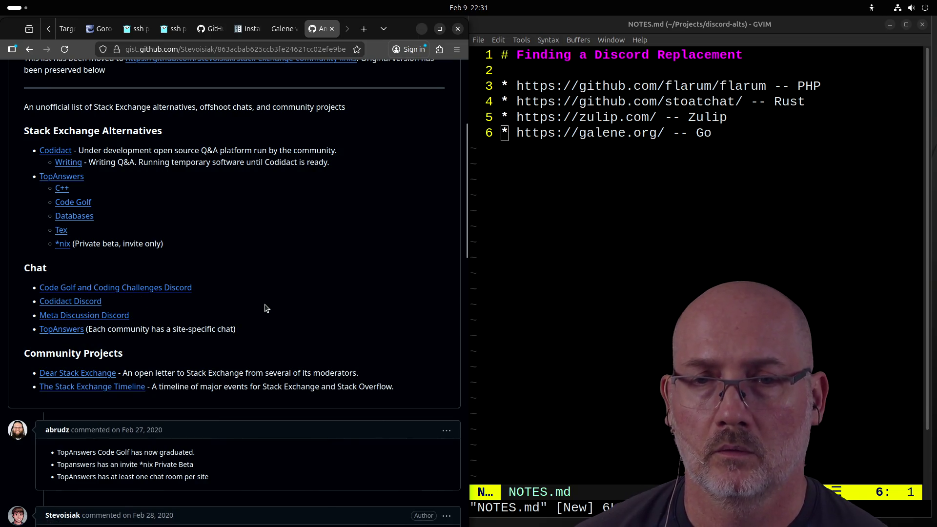
scroll(266, 307, down, 3)
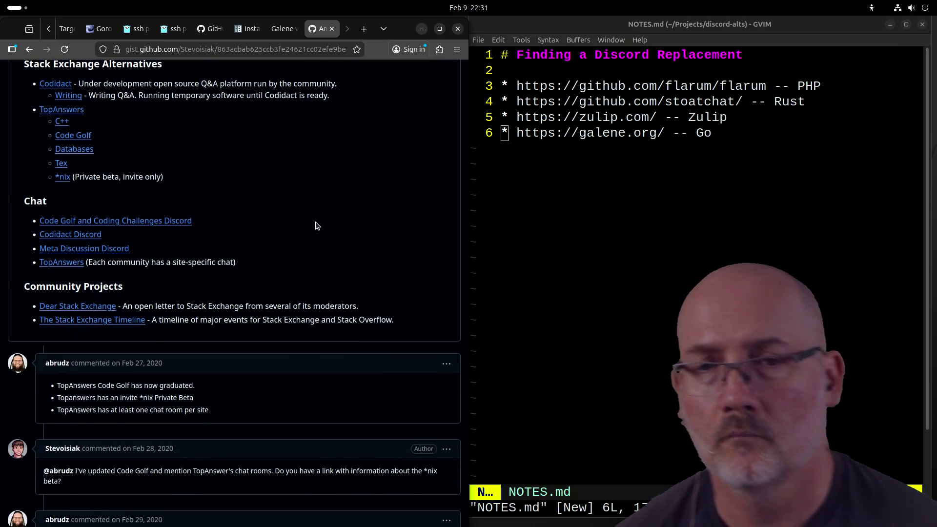
scroll(303, 495, up, 10)
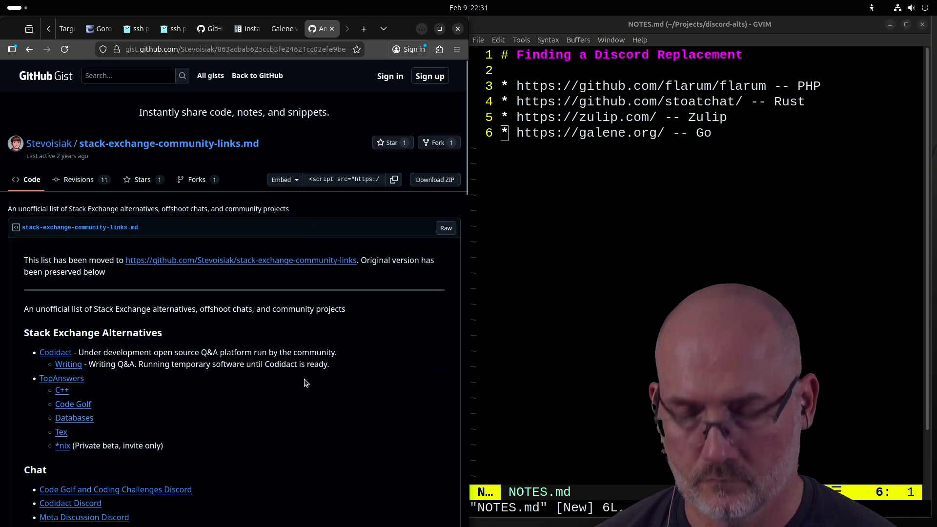
key(ctrl+l)
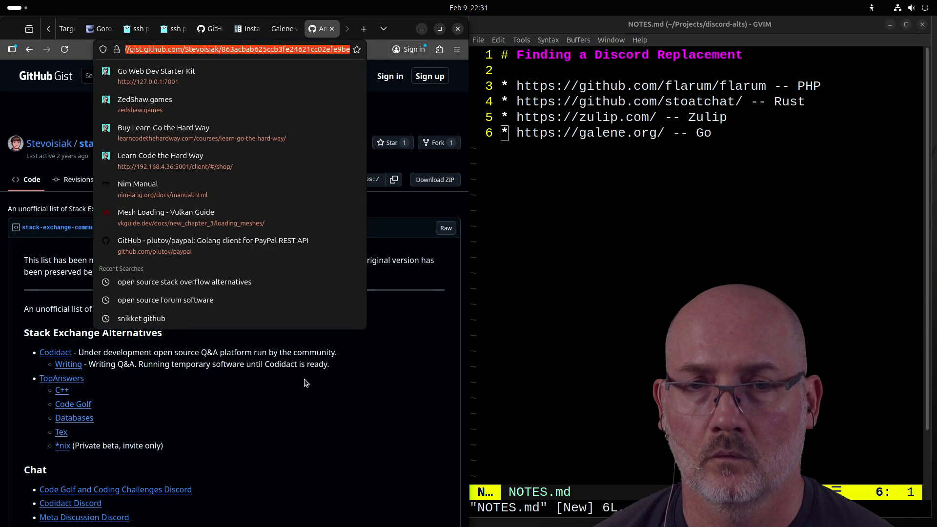
text(codid)
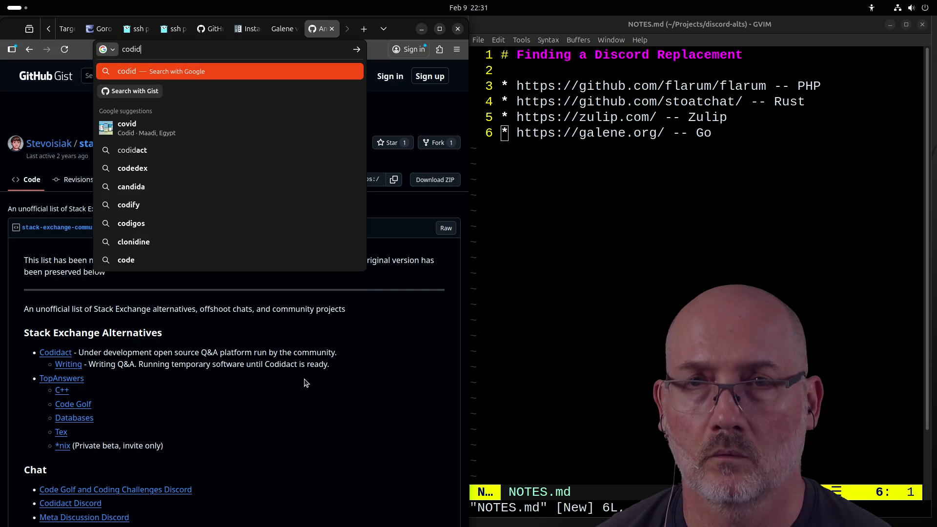
text(act)
key(Return)
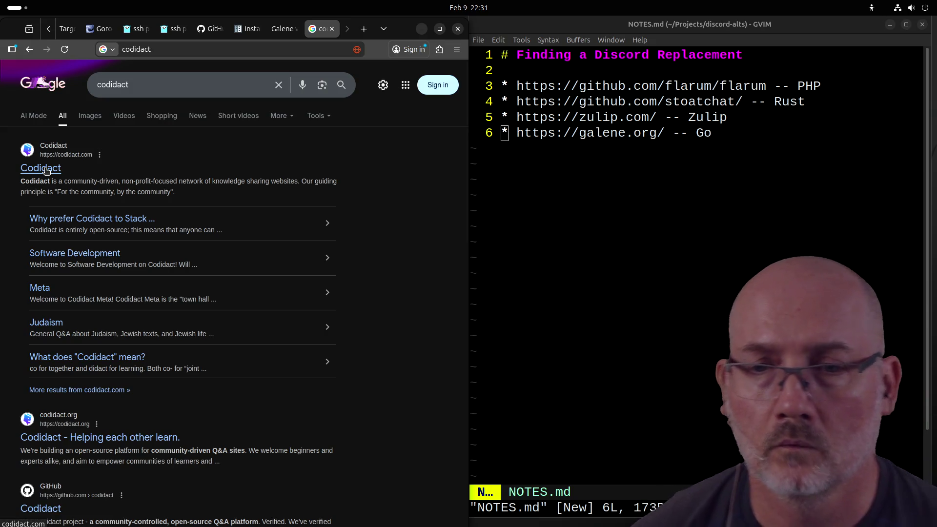
Step: Open the Codidact site and look over its Communities page
click(45, 171)
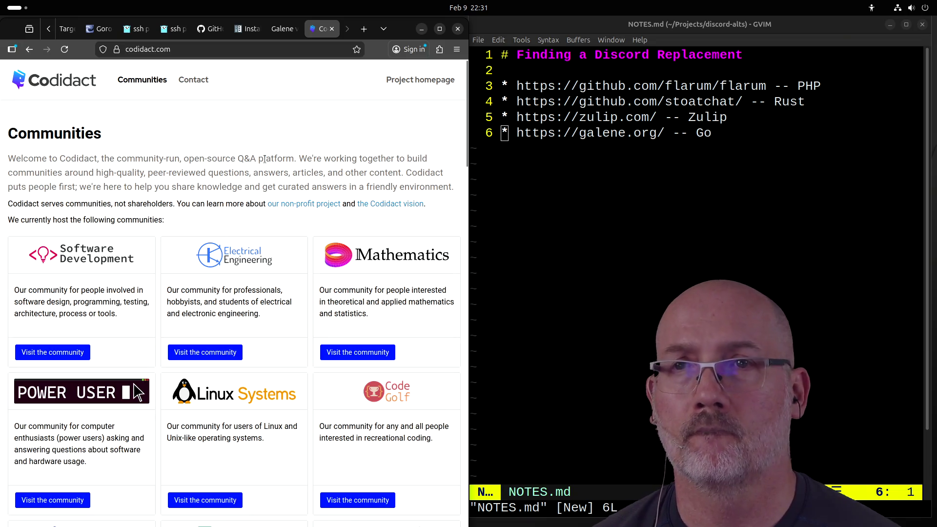
scroll(264, 159, down, 20)
scroll(264, 159, up, 15)
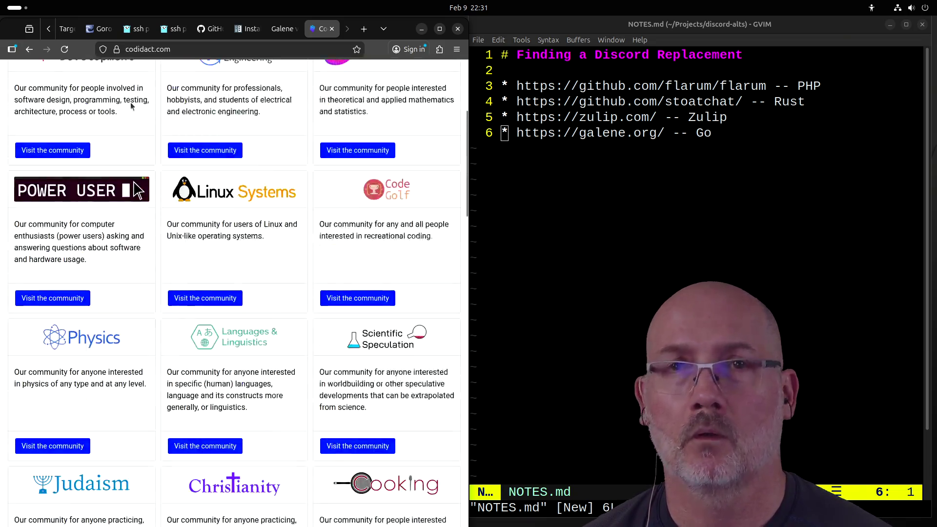
Step: Go back to the codidact results and find the codidact GitHub organization
click(26, 51)
scroll(163, 389, down, 3)
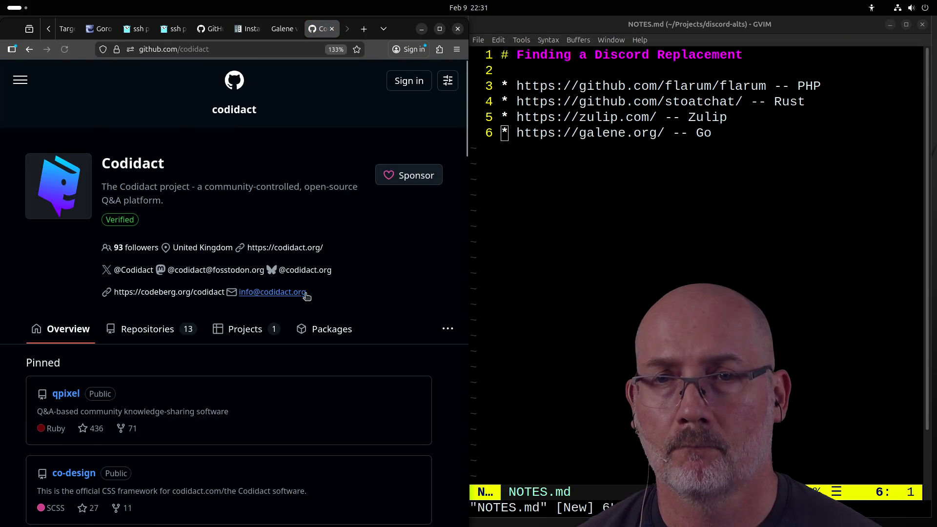
scroll(77, 313, down, 3)
scroll(367, 330, down, 3)
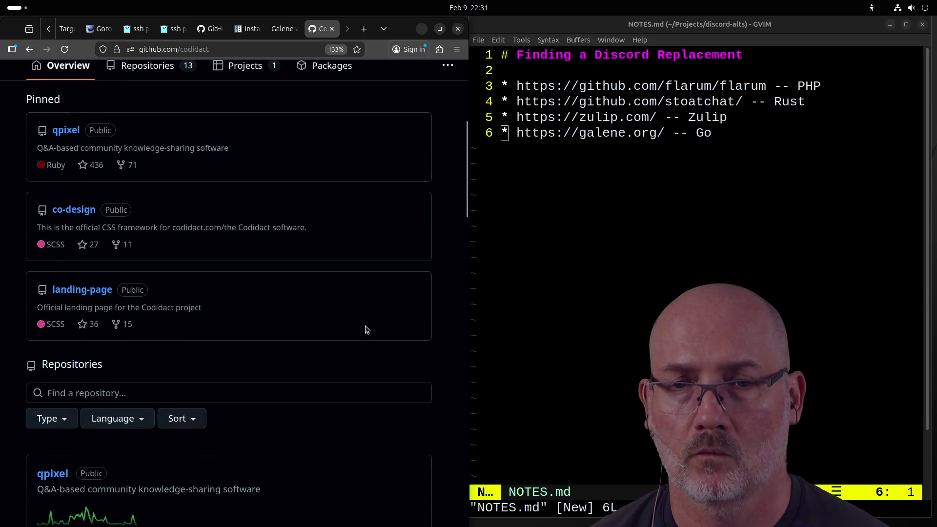
scroll(94, 271, up, 2)
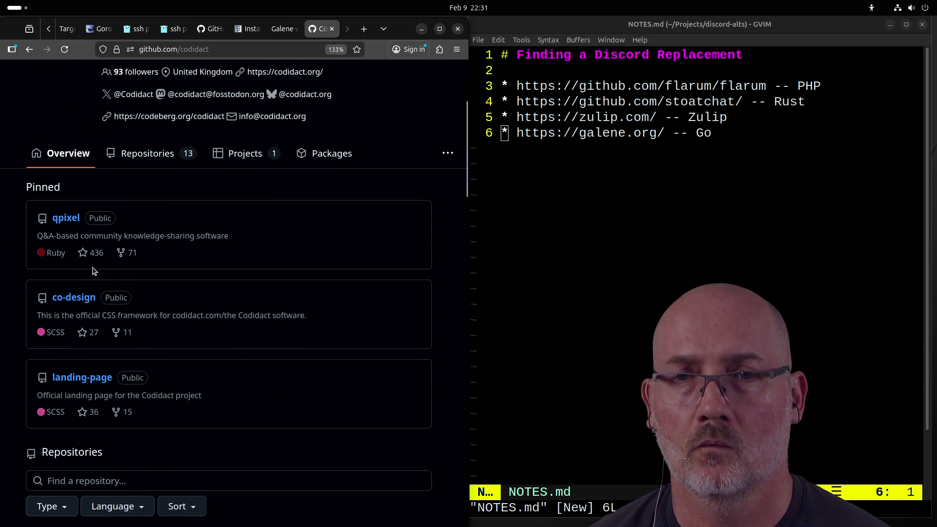
Step: Open the qpixel repository and view its complete file list
click(66, 218)
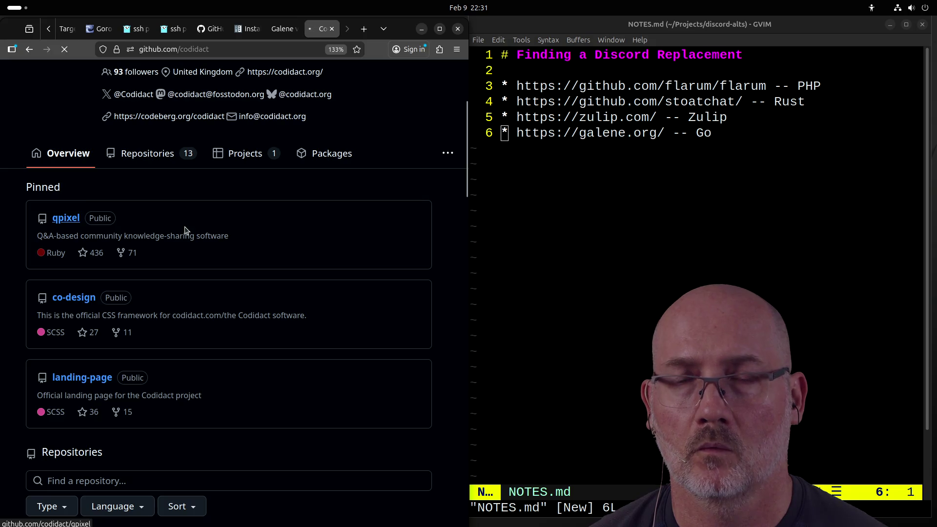
scroll(195, 259, down, 5)
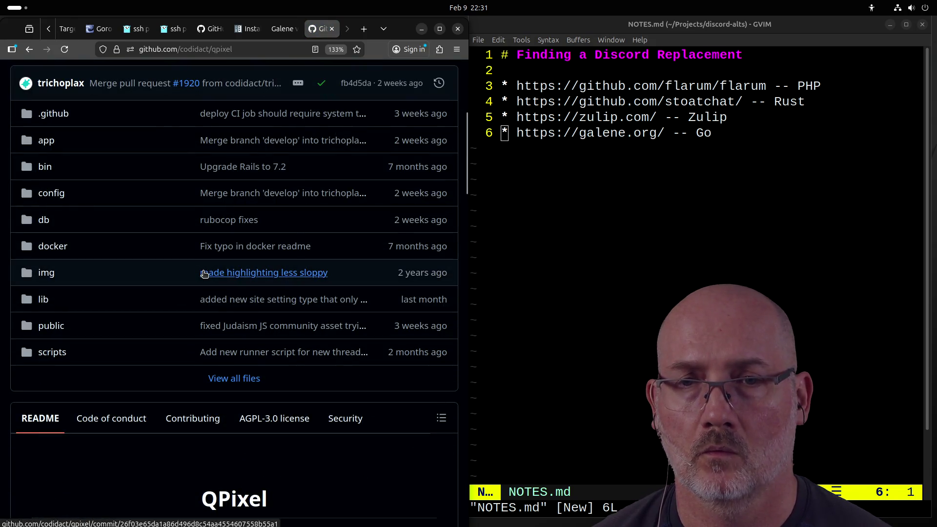
click(235, 386)
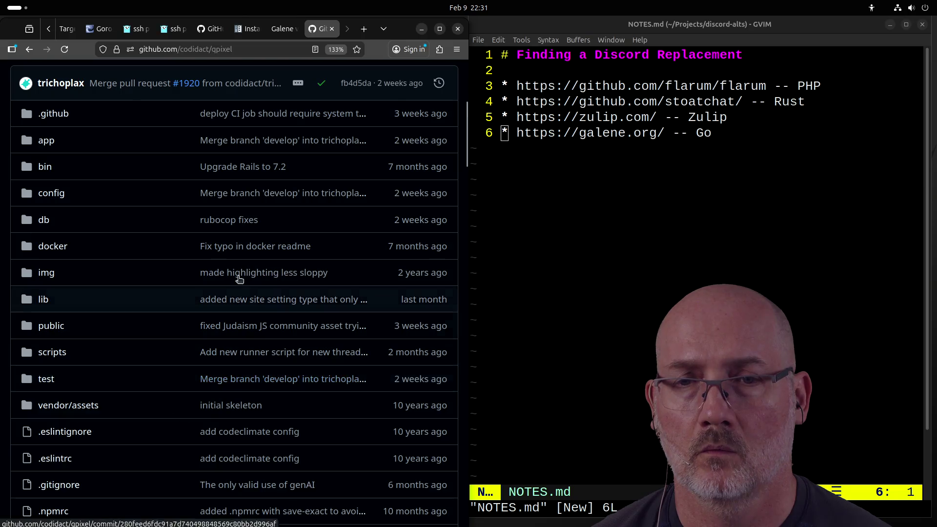
scroll(240, 273, down, 8)
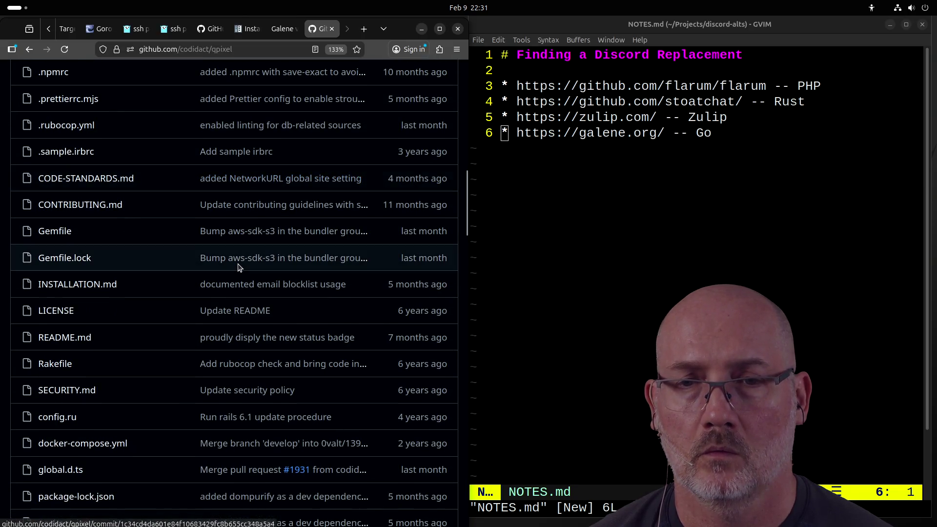
scroll(239, 267, down, 5)
scroll(160, 331, up, 20)
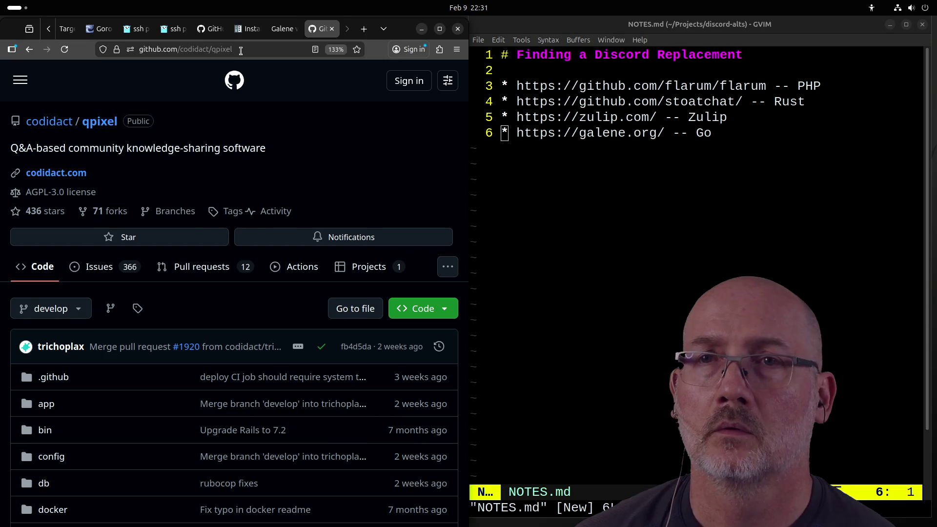
Step: Search Google for 'apache stack overflow'
click(240, 51)
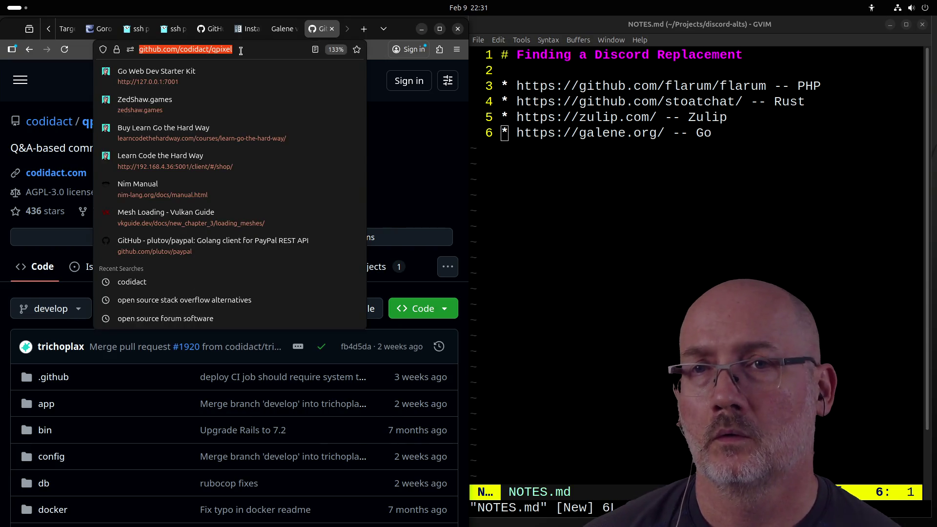
text(apache)
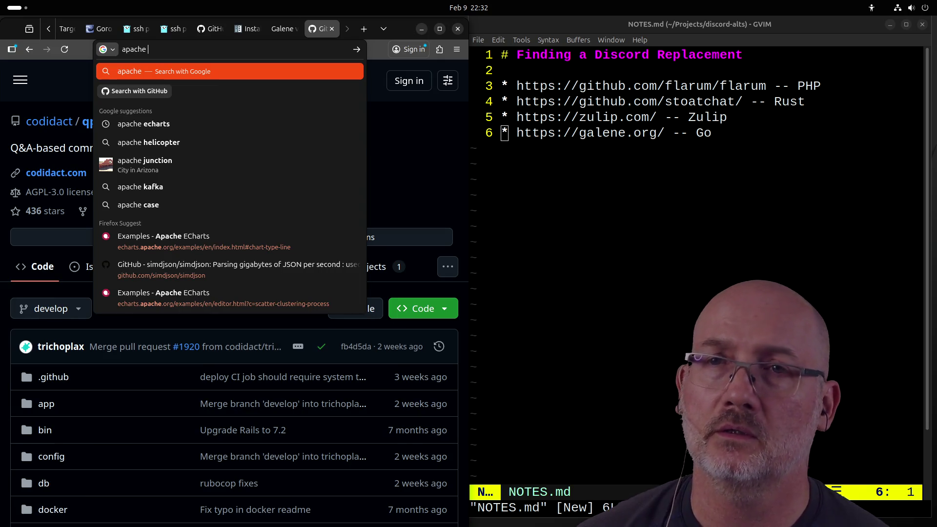
text(stack ove)
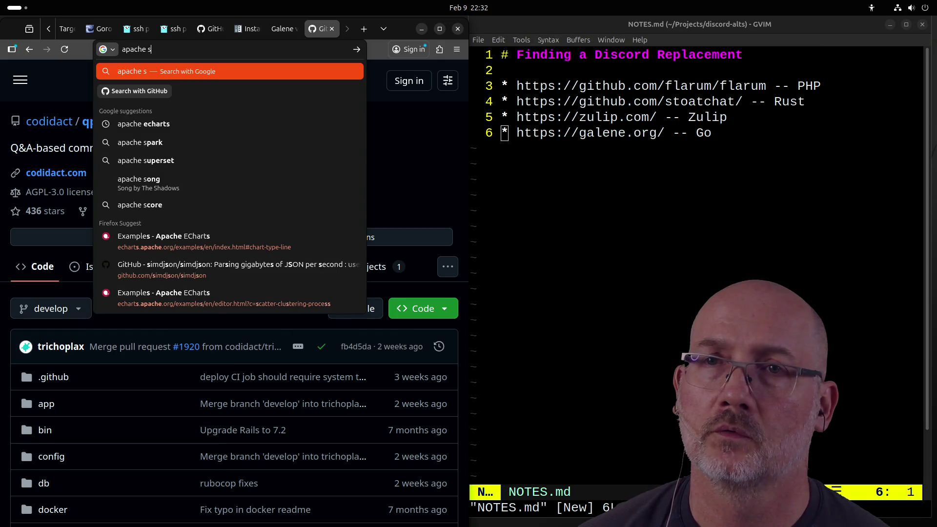
text(rflow)
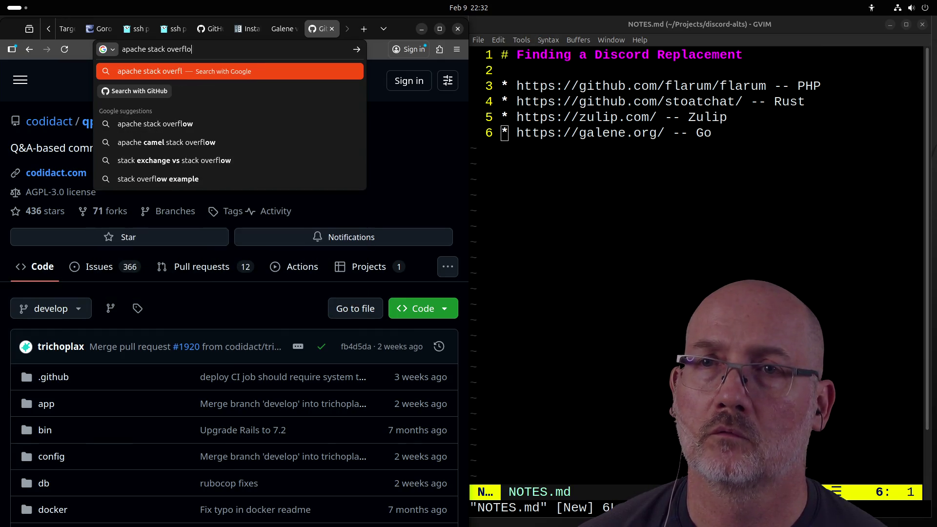
key(Return)
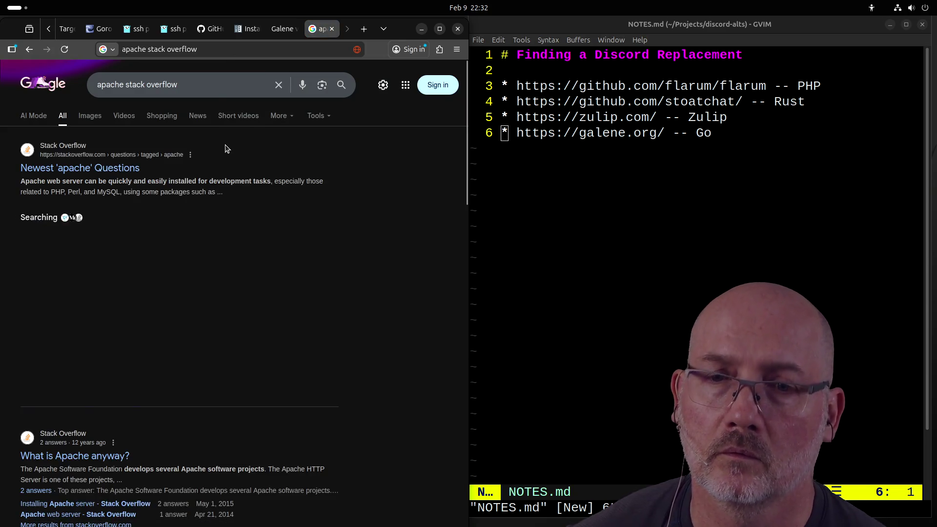
scroll(283, 289, down, 2)
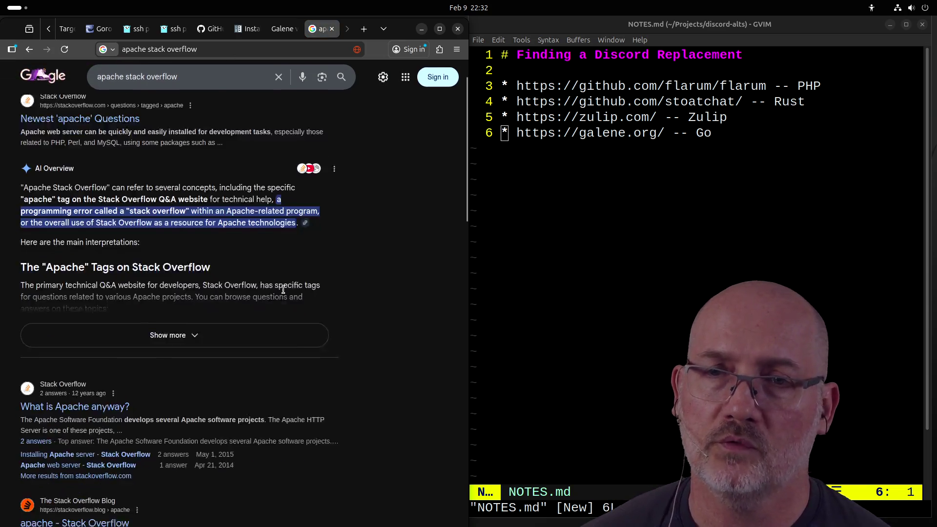
scroll(284, 290, down, 5)
scroll(330, 314, up, 4)
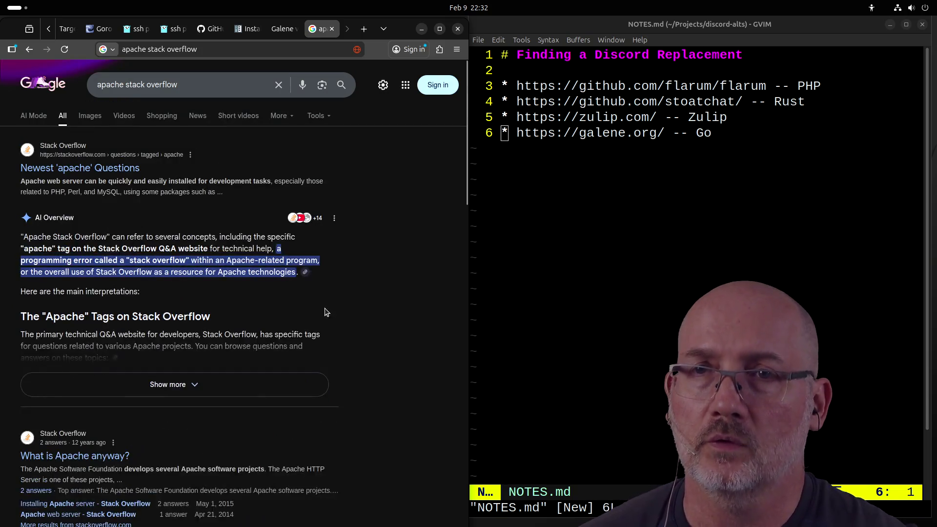
Step: Change the query to 'apache q&a software' and rerun the search
click(147, 84)
double_click(109, 84)
key(BackSpace)
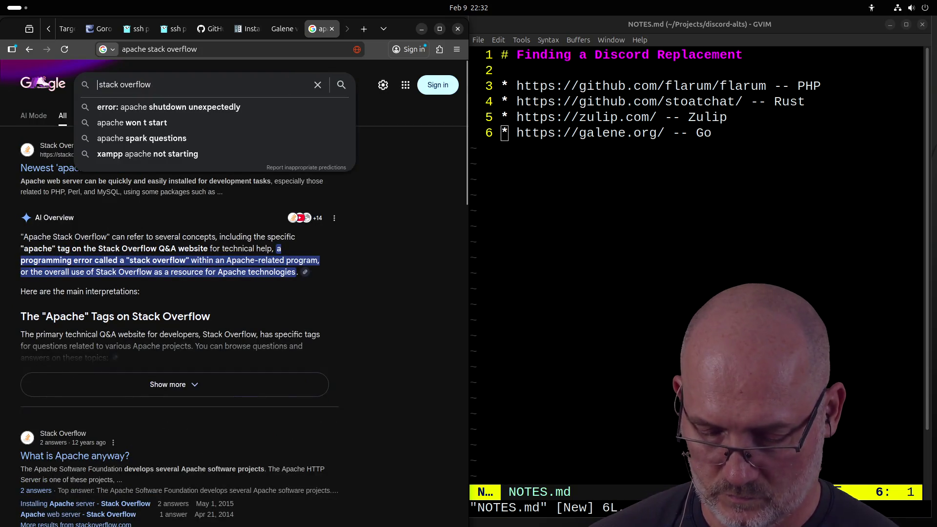
text(q&)
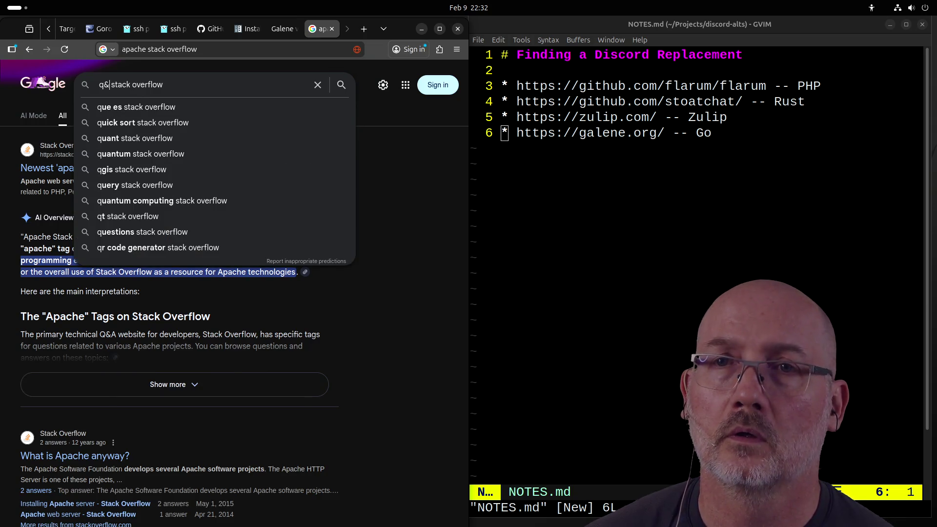
key(BackSpace)
key(BackSpace)
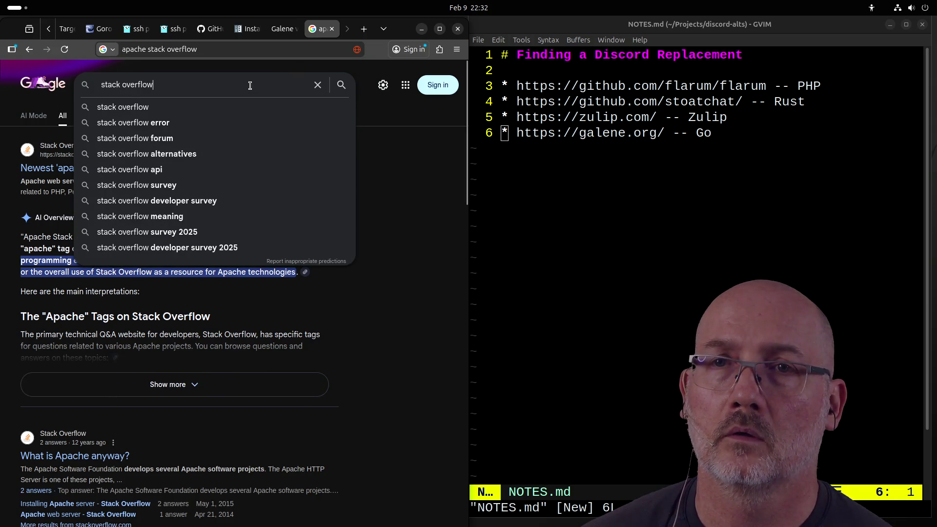
triple_click(250, 85)
text(apache )
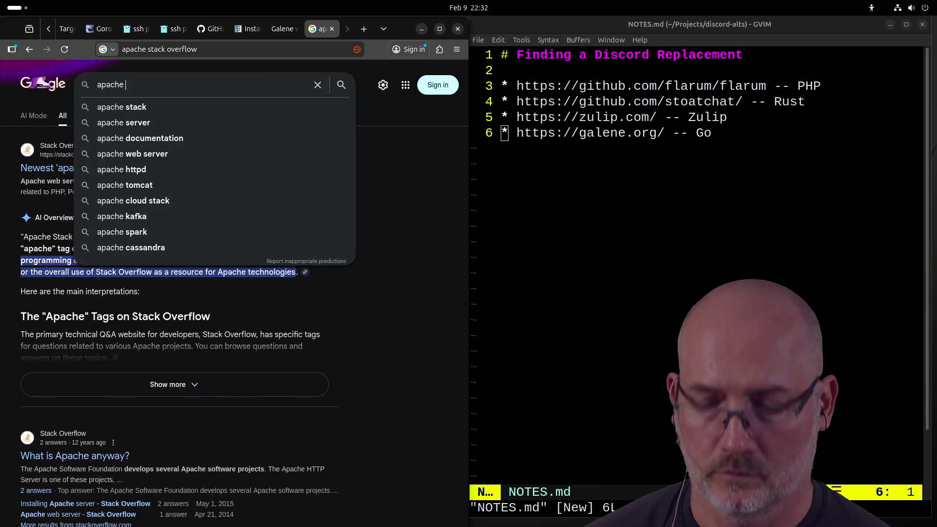
text(q&a sof)
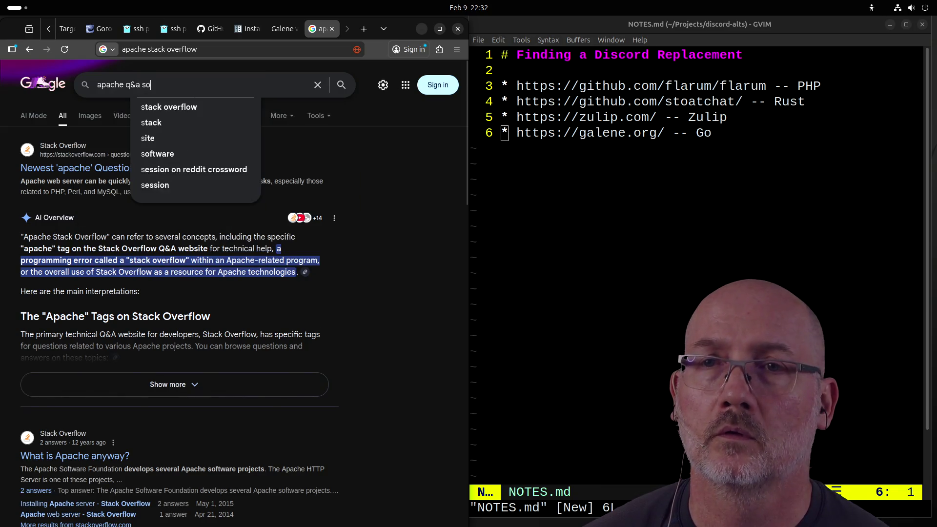
text(tware)
key(Return)
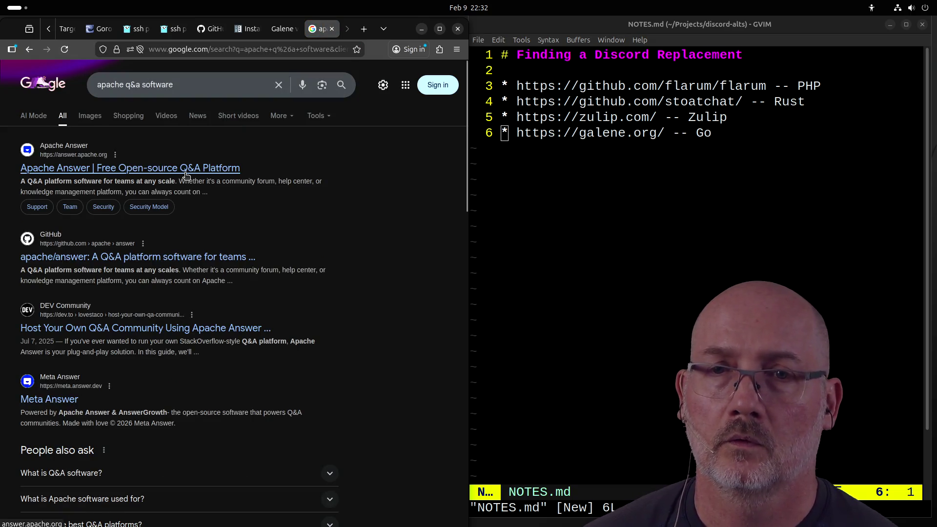
Step: Keep the Apache Answer GitHub result in a background tab and open answer.apache.org
right_click(202, 259)
click(222, 268)
click(164, 166)
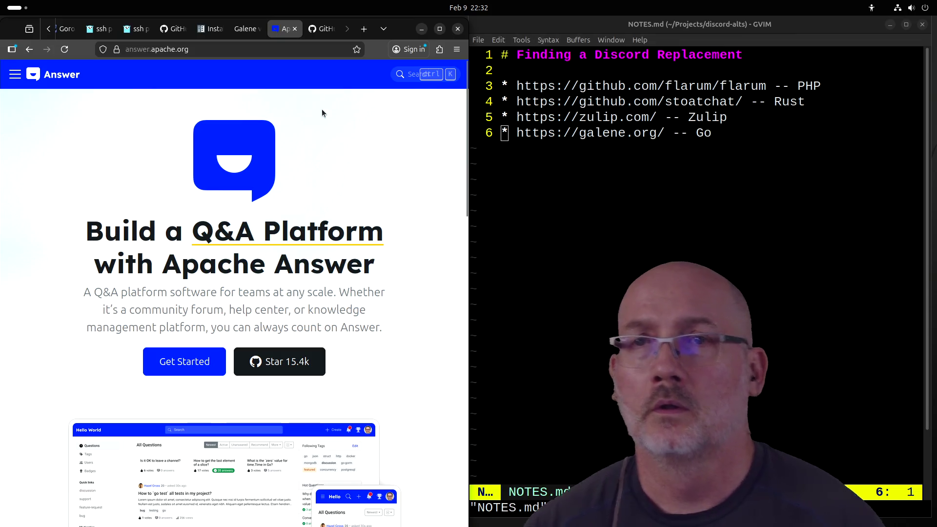
scroll(343, 311, down, 2)
scroll(343, 312, up, 2)
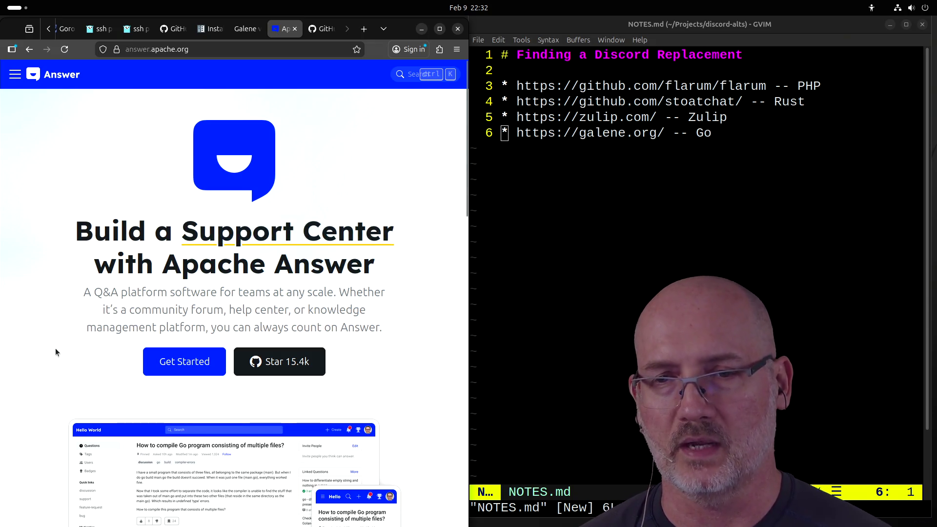
Step: Scroll through the Apache Answer homepage features, including integrations and gamification
scroll(55, 348, down, 3)
scroll(55, 351, down, 5)
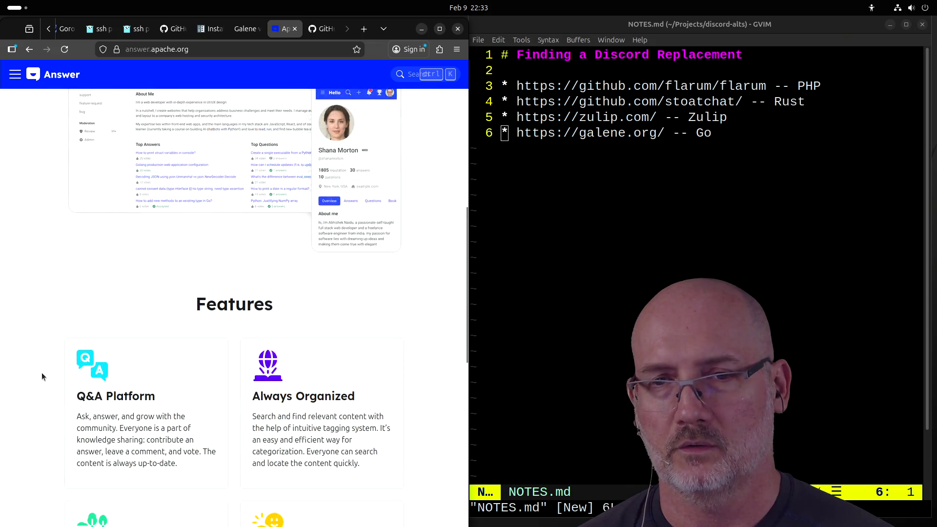
scroll(39, 372, down, 9)
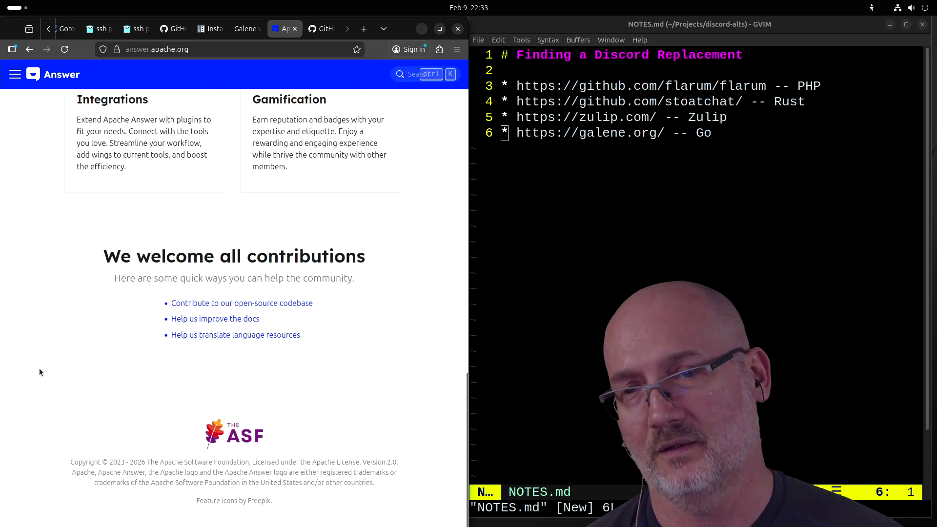
scroll(40, 372, up, 5)
scroll(40, 373, down, 3)
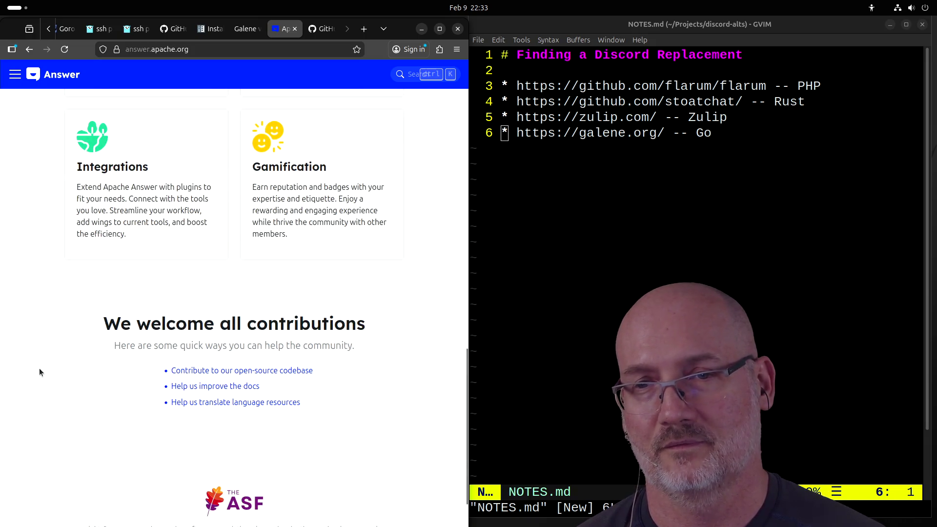
scroll(40, 373, up, 10)
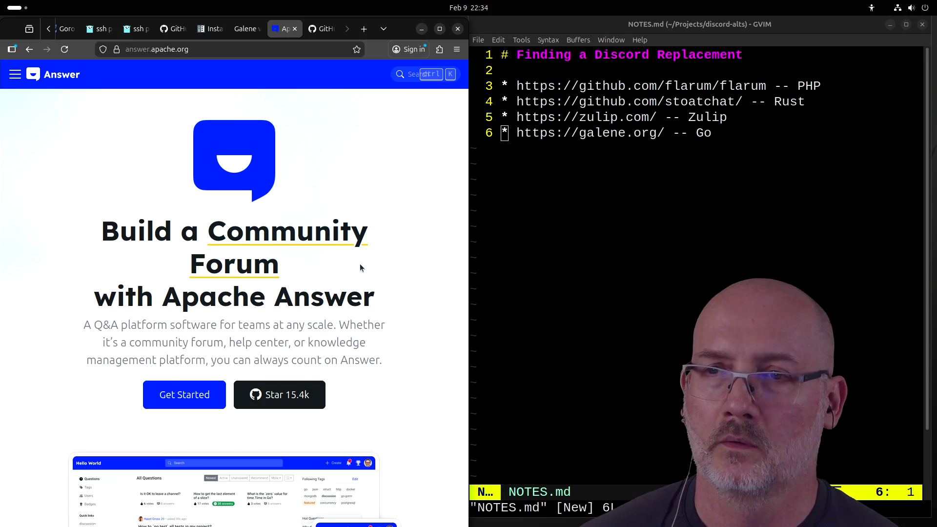
Step: Scroll through the rest of the Apache Answer homepage
scroll(389, 316, down, 10)
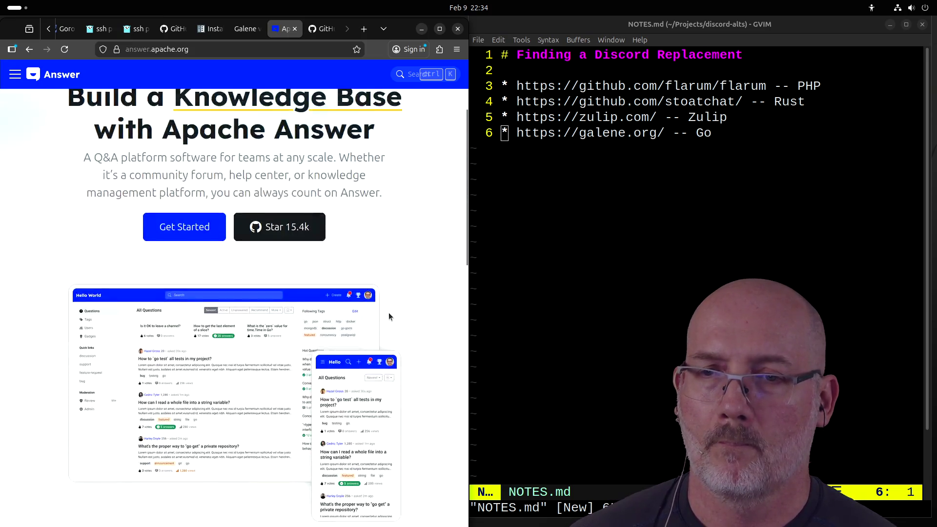
scroll(38, 287, down, 5)
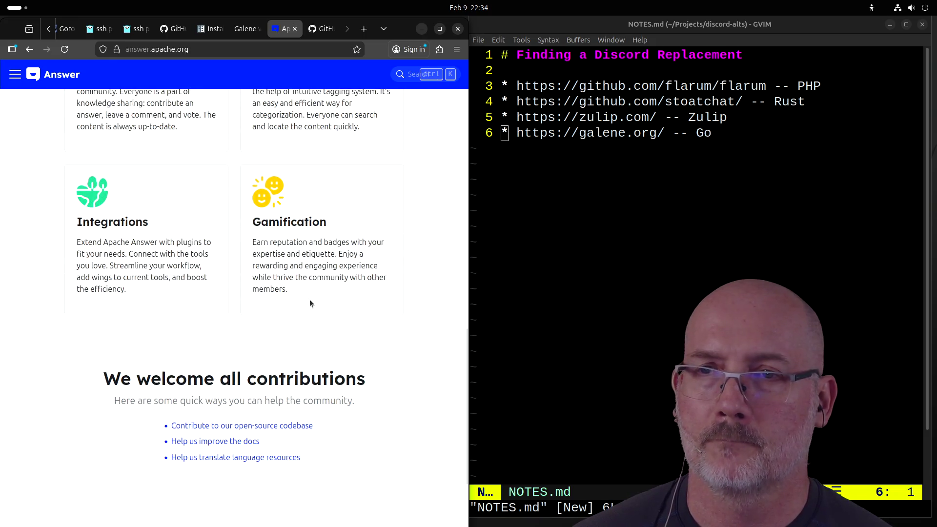
scroll(208, 273, down, 3)
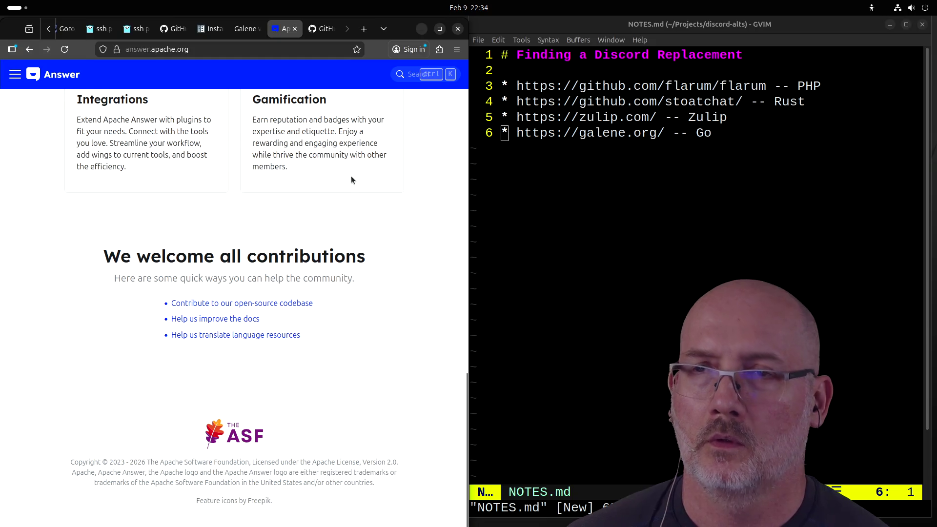
scroll(353, 180, up, 3)
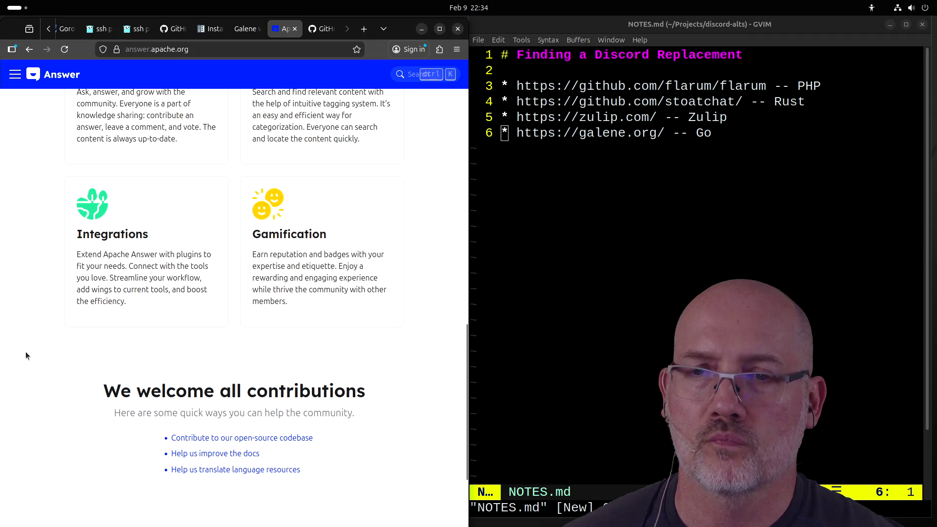
scroll(27, 351, down, 3)
scroll(27, 350, up, 20)
scroll(28, 349, down, 3)
scroll(27, 350, up, 3)
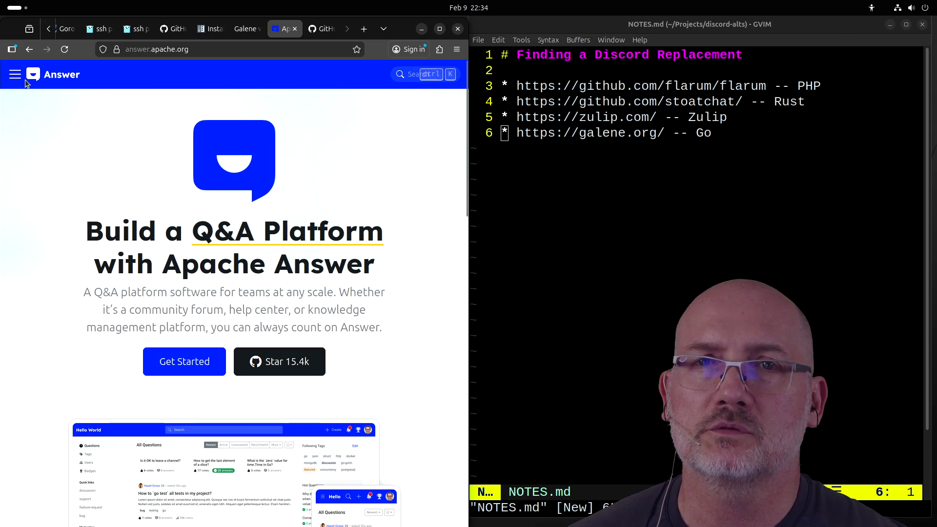
Step: Open github.com/apache/answer in a new tab from the menu's Community links
click(17, 77)
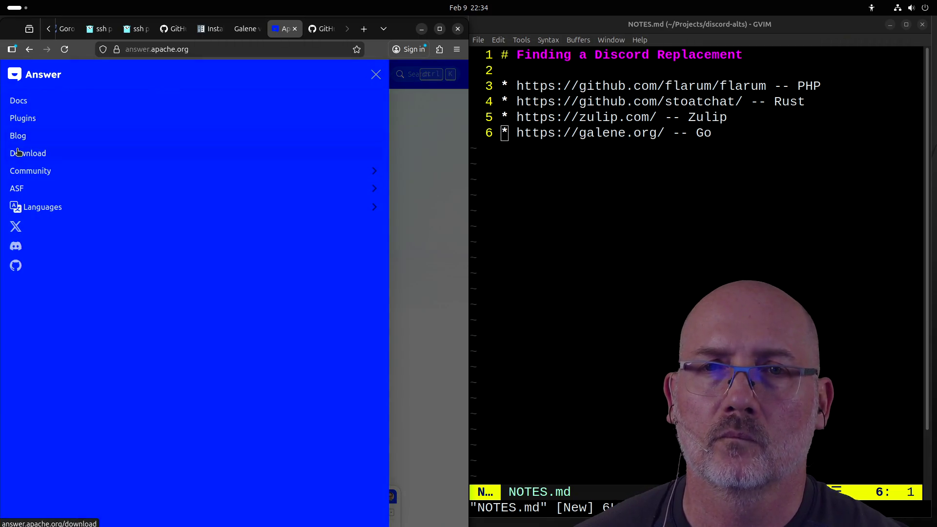
click(28, 176)
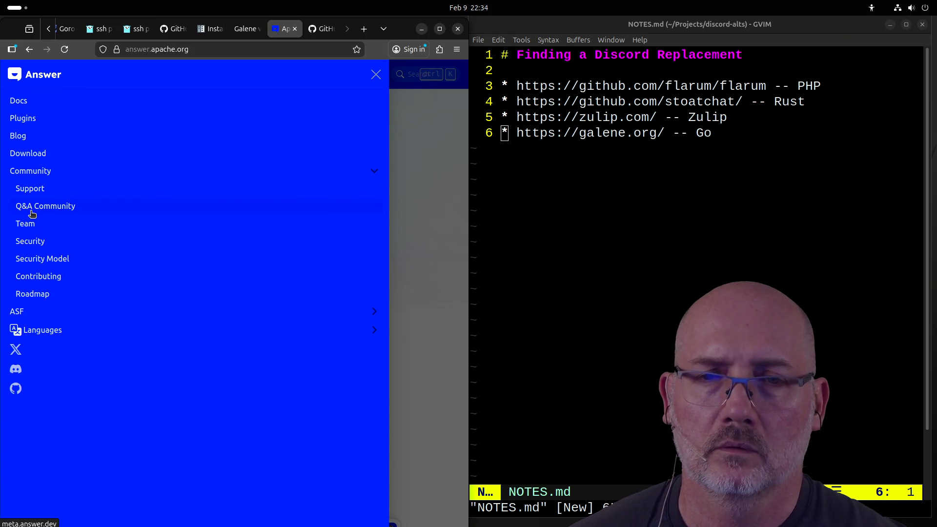
click(20, 390)
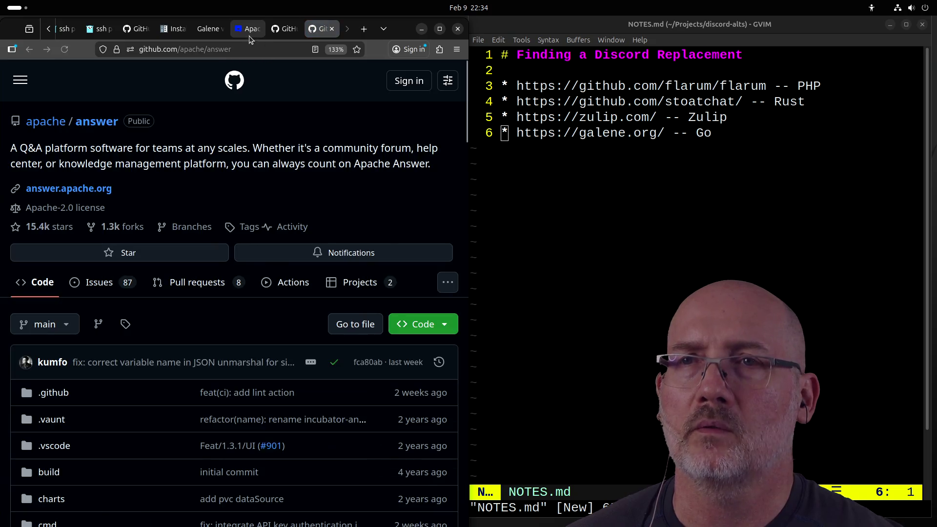
Step: Glance at the homepage tab, then browse the apache/answer repository's top-level folders
click(249, 30)
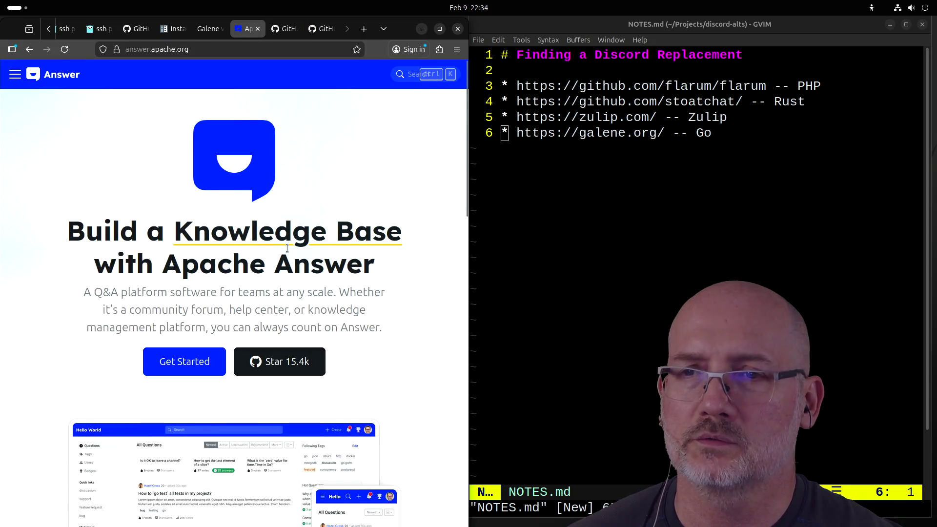
scroll(374, 318, down, 10)
scroll(373, 321, up, 10)
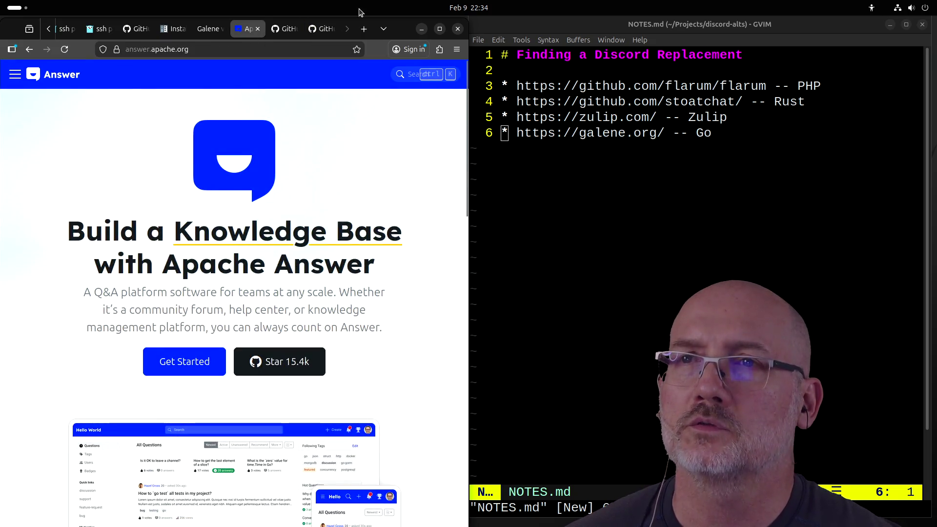
click(322, 29)
scroll(176, 317, down, 5)
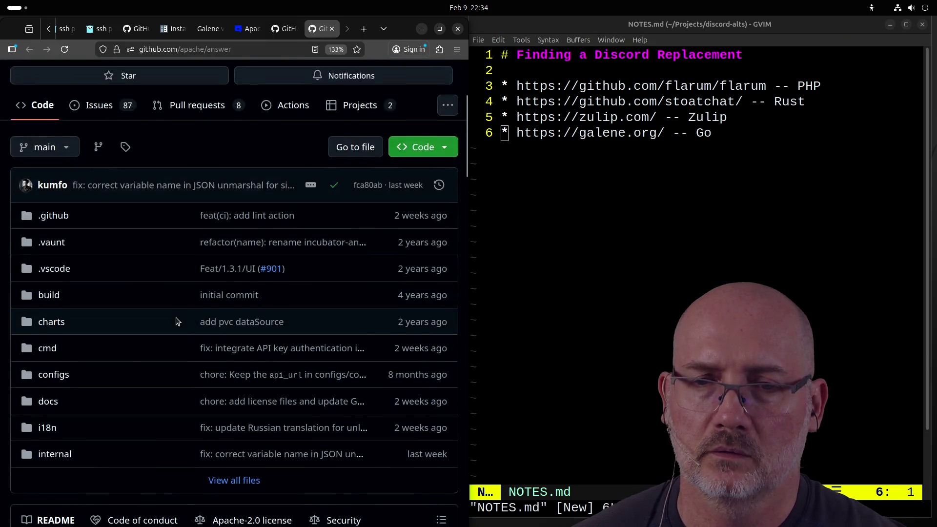
scroll(93, 341, down, 5)
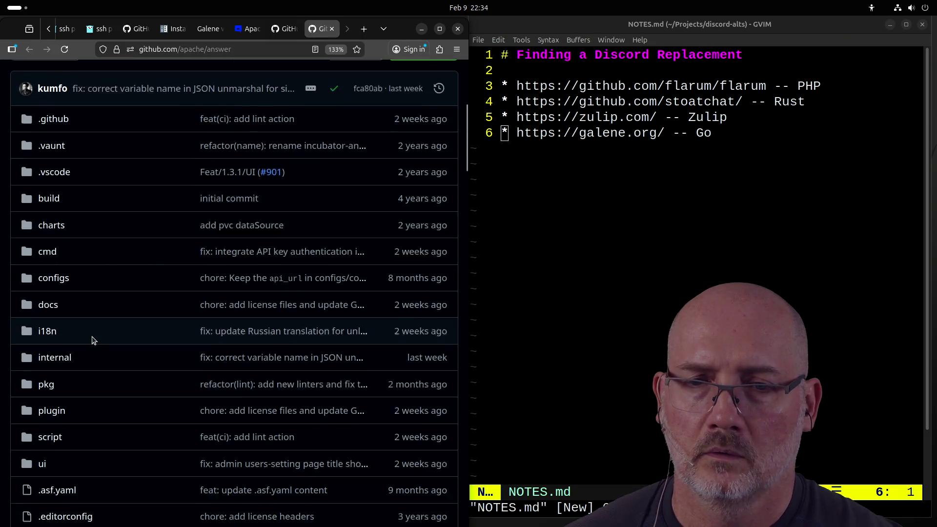
scroll(94, 340, down, 3)
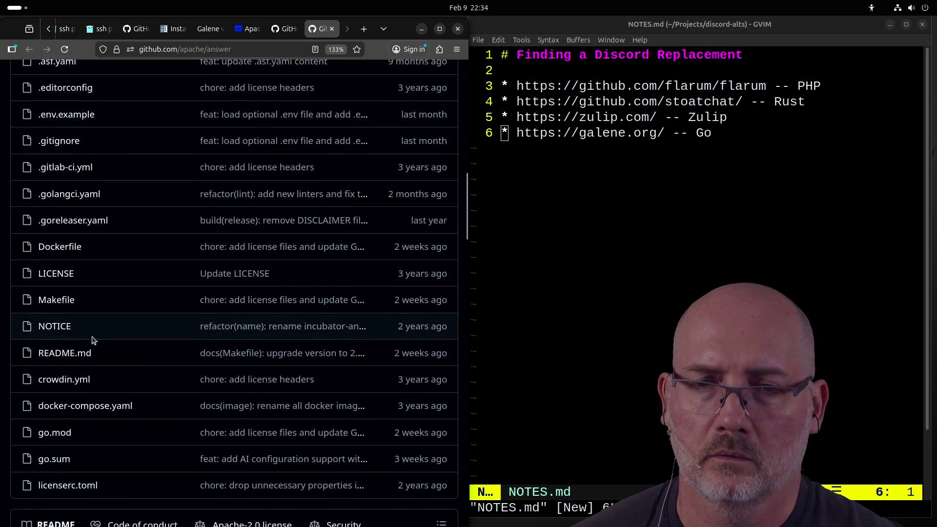
scroll(92, 348, down, 3)
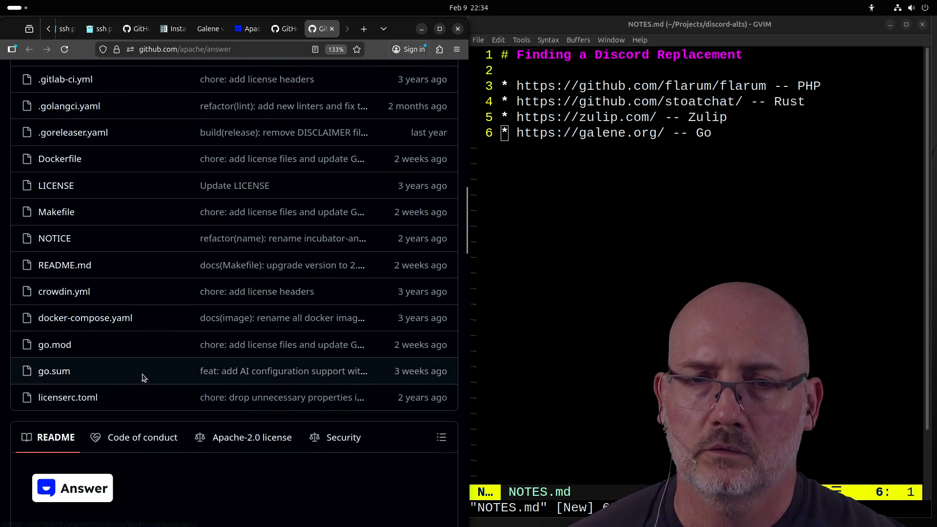
scroll(143, 377, up, 9)
scroll(142, 376, up, 1)
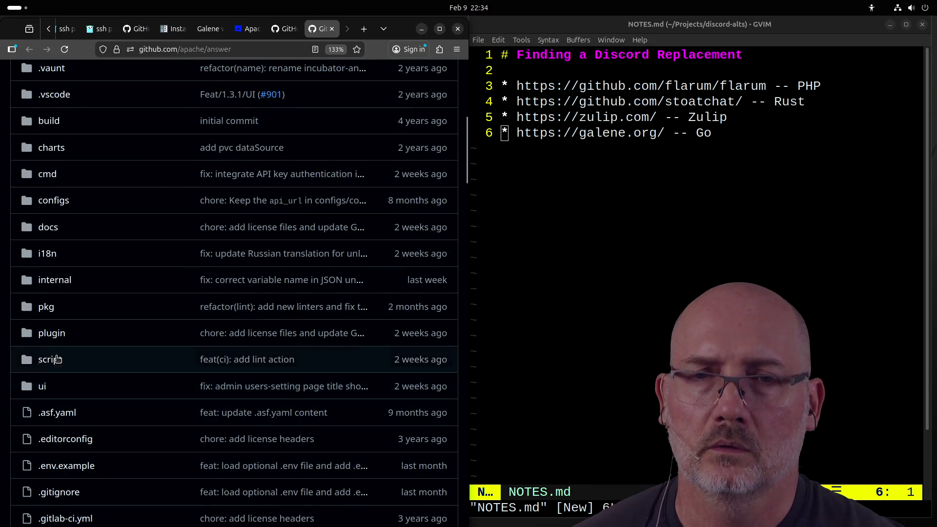
scroll(42, 354, up, 2)
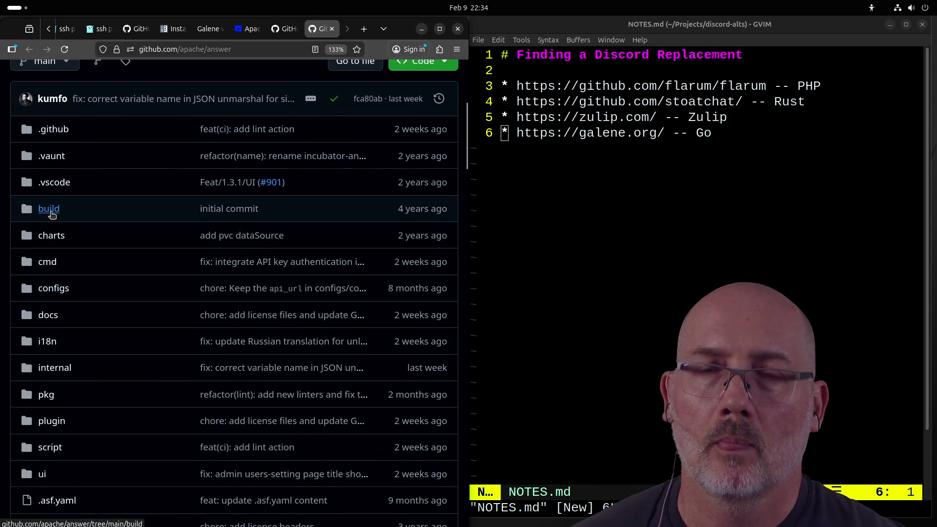
scroll(130, 228, up, 5)
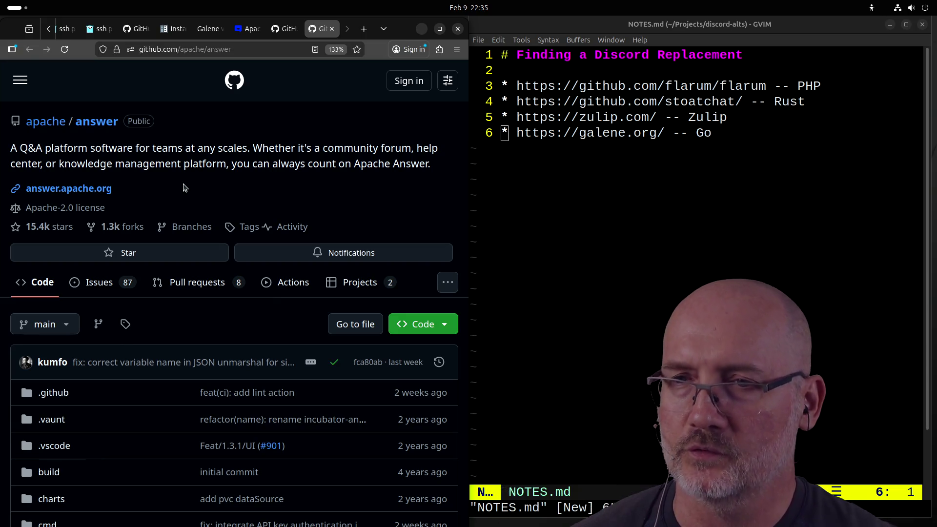
Step: Scroll through the README's docker run quick start and Apache-2.0 license details
scroll(181, 200, down, 10)
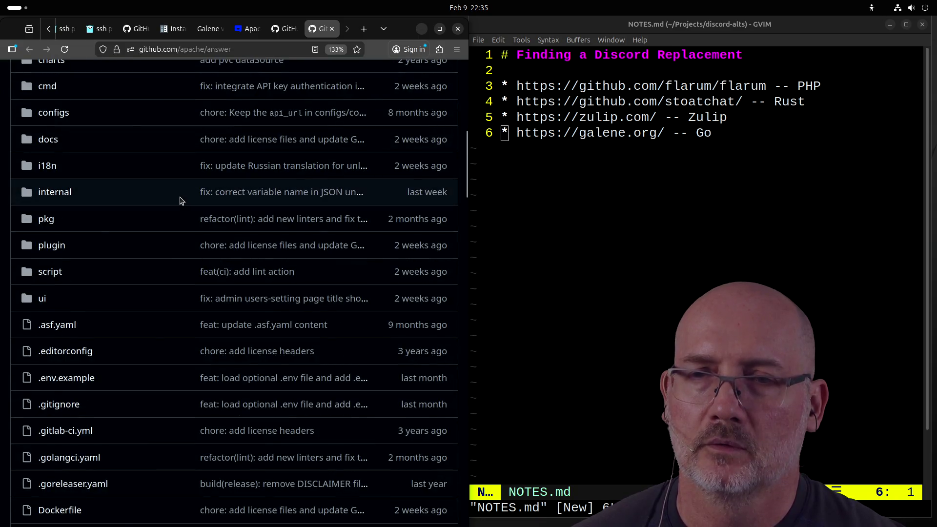
scroll(180, 201, up, 6)
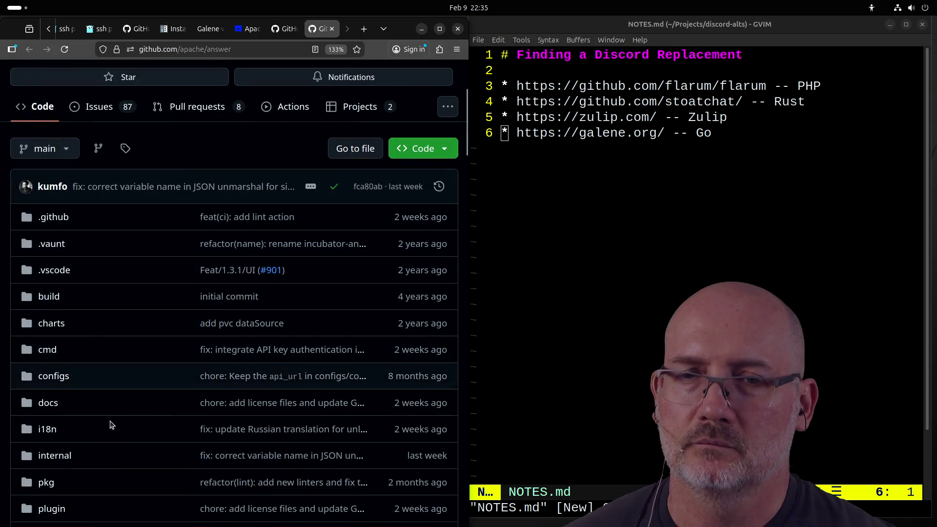
scroll(112, 404, down, 2)
scroll(112, 405, down, 7)
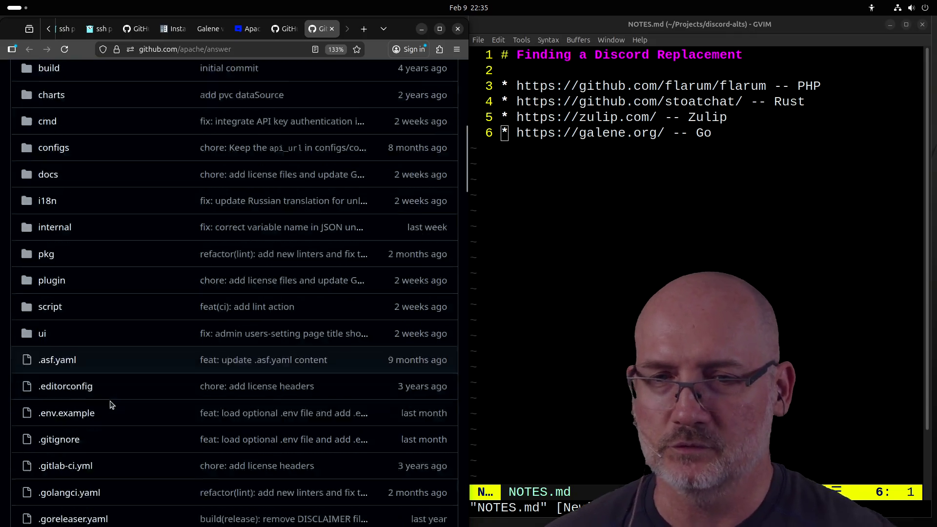
scroll(112, 404, down, 10)
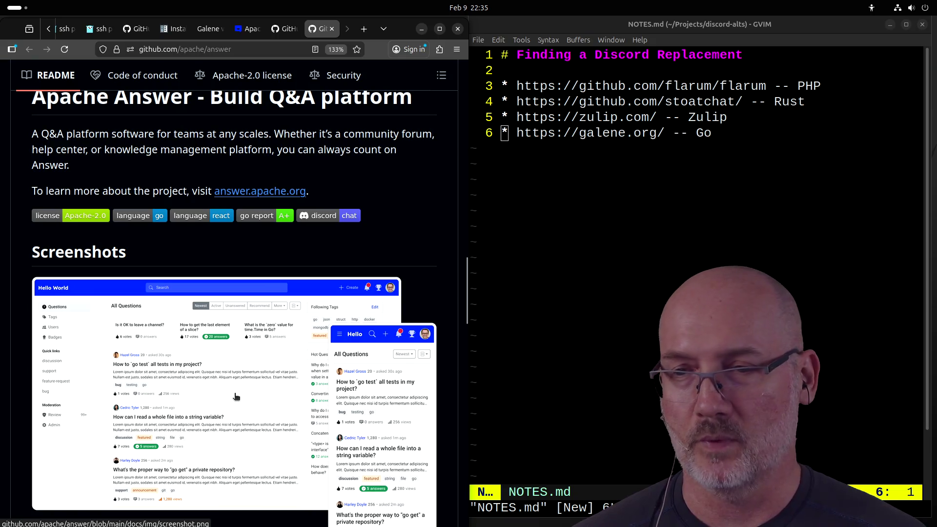
scroll(242, 398, down, 7)
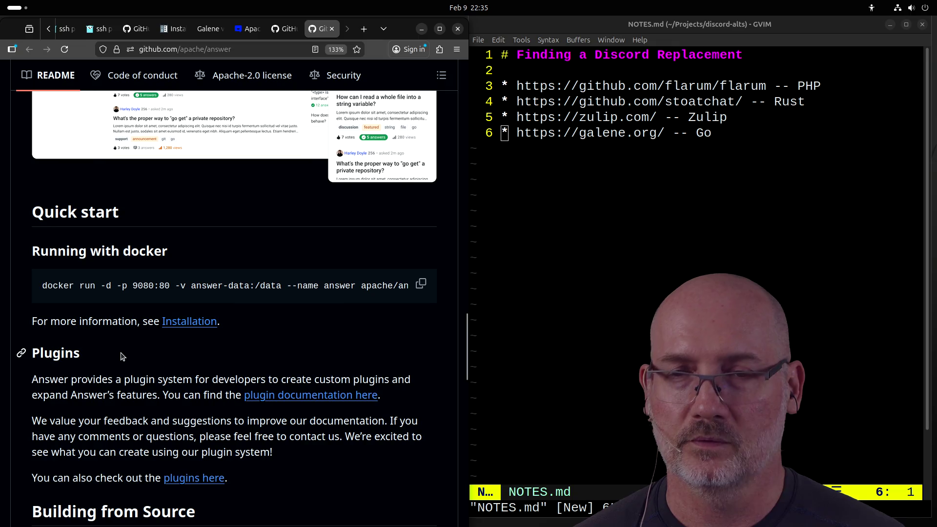
scroll(122, 357, down, 7)
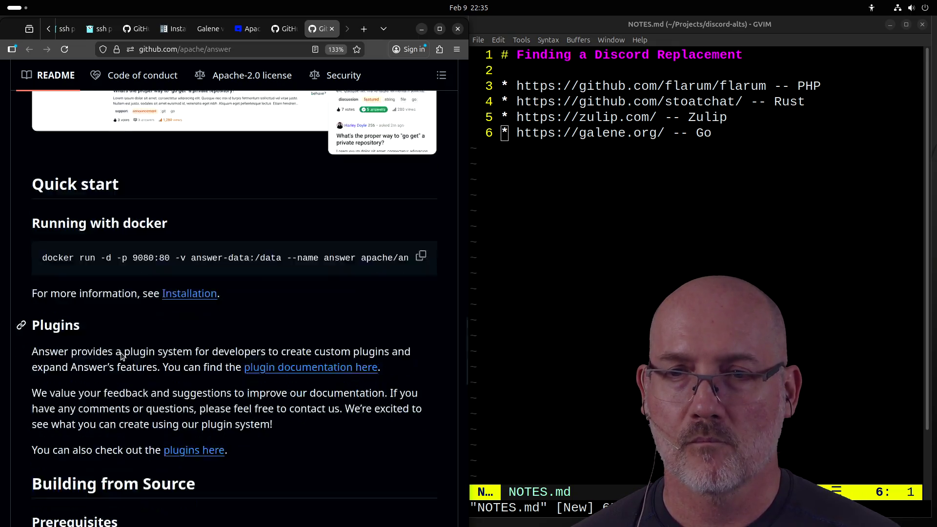
scroll(220, 313, down, 8)
scroll(219, 313, up, 20)
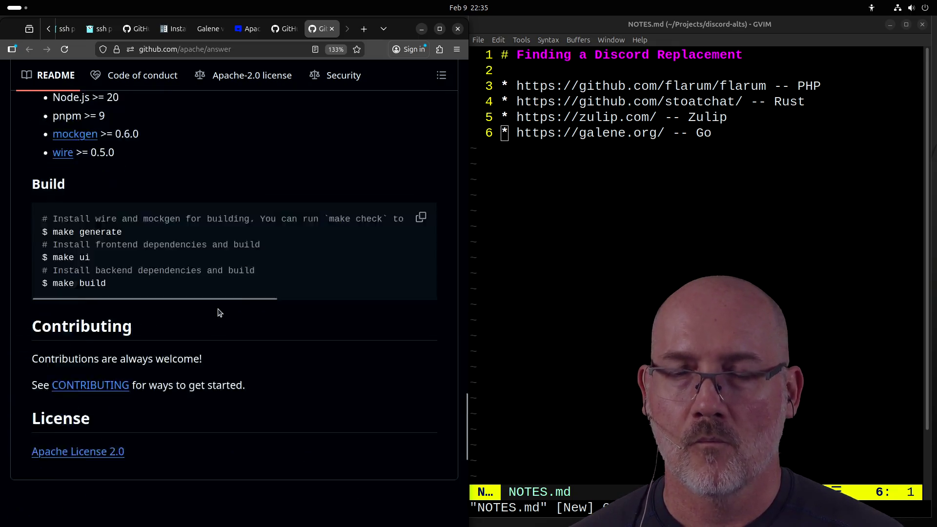
scroll(219, 312, down, 5)
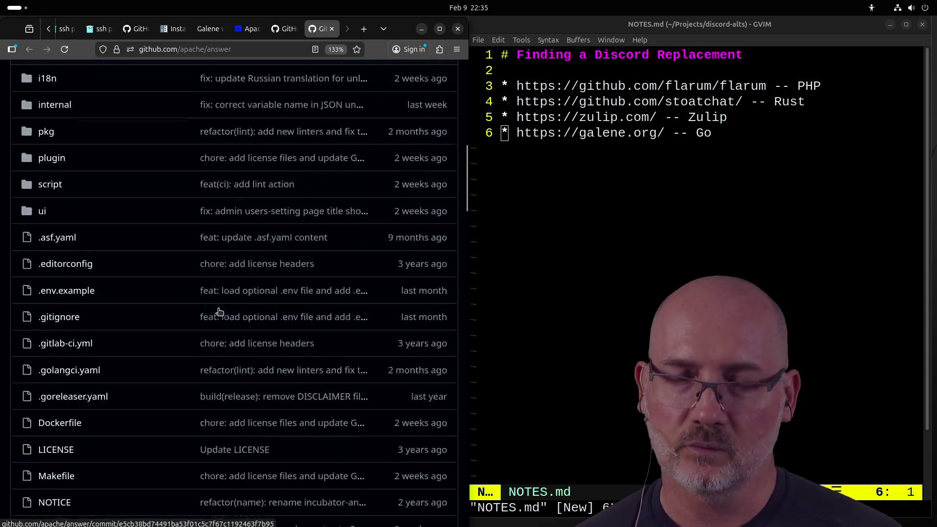
scroll(219, 312, down, 4)
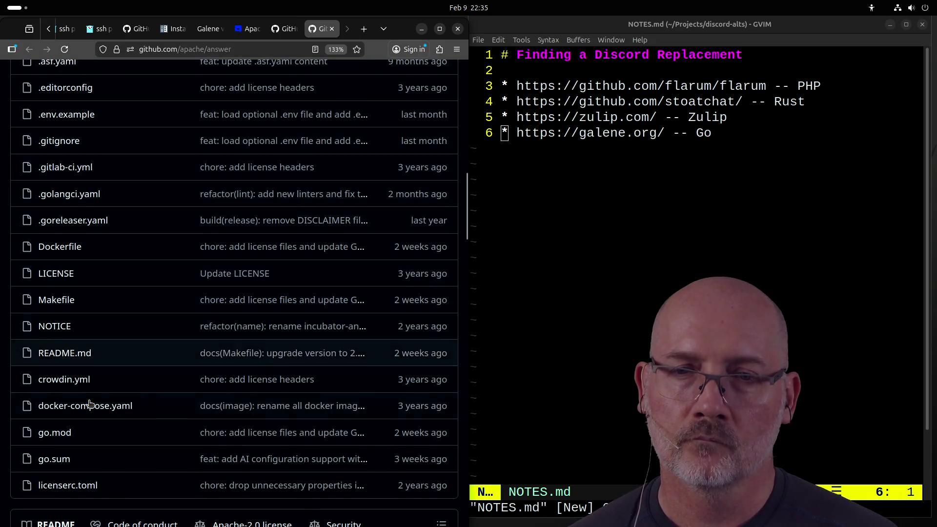
scroll(92, 259, down, 2)
scroll(146, 341, up, 10)
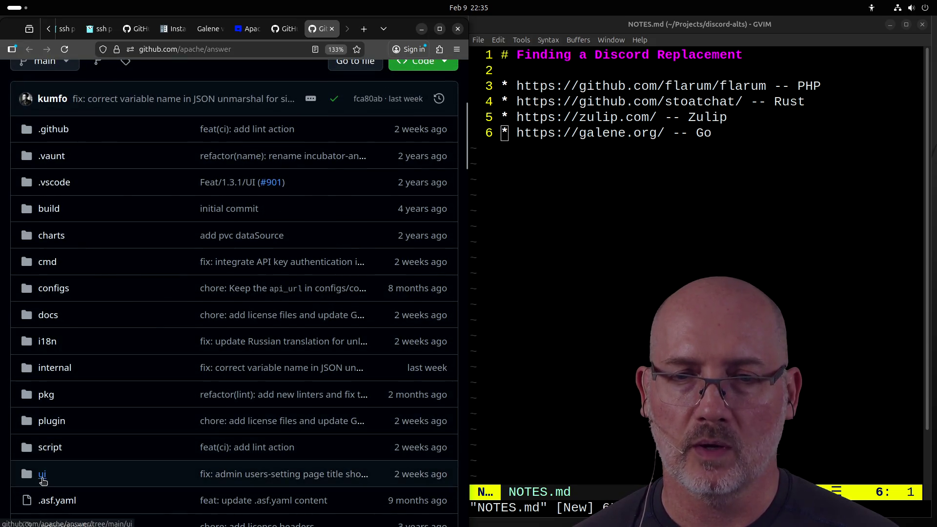
click(42, 475)
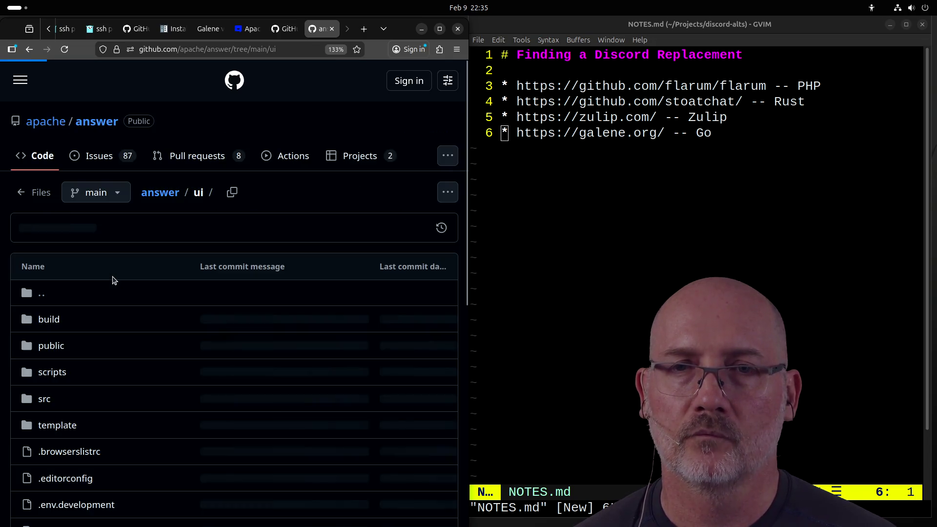
scroll(51, 324, down, 4)
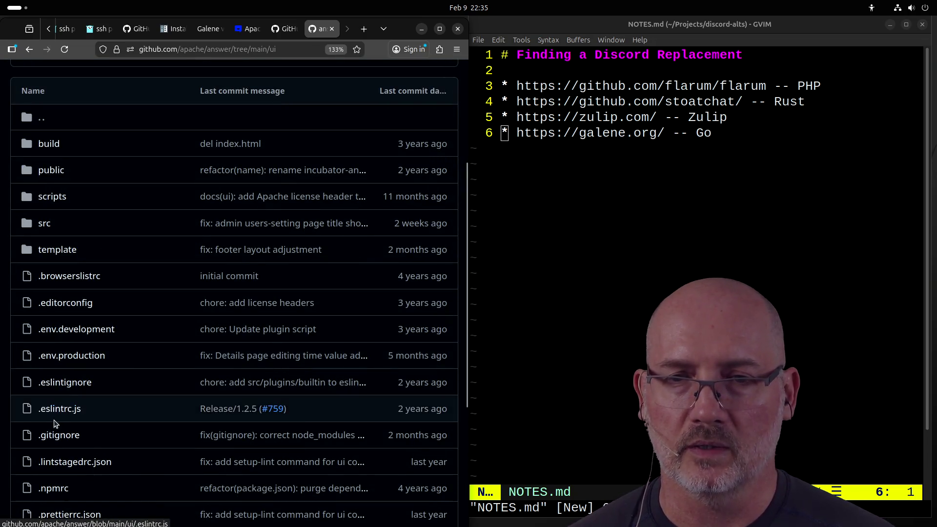
scroll(56, 420, up, 4)
click(29, 49)
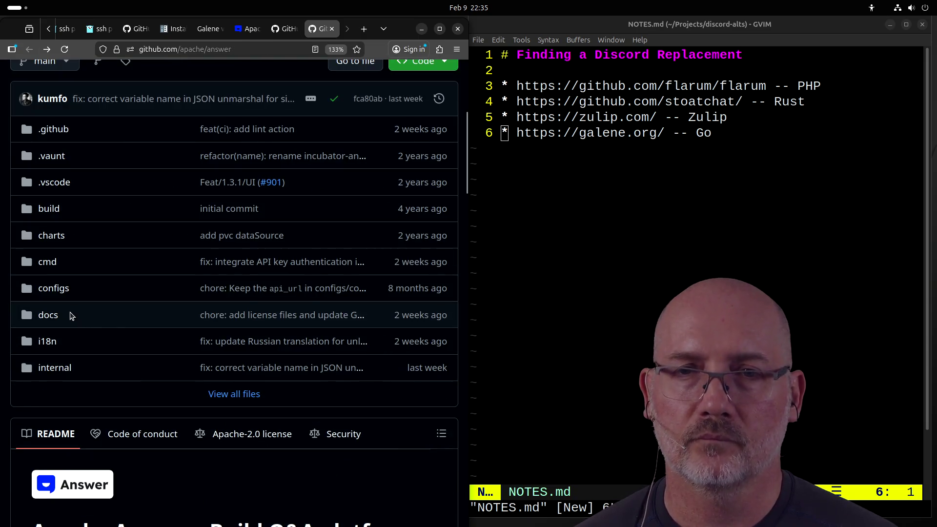
click(234, 395)
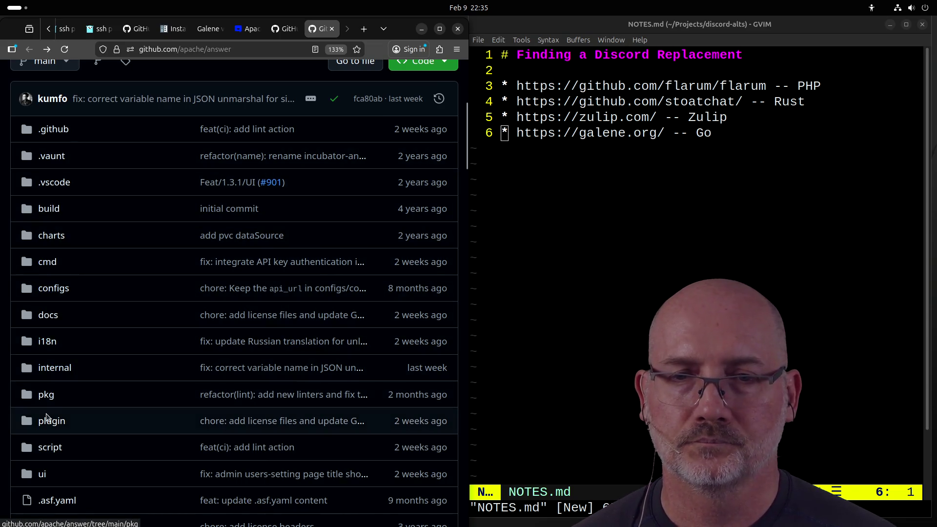
scroll(48, 390, down, 3)
scroll(46, 397, down, 4)
scroll(46, 400, up, 4)
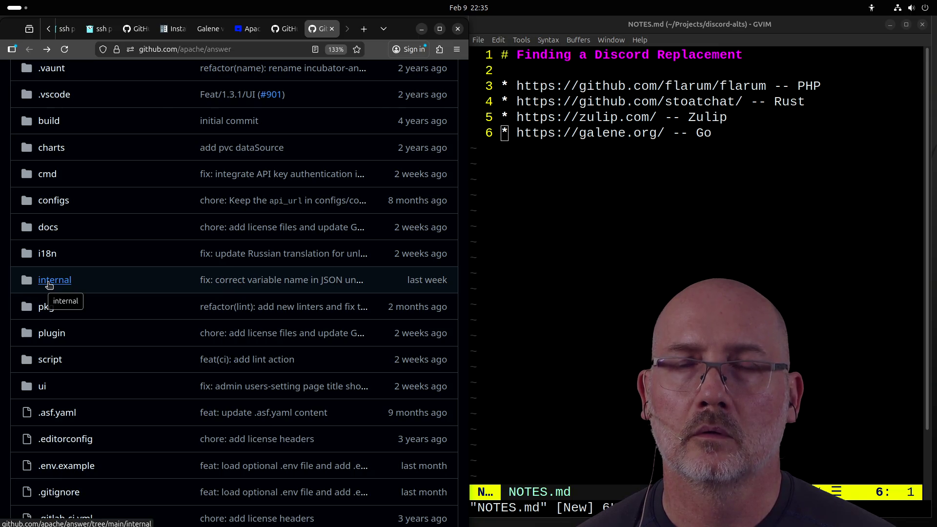
click(49, 284)
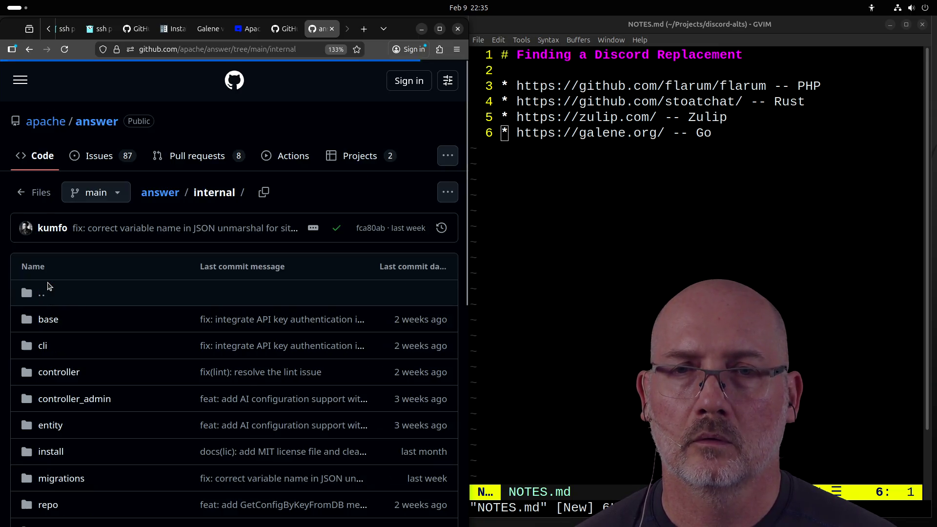
scroll(138, 307, down, 5)
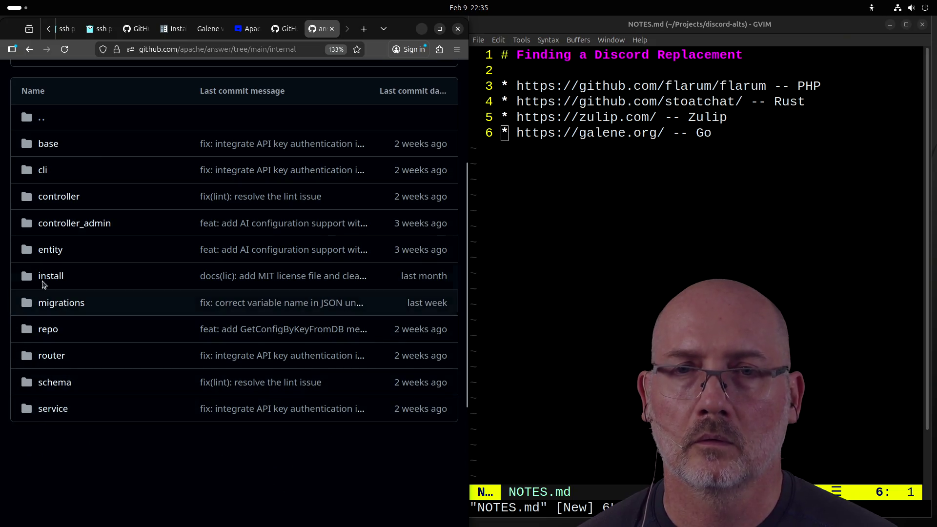
click(49, 198)
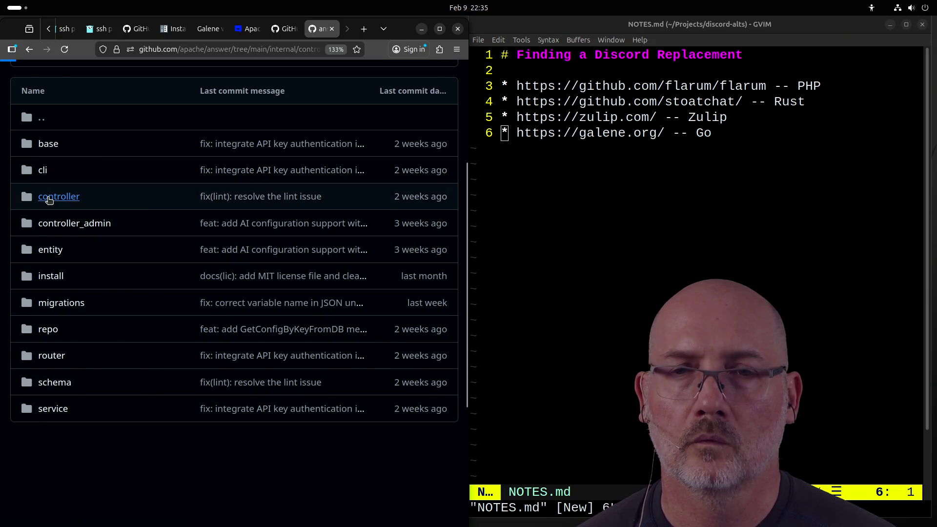
scroll(98, 292, down, 3)
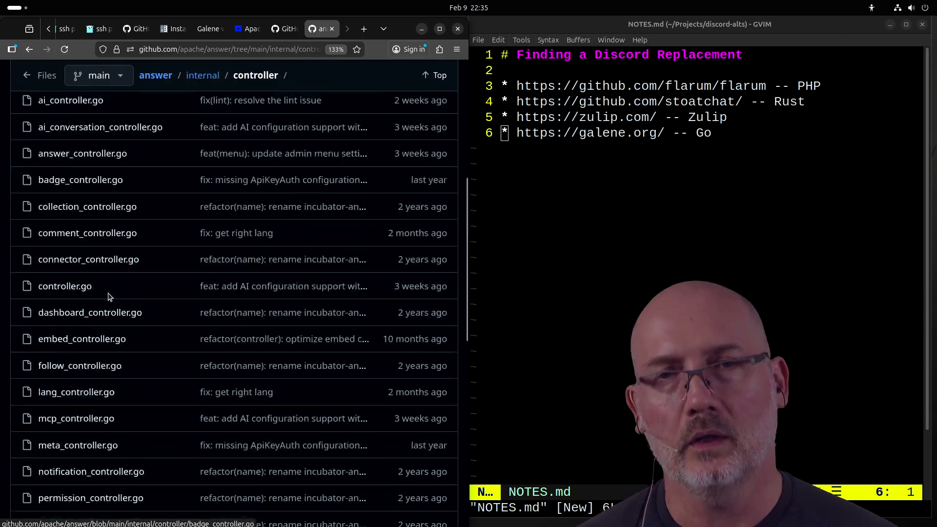
scroll(107, 298, up, 3)
click(29, 49)
click(29, 49)
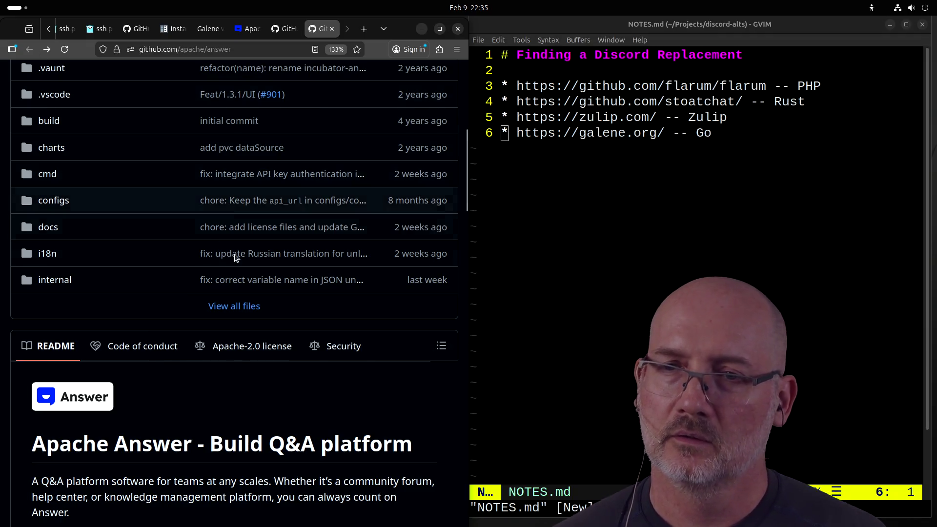
Step: Close the duplicate GitHub tab
scroll(244, 249, up, 7)
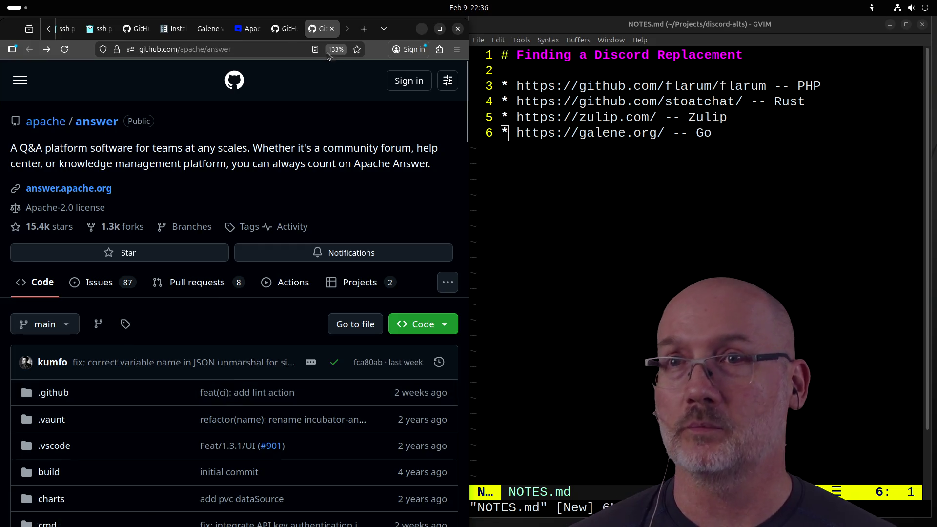
click(280, 33)
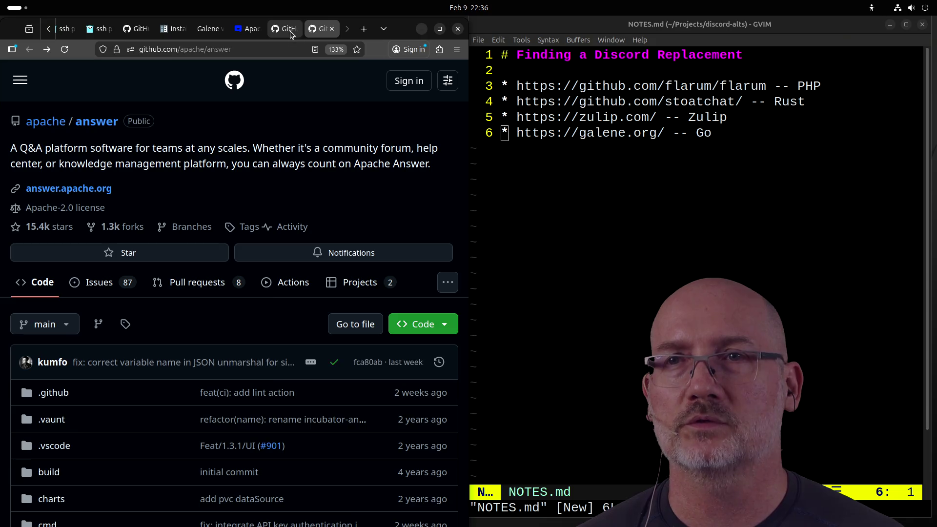
click(294, 31)
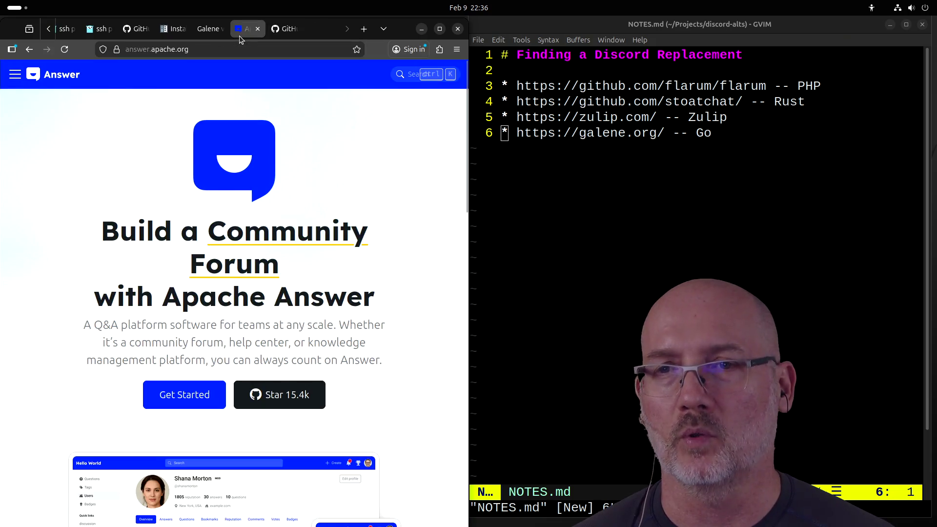
Step: Return to the apache/answer repository tab and select its web address
scroll(405, 165, down, 10)
scroll(405, 165, up, 10)
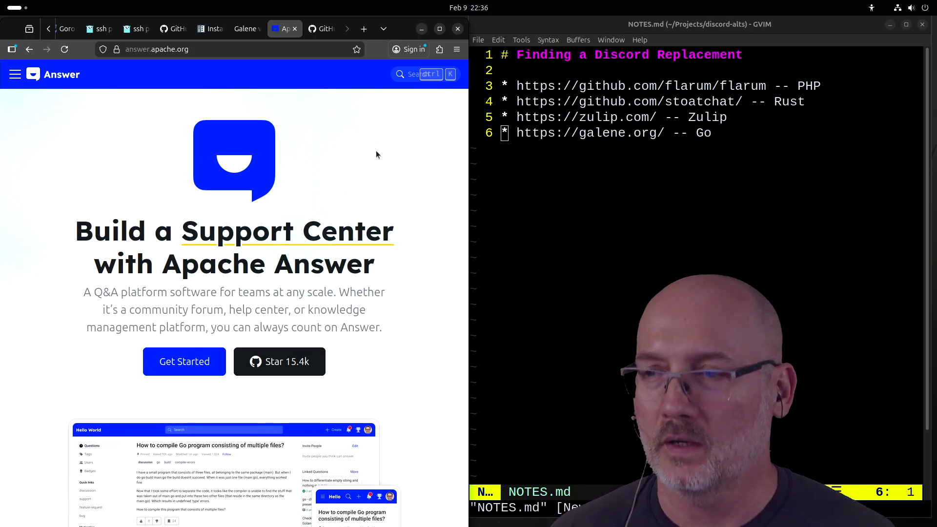
click(322, 28)
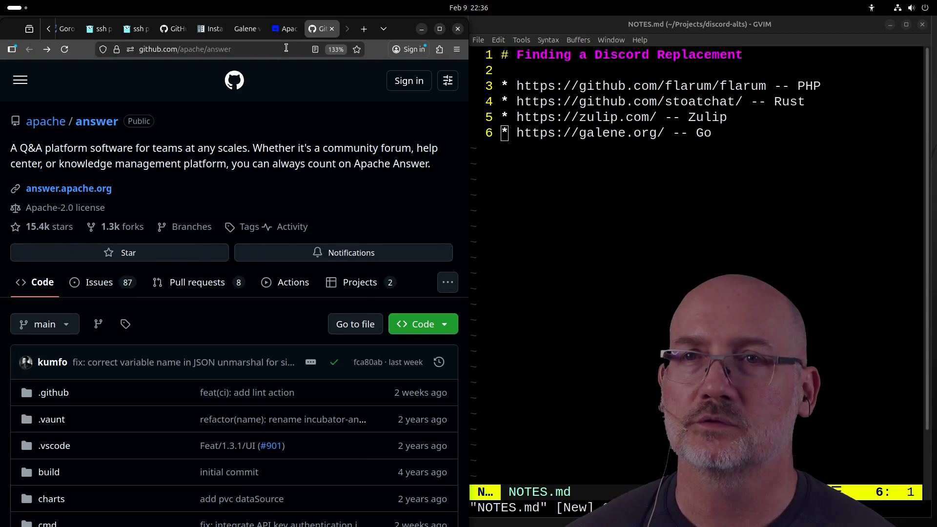
click(286, 45)
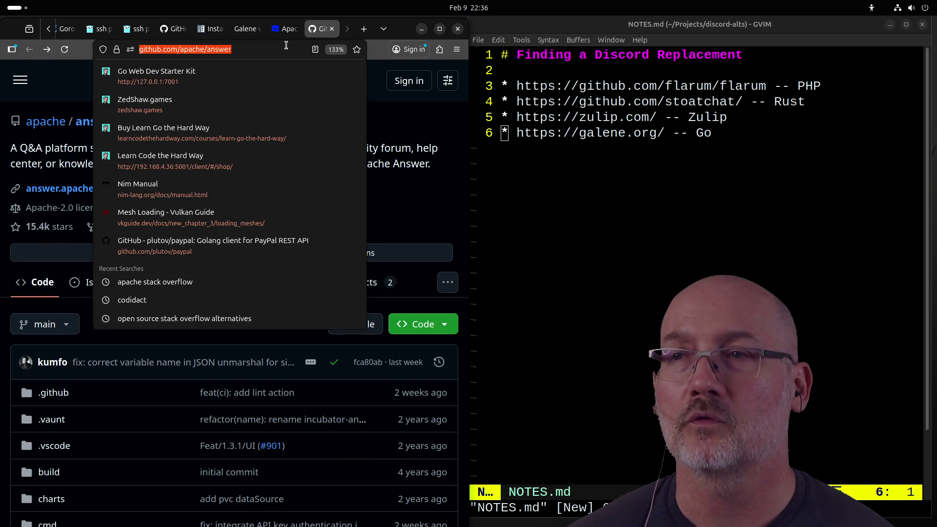
click(520, 151)
key(A)
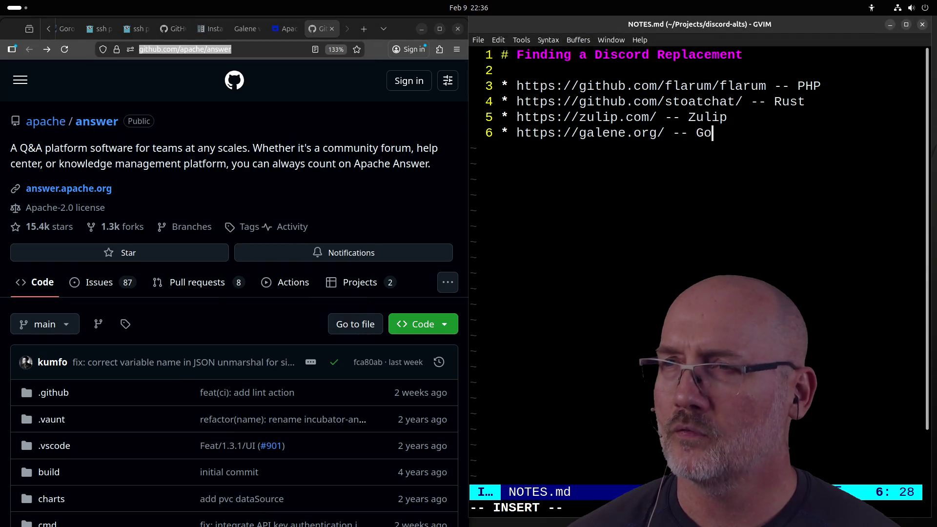
key(Return)
key(Return)
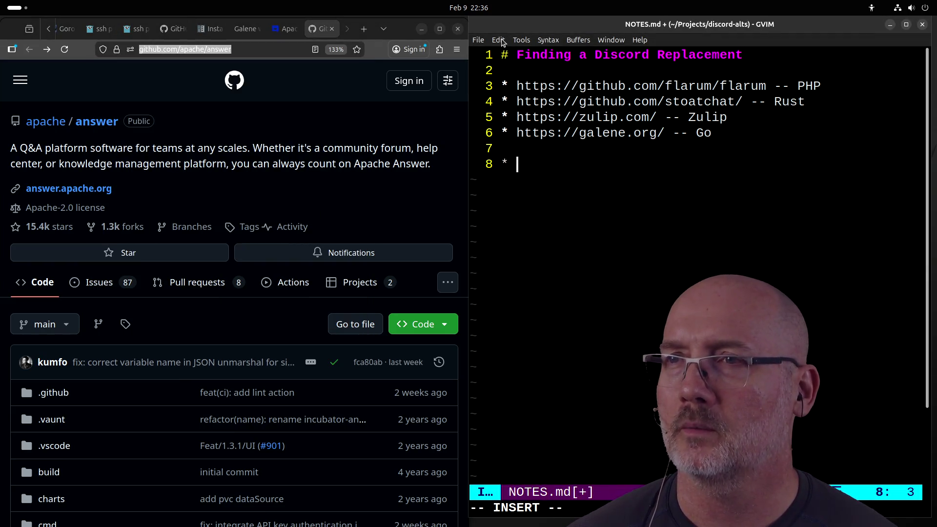
click(498, 40)
click(519, 117)
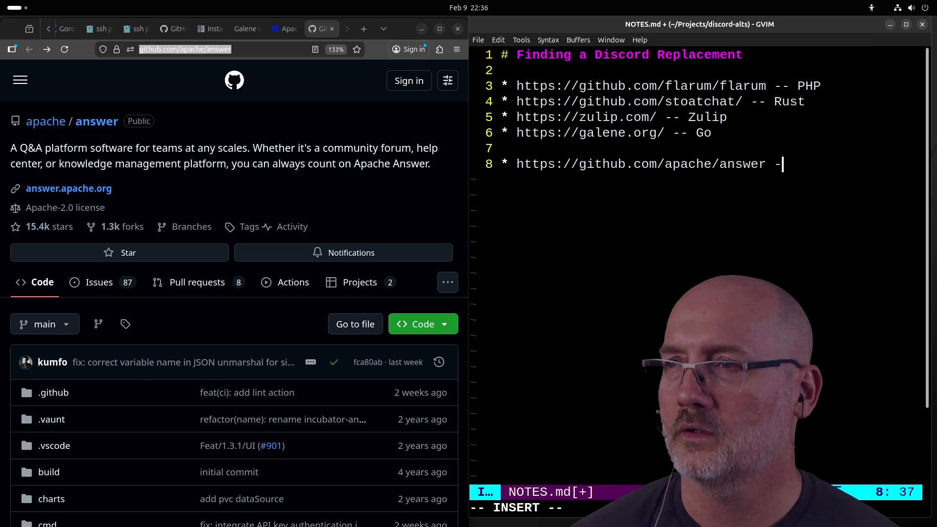
text(o)
key(Escape)
text(:w)
key(Return)
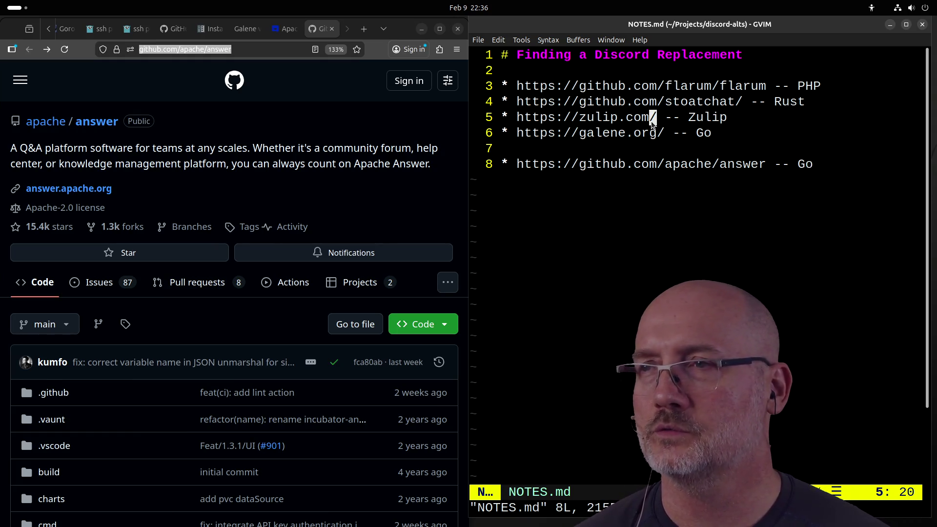
Step: Relabel the Zulip entry as Python
key(l)
key(l)
key(l)
key(s)
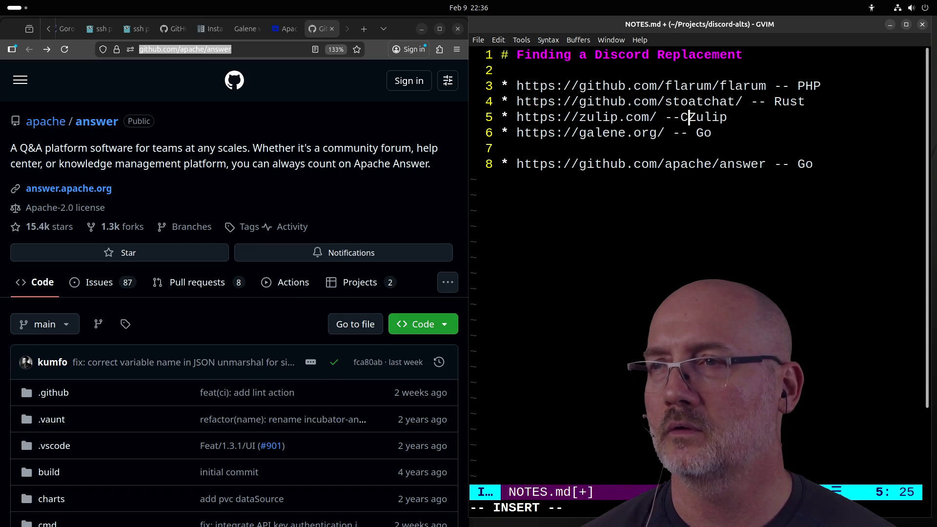
key(Escape)
key(l)
key(shift+c)
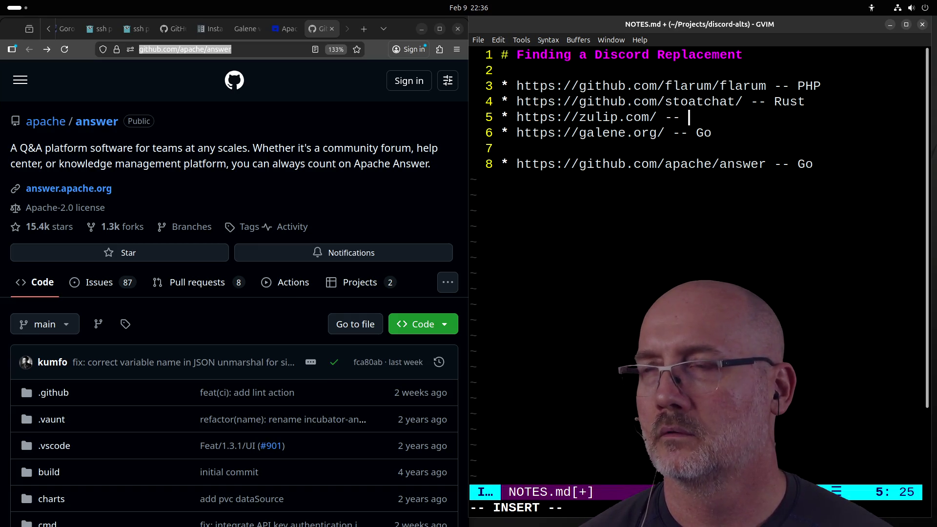
text(n)
key(Escape)
Step: Add blank lines after the apache/answer entry and save NOTES.md
key(j)
key(shift+v)
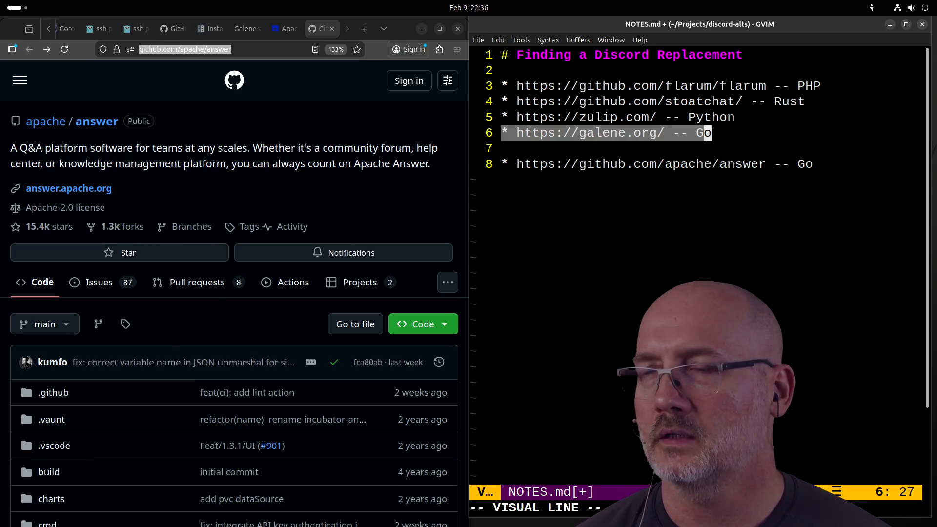
key(Escape)
key(j)
key(j)
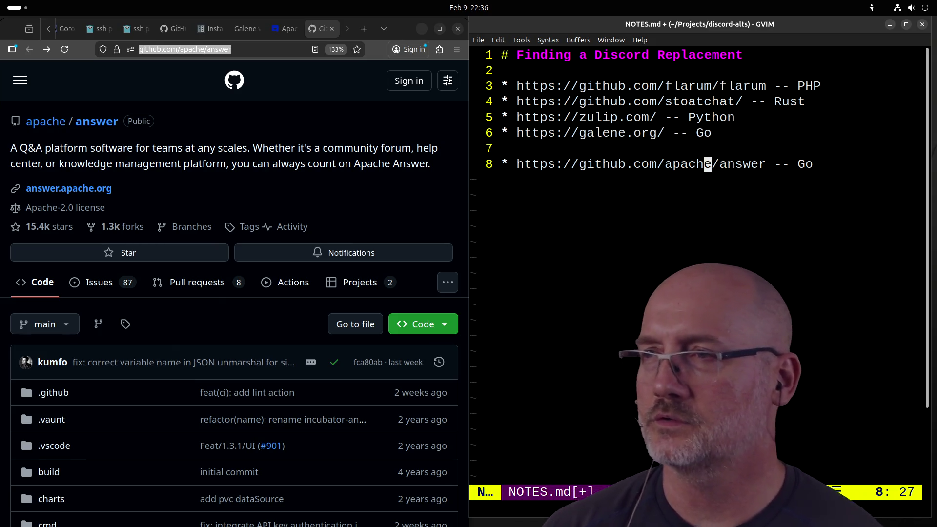
key(o)
key(Return)
key(Escape)
text(:w)
key(Return)
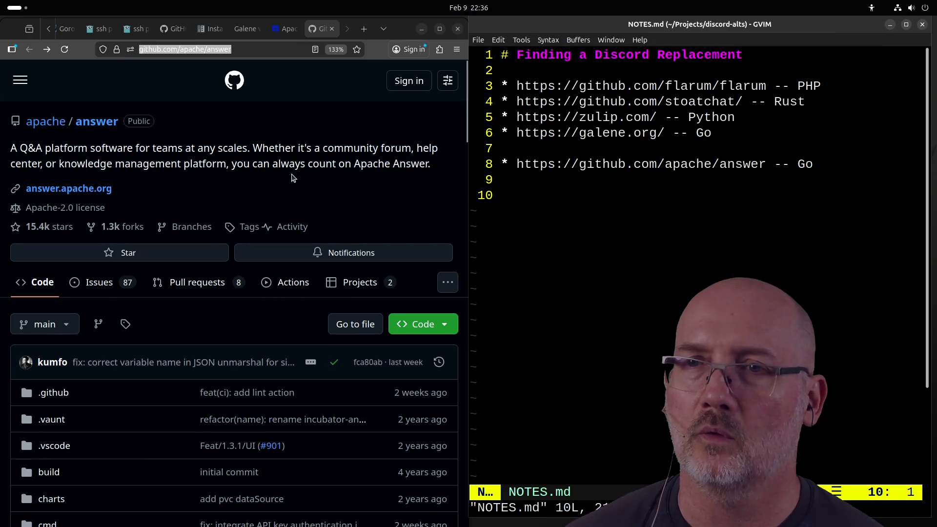
Step: Look over the Apache Answer website tab again
click(291, 166)
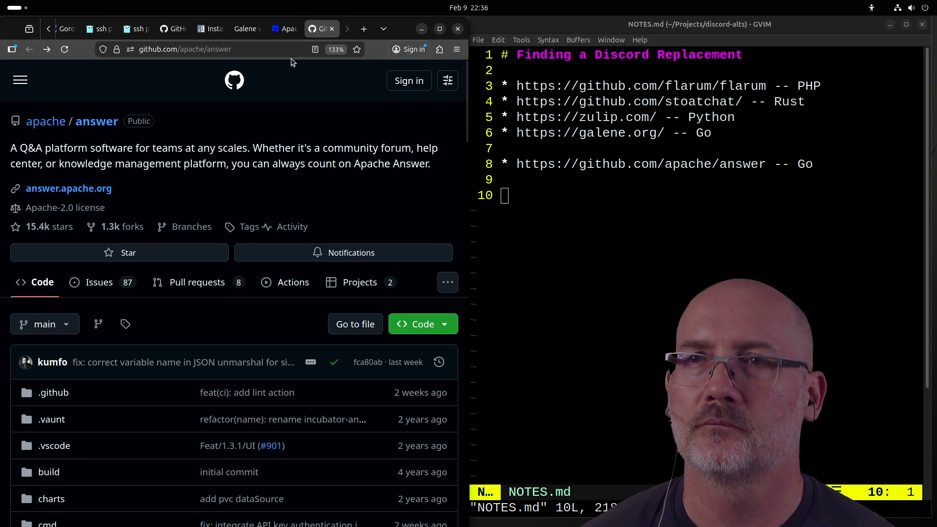
click(274, 30)
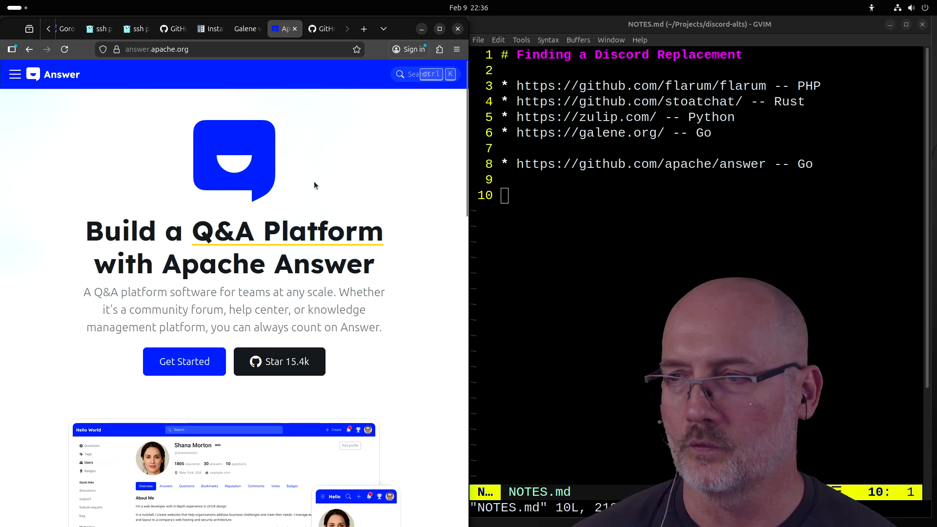
scroll(421, 217, down, 3)
scroll(421, 220, up, 4)
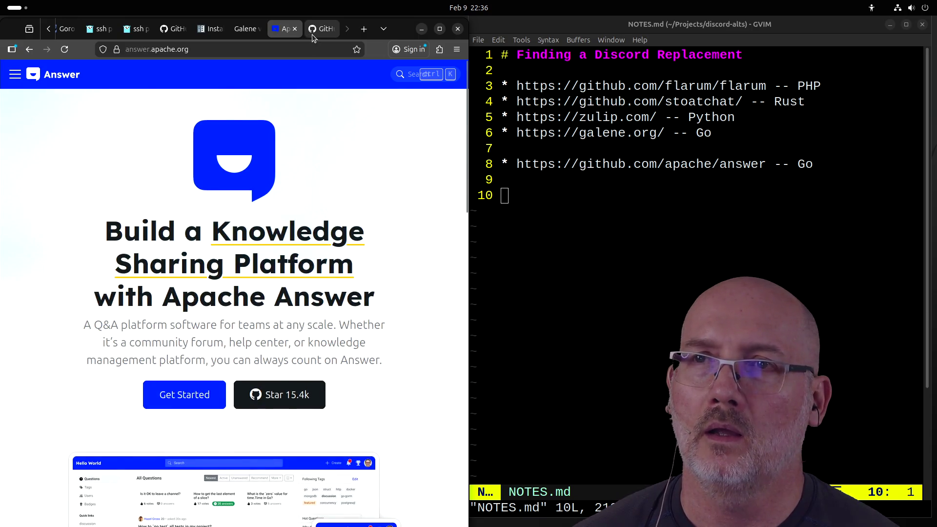
Step: Read the galene.org page describing the Go-based Galene videoconference server
click(312, 33)
click(256, 31)
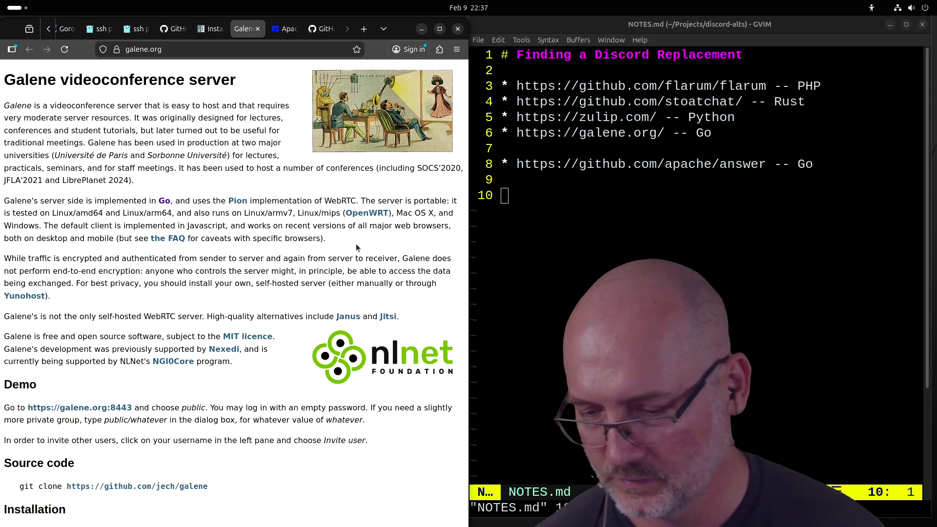
click(541, 251)
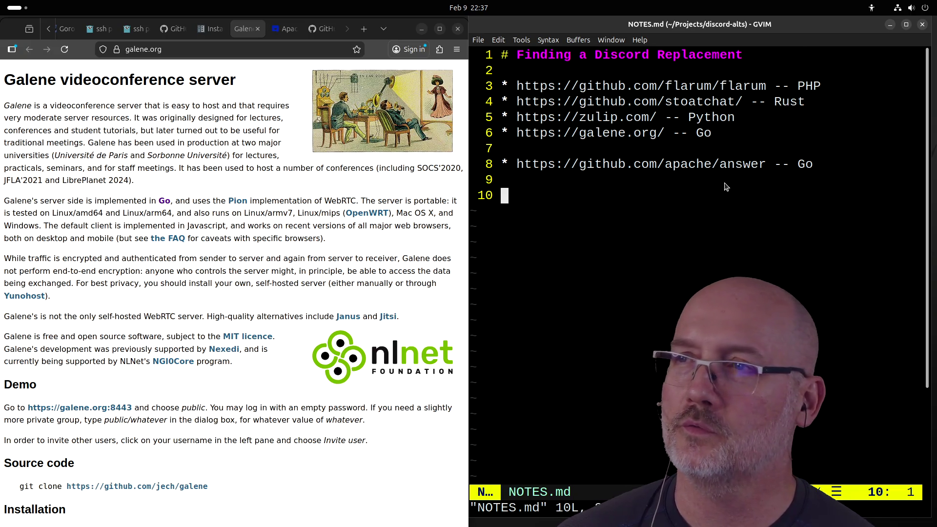
Step: Add blank lines above and below the zulip entry in NOTES.md
key(k)
key(V)
key(y)
key(V)
key(y)
key(k)
key(o)
key(Escape)
key(k)
key(O)
key(Escape)
key(j)
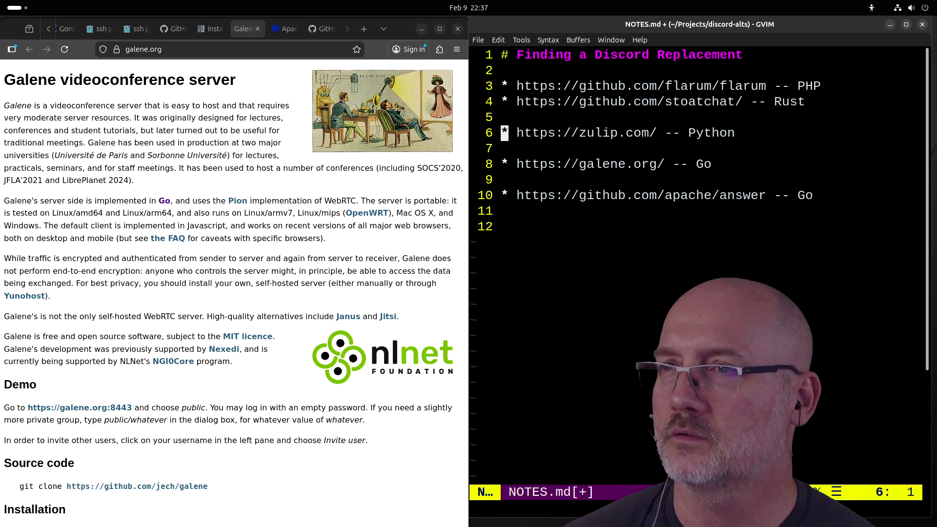
key(j)
key(j)
key(j)
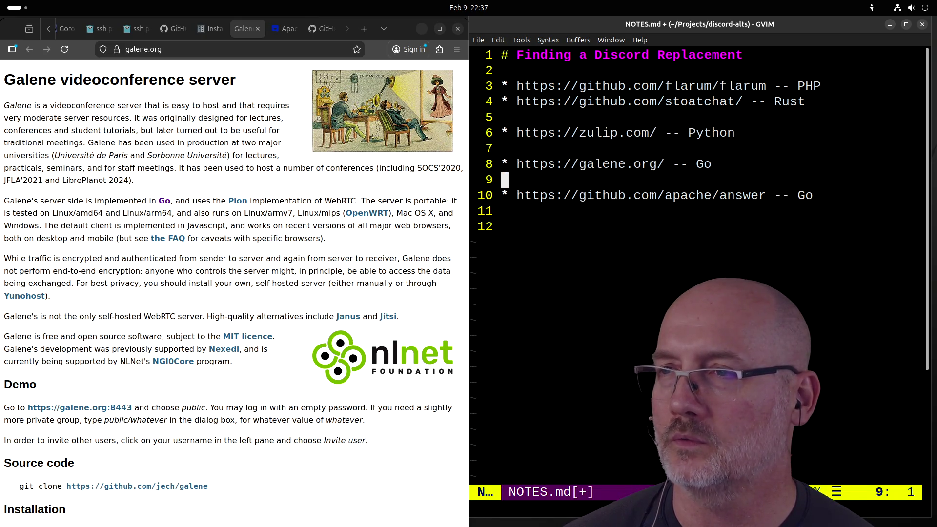
key(V)
key(y)
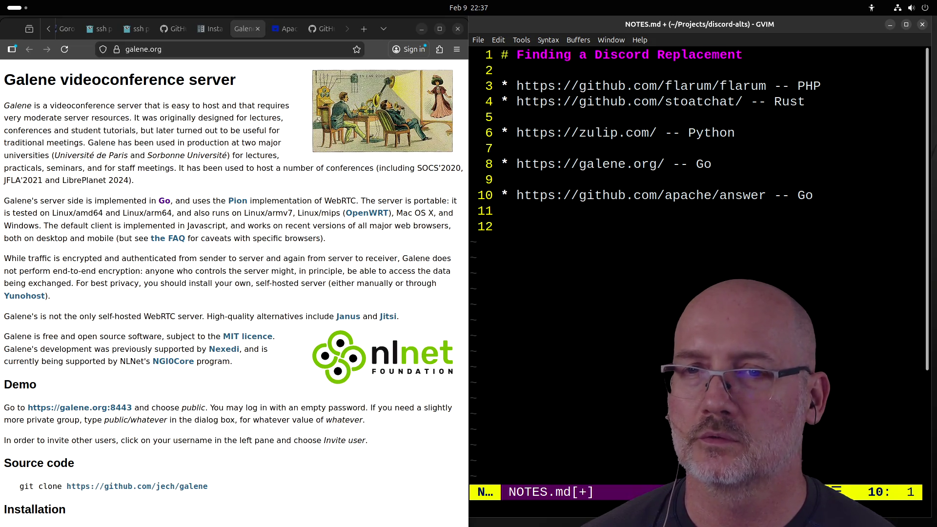
Step: Cut the galene.org line and paste it below the Apache Answer entry
click(644, 165)
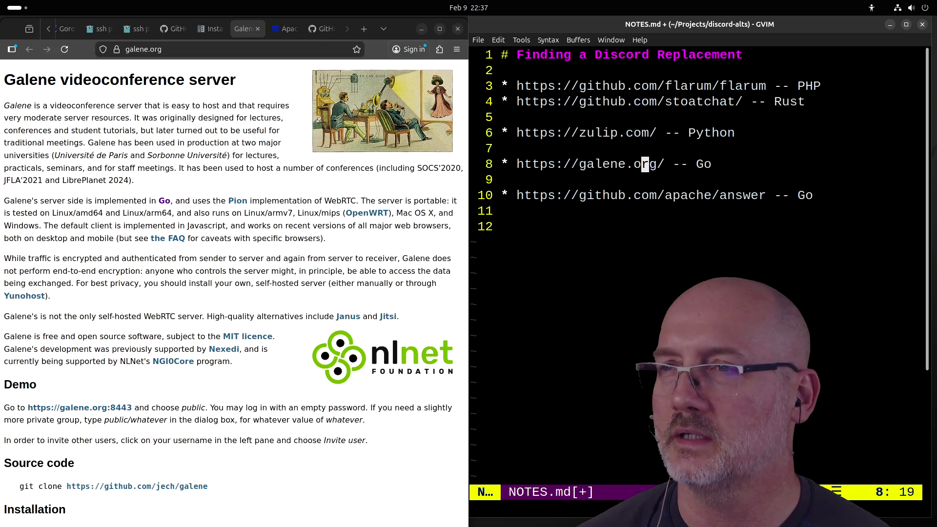
key(d)
key(d)
key(j)
key(j)
key(j)
key(p)
key(k)
key(k)
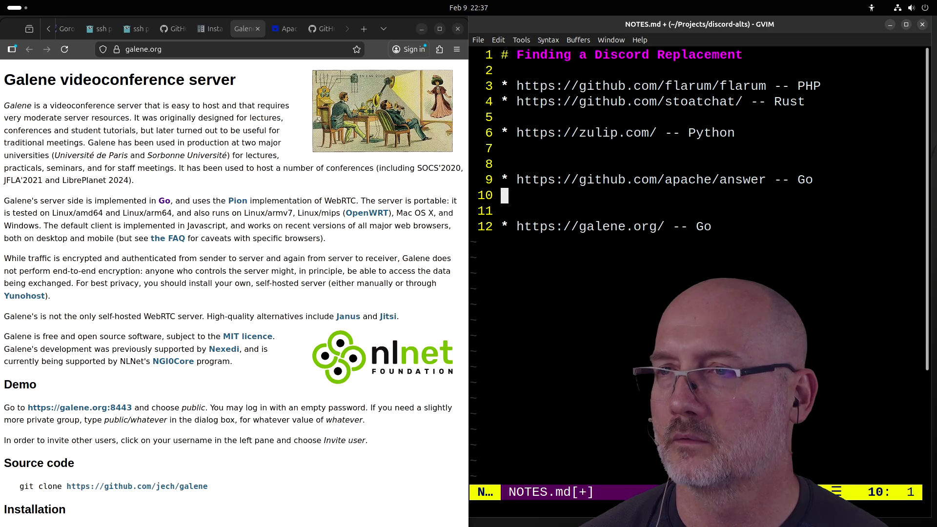
key(o)
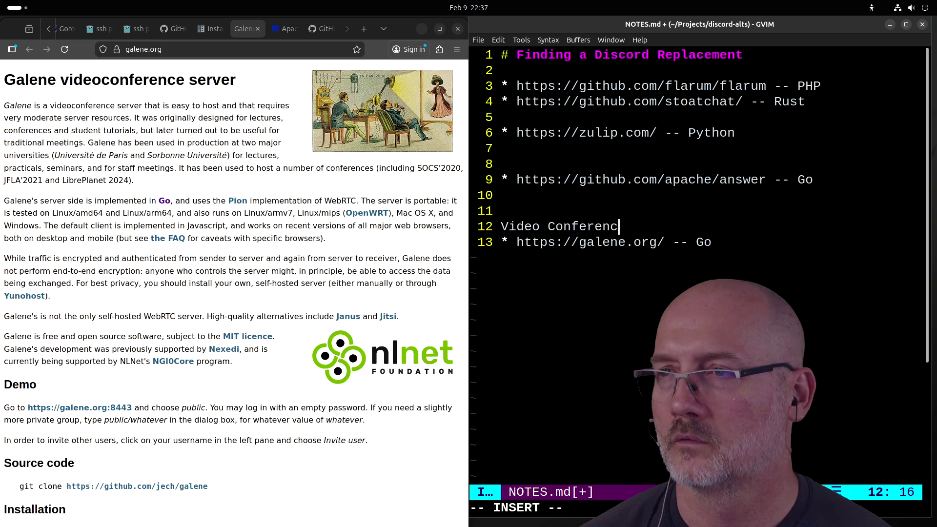
Step: Add the Video Conferencing and Q&A heading lines with blank spacing
key(Return)
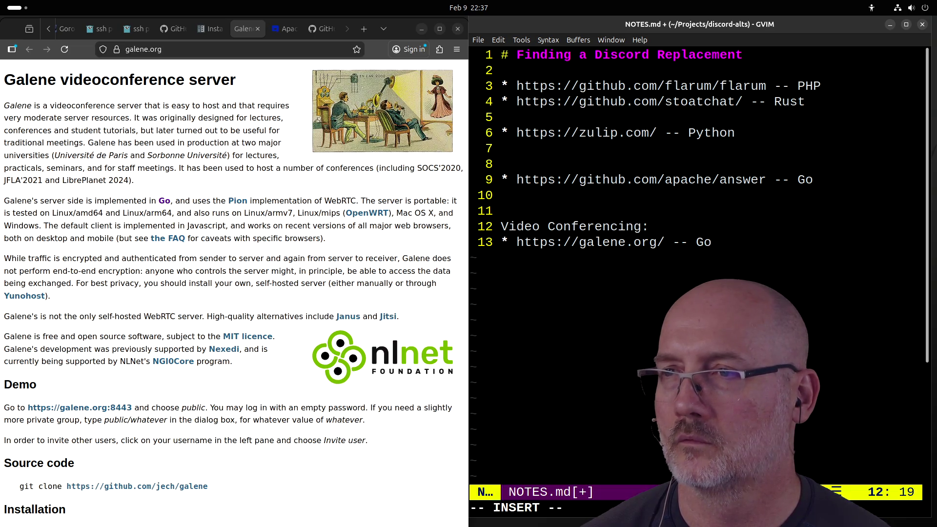
key(Escape)
key(k)
key(k)
key(k)
key(i)
key(Return)
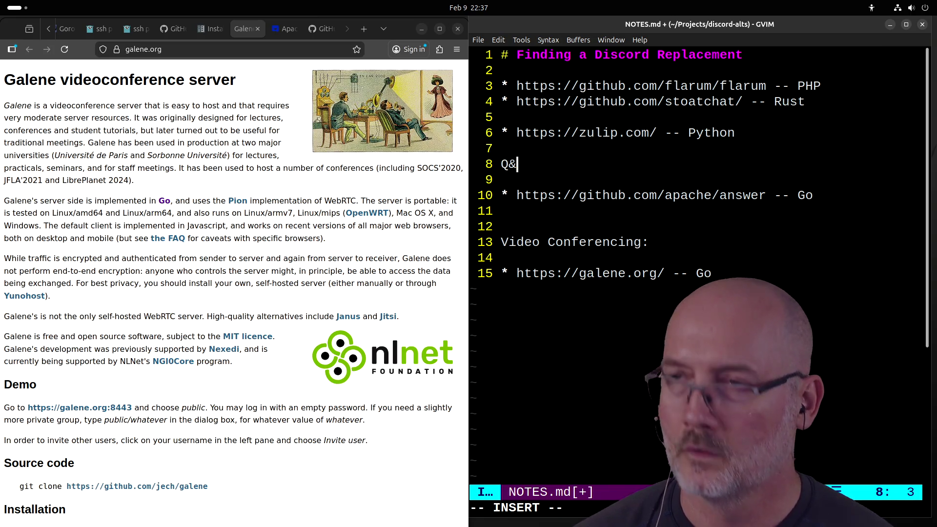
key(Escape)
key(j)
key(j)
key(k)
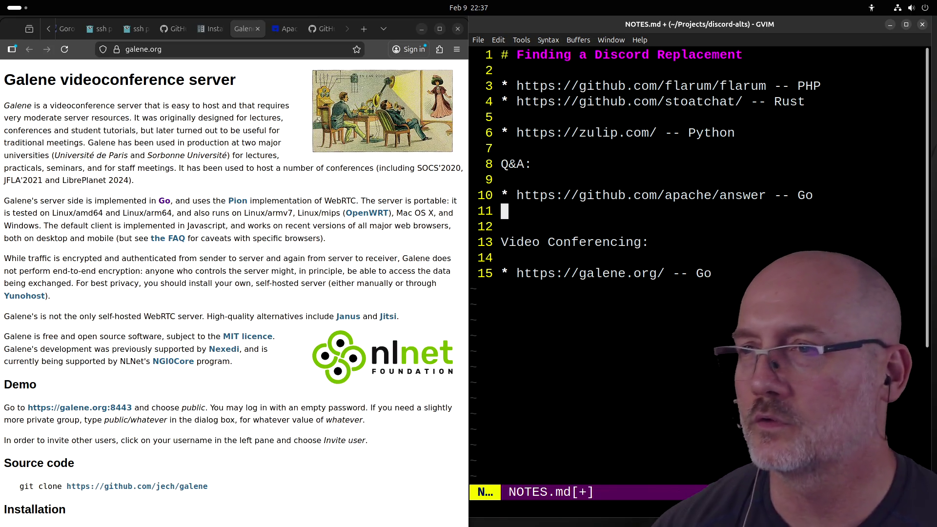
key(j)
key(j)
key(j)
key(o)
key(Escape)
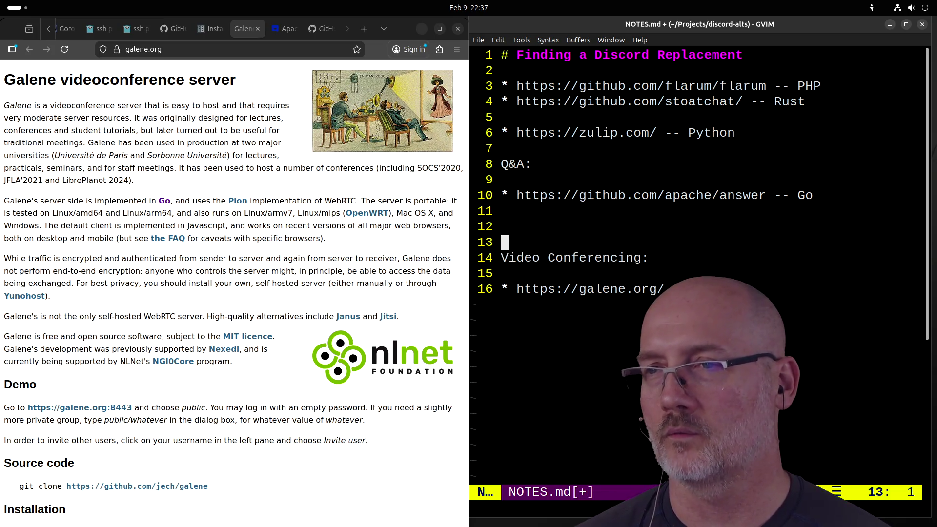
Step: Remove the extra blank line above galene.org and save the notes with :w
key(d)
key(d)
key(o)
key(Escape)
text(:w)
key(Return)
Step: Delete the flarum entry and spare blank lines, add a Chat: heading, and save with :wa
key(k)
key(k)
key(k)
key(k)
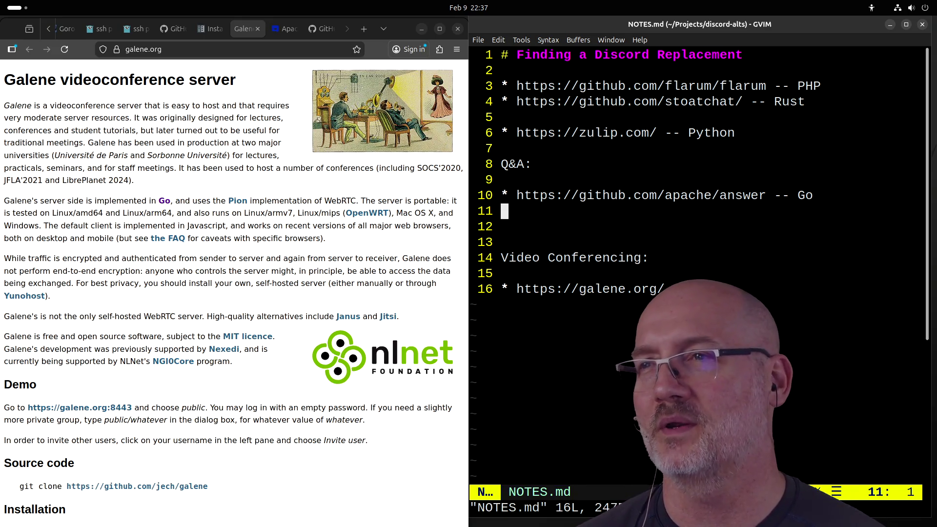
key(k)
key(k)
key(k)
key(O)
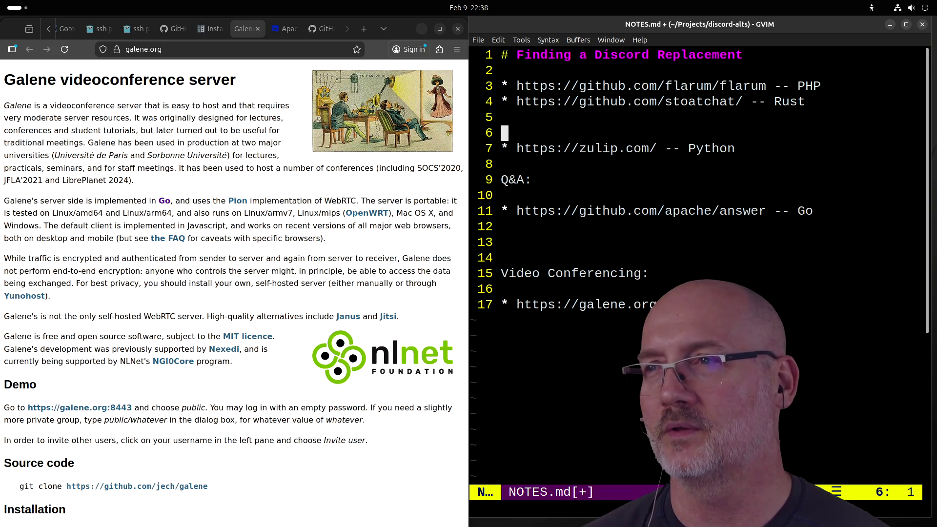
key(Escape)
key(d)
key(d)
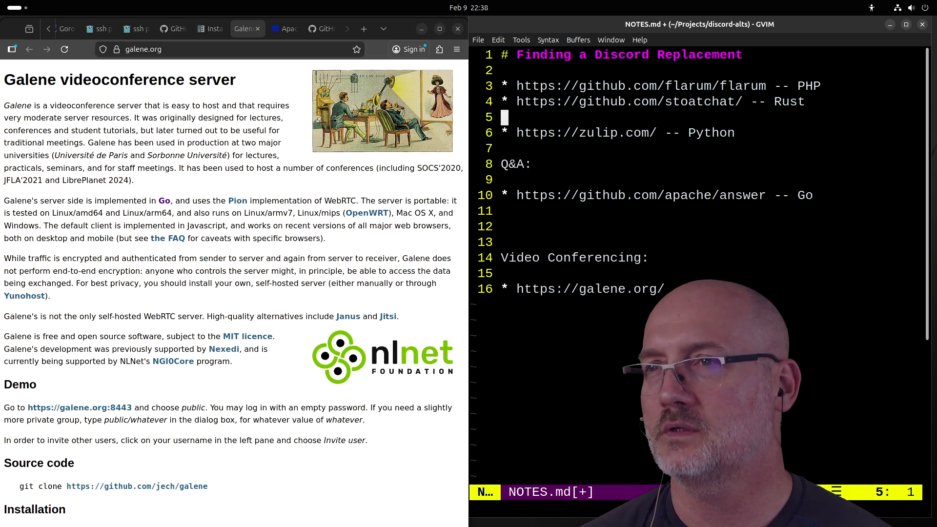
key(d)
key(d)
key(d)
key(d)
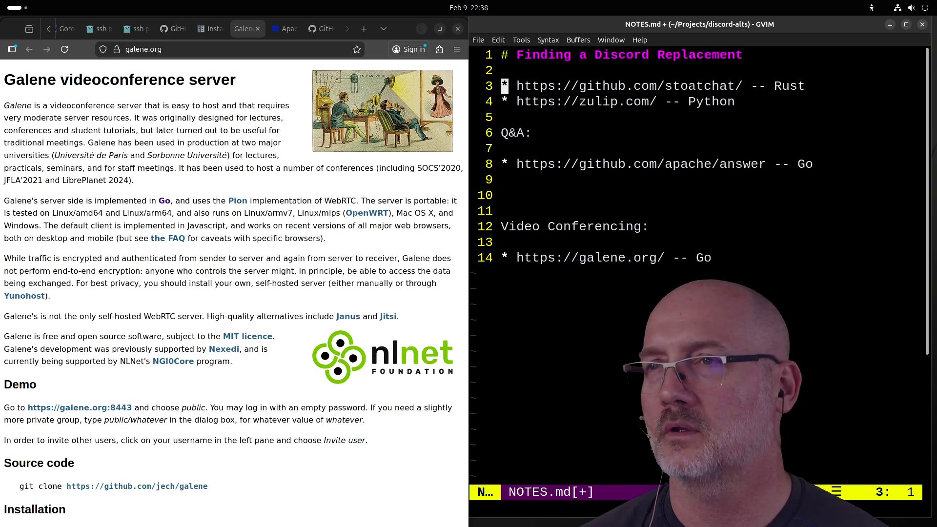
key(O)
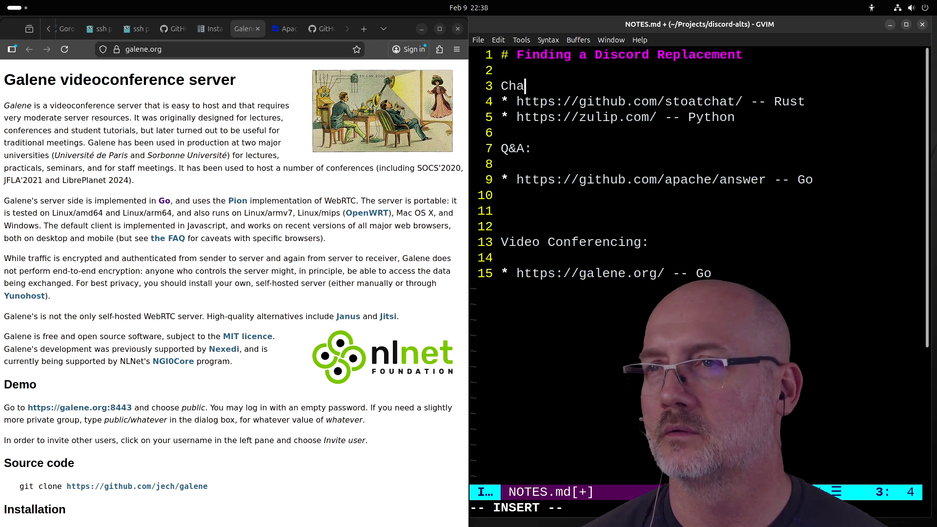
text(t:)
key(Return)
key(Escape)
text(j:wa)
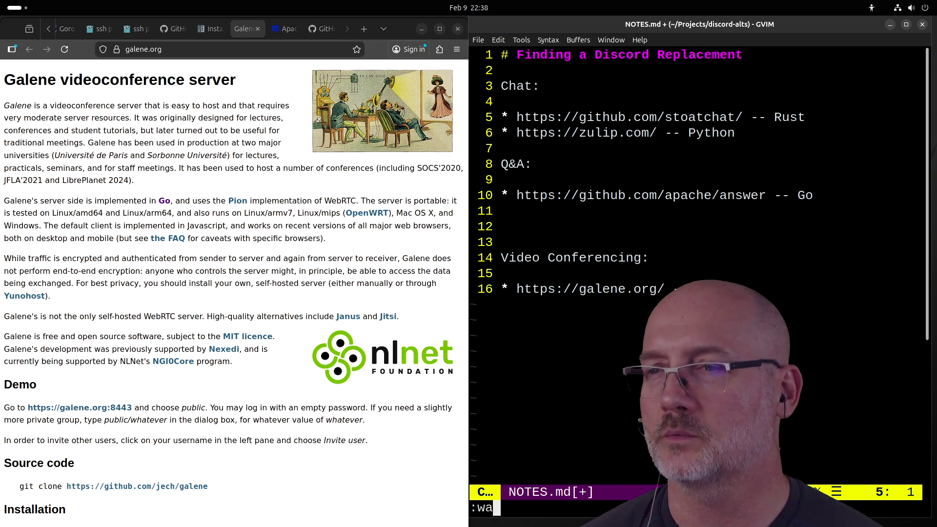
key(Return)
Step: Add a '* IRC?' bullet below the zulip entry under Chat
key(j)
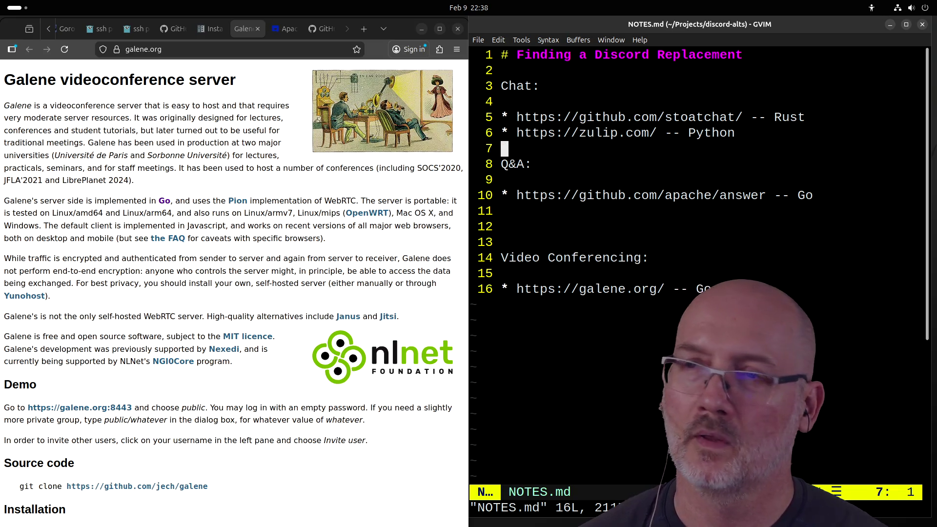
key(o)
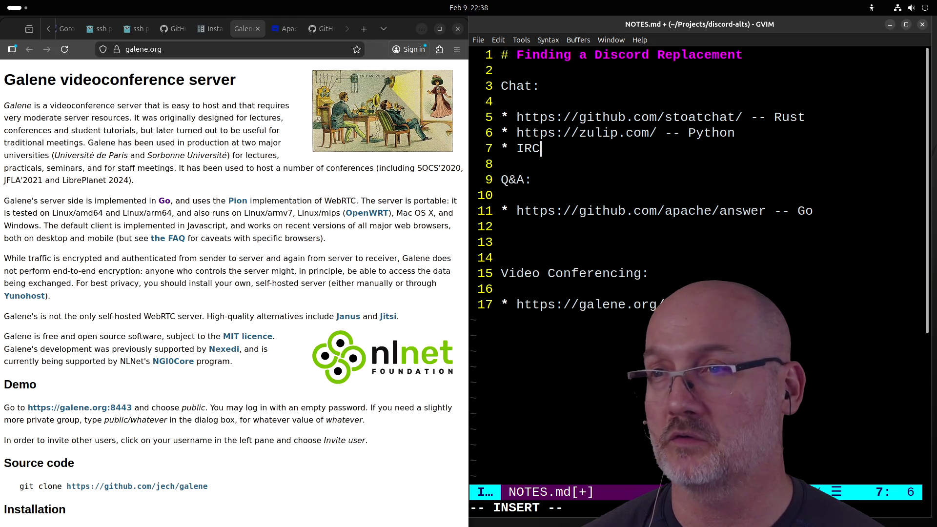
text(?)
key(Escape)
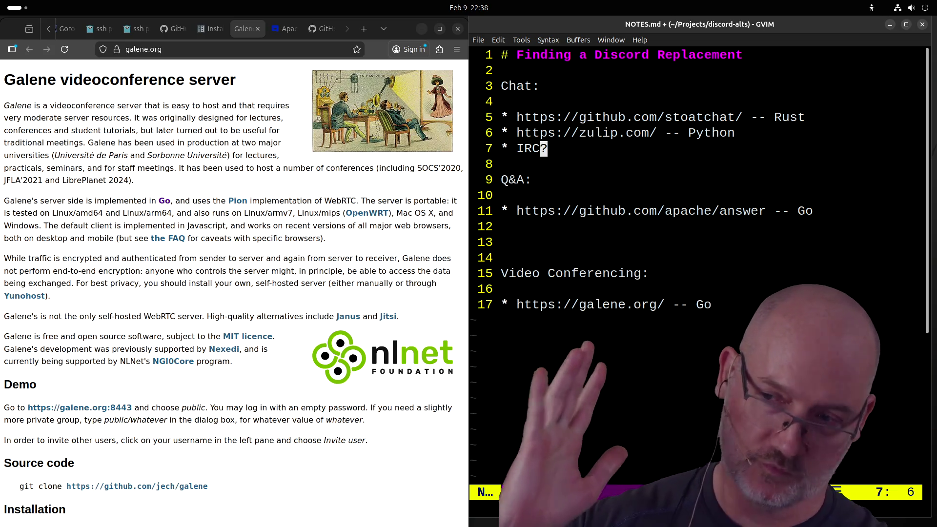
click(234, 266)
key(ctrl+t)
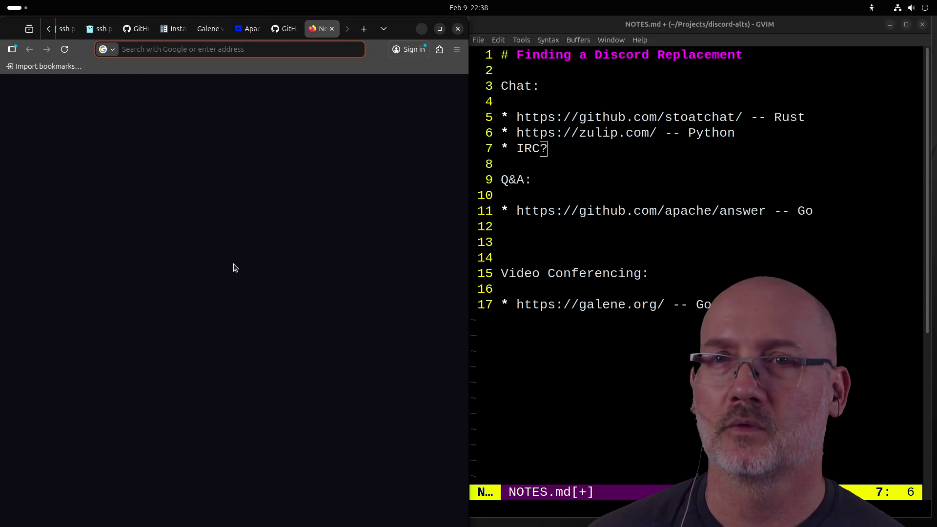
Step: Search Google for 'irc go' and open the ergochat/irc-go result in a new tab
text(irc go)
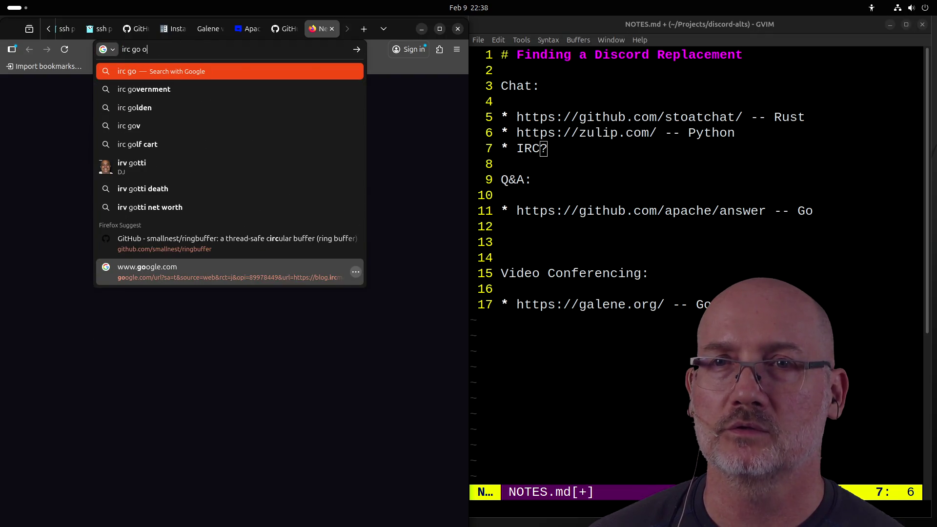
key(BackSpace)
key(Return)
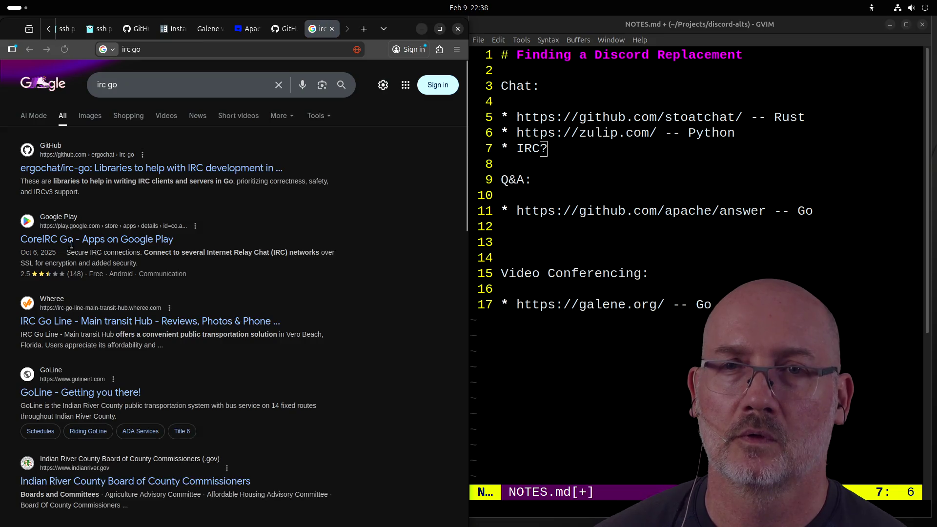
right_click(92, 171)
click(108, 178)
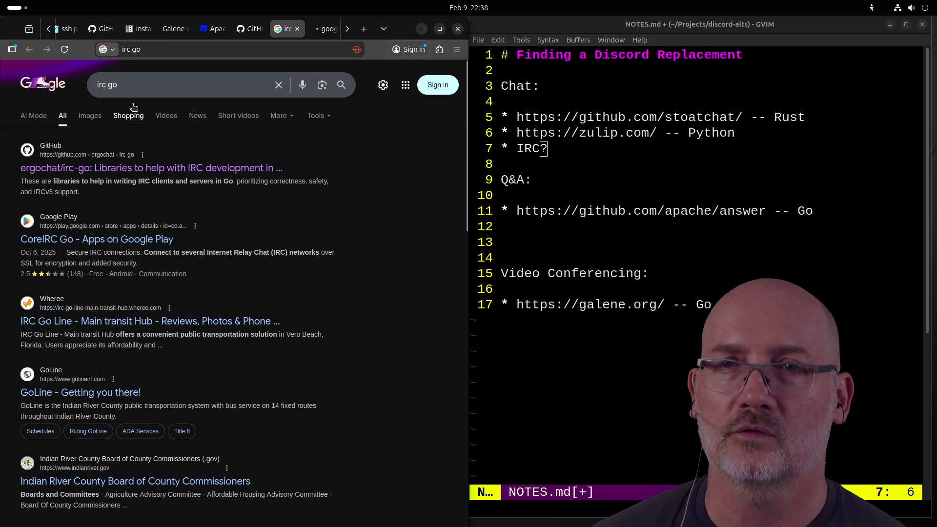
Step: Change the search to 'irc rust', then to 'irc server'
click(130, 86)
key(BackSpace)
key(BackSpace)
text(rust)
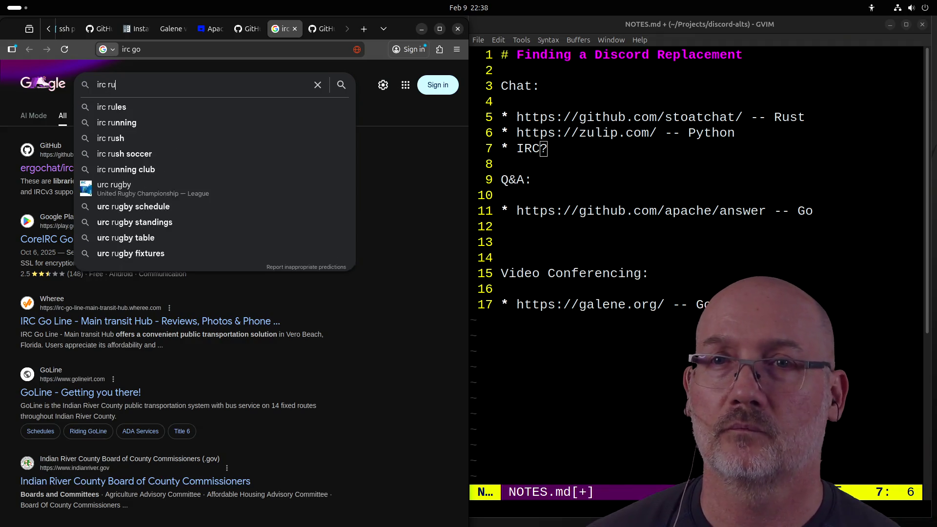
key(Return)
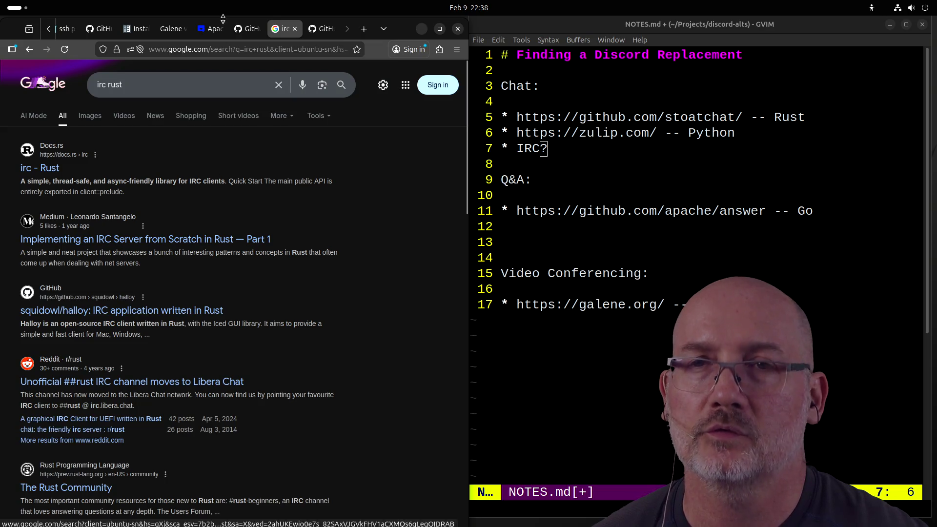
click(132, 92)
key(BackSpace)
key(BackSpace)
key(BackSpace)
text(server)
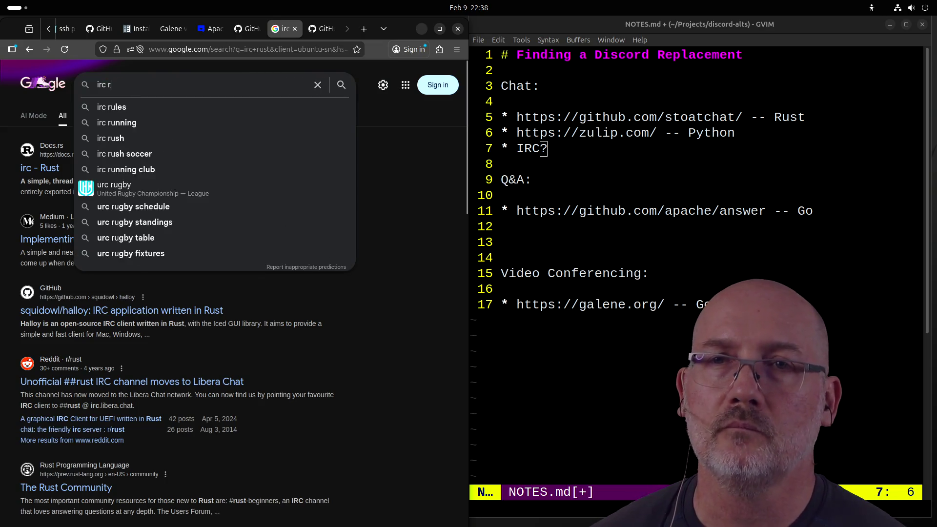
key(Return)
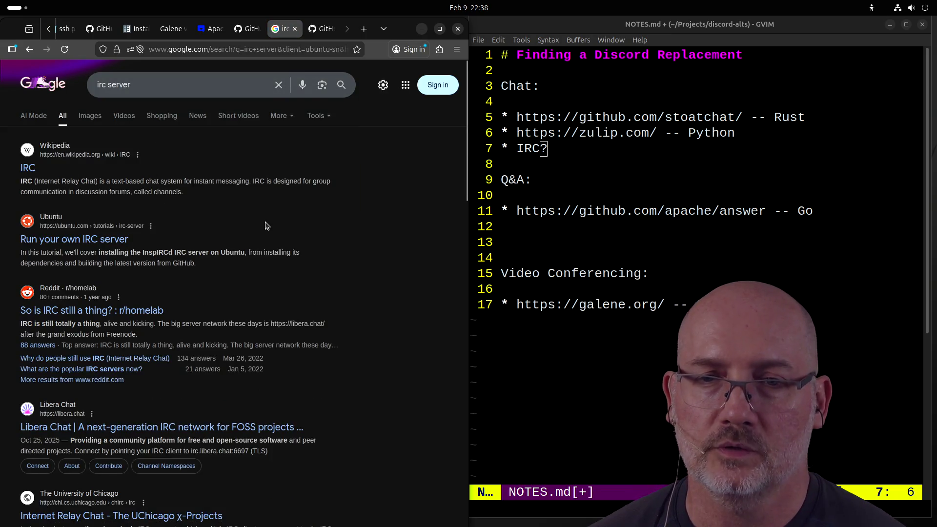
Step: Browse the irc server results, then select the ergochat/irc-go repository URL
scroll(267, 226, down, 3)
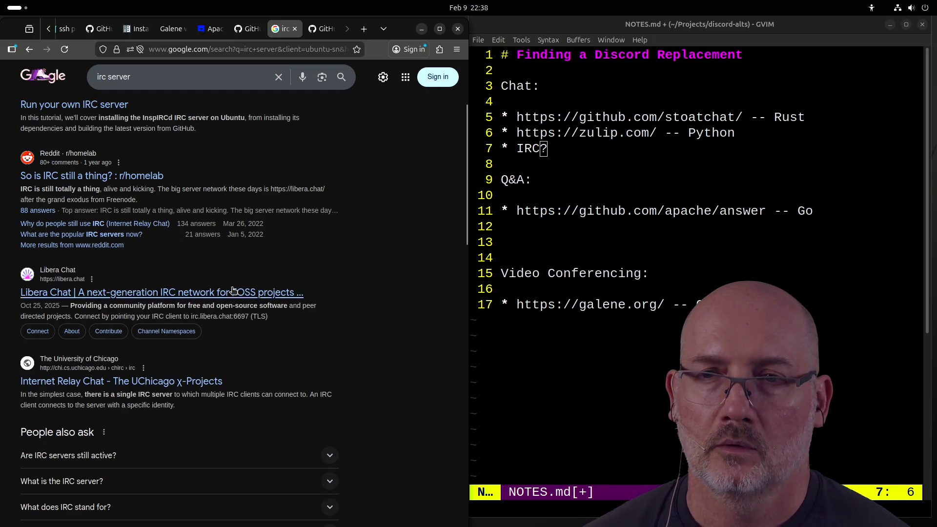
scroll(347, 266, down, 3)
scroll(400, 344, down, 6)
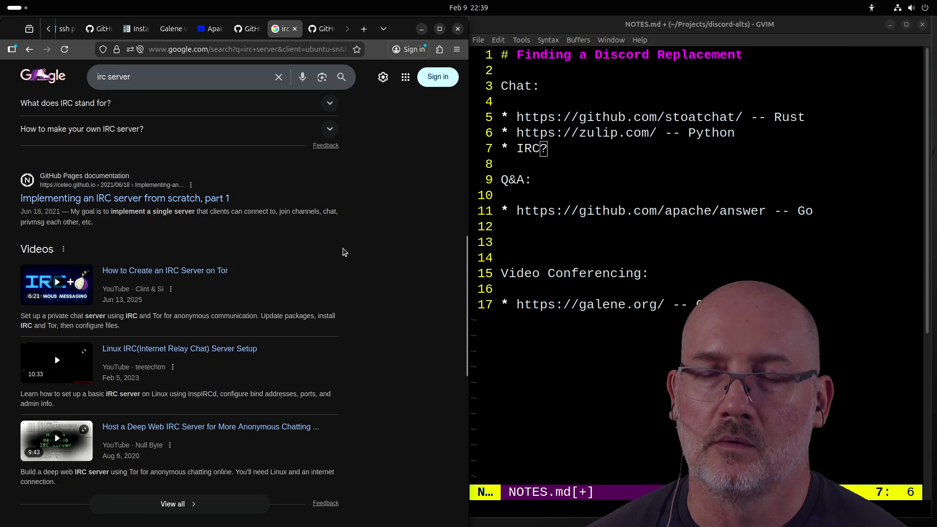
scroll(396, 252, down, 7)
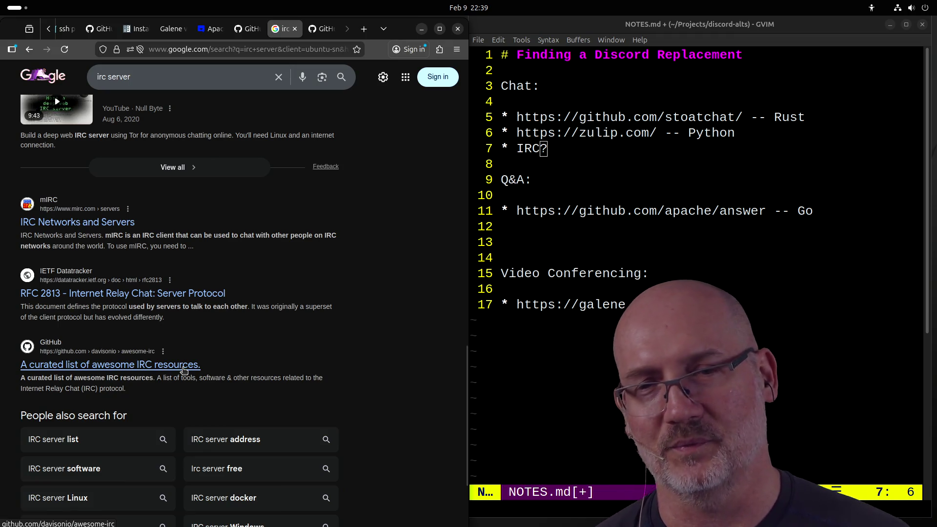
scroll(208, 364, down, 3)
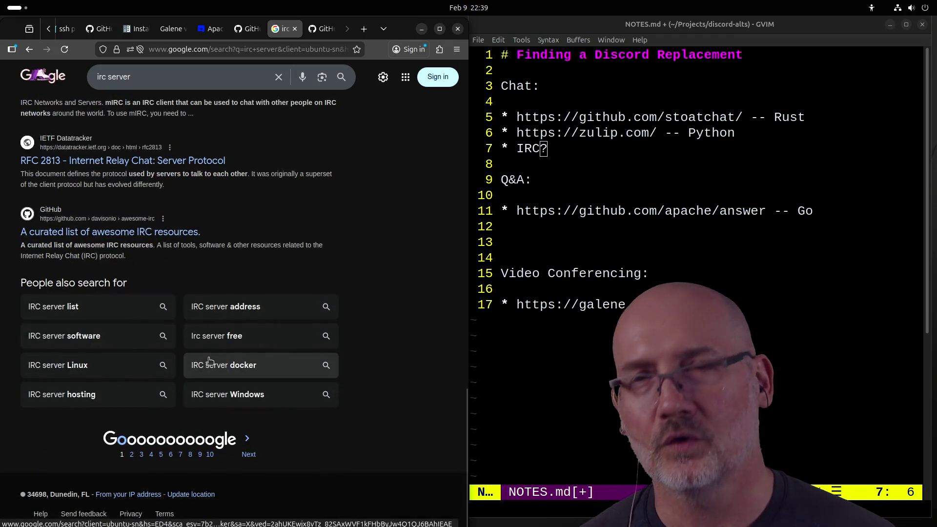
scroll(209, 361, up, 15)
click(320, 29)
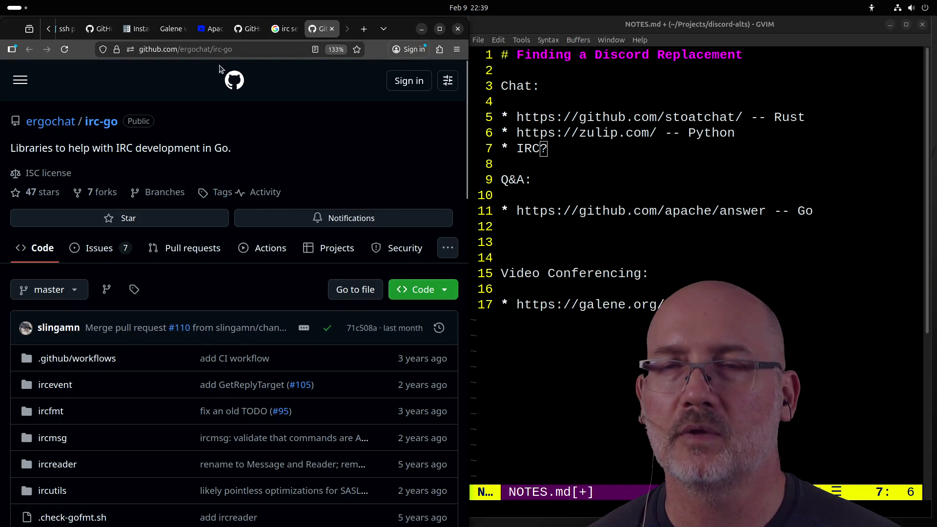
click(233, 53)
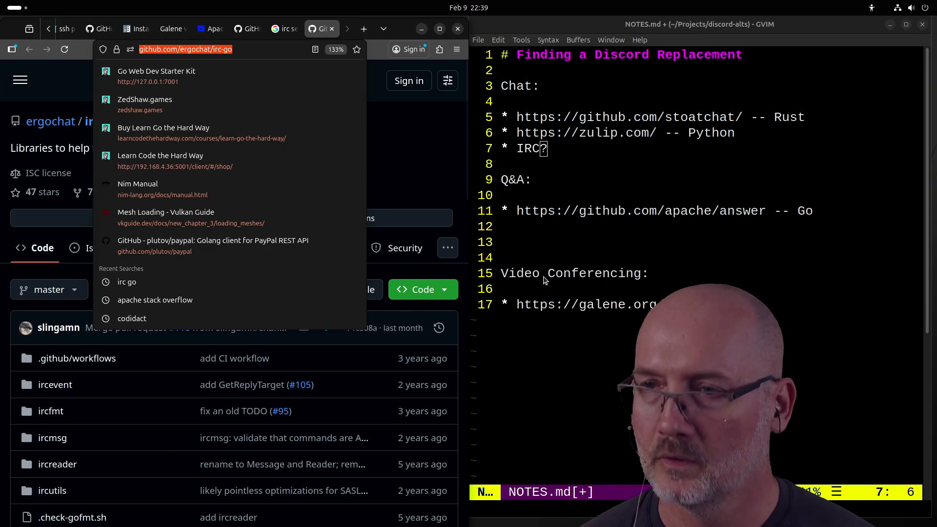
Step: Add an 'IRC:' heading on line 13 with a bullet holding the pasted irc-go URL
click(617, 241)
text(i)
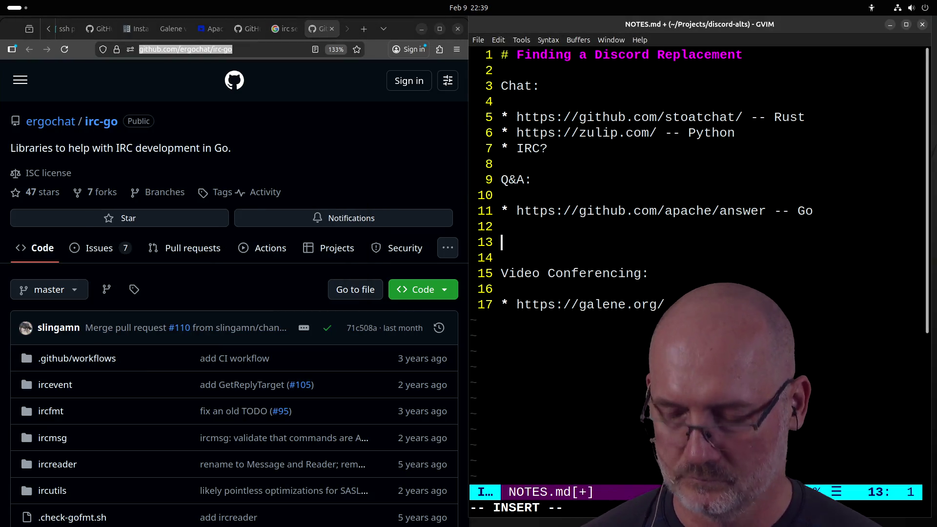
text(IRC:)
key(Return)
key(Return)
text(*)
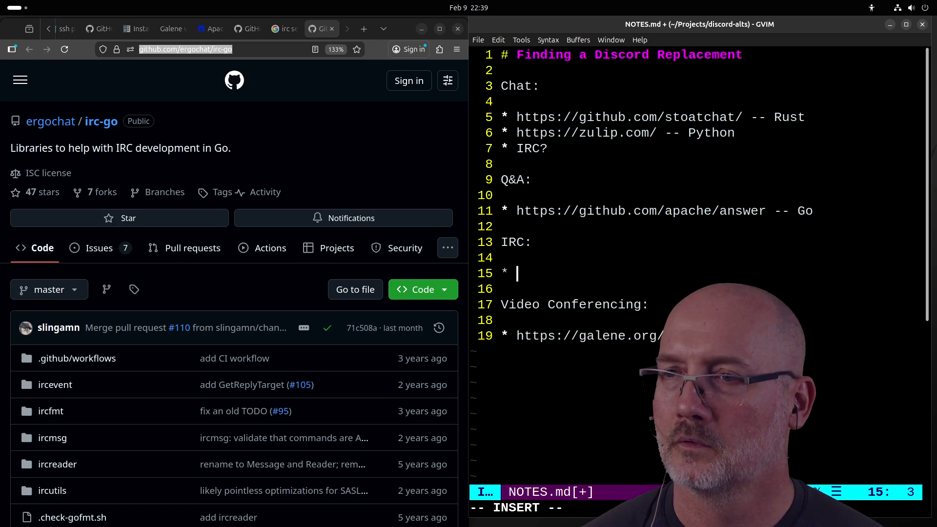
click(498, 40)
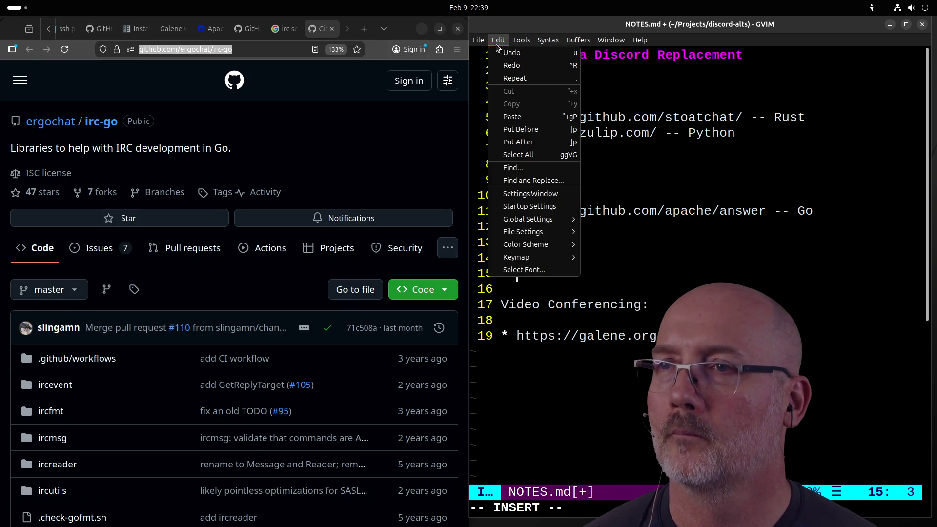
click(510, 116)
key(Escape)
Step: Save NOTES.md with :w
scroll(817, 304, down, 3)
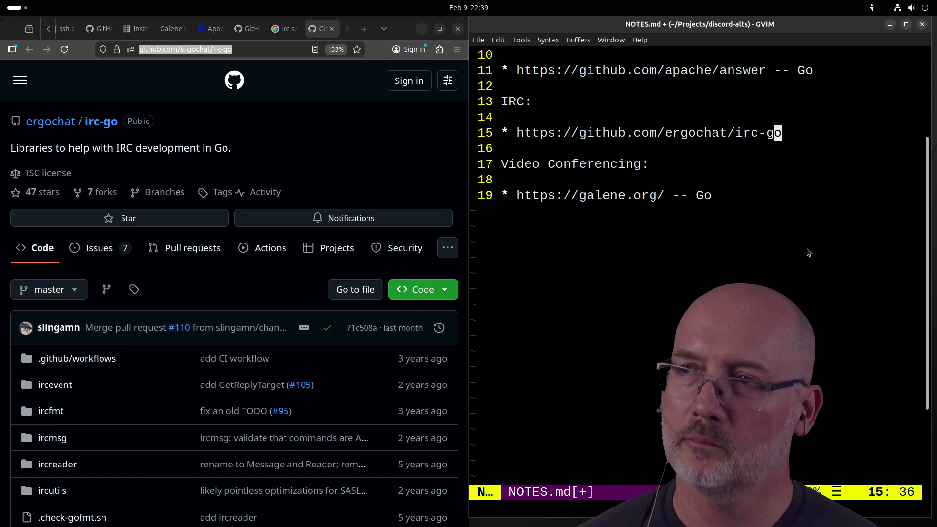
text(:w)
key(Return)
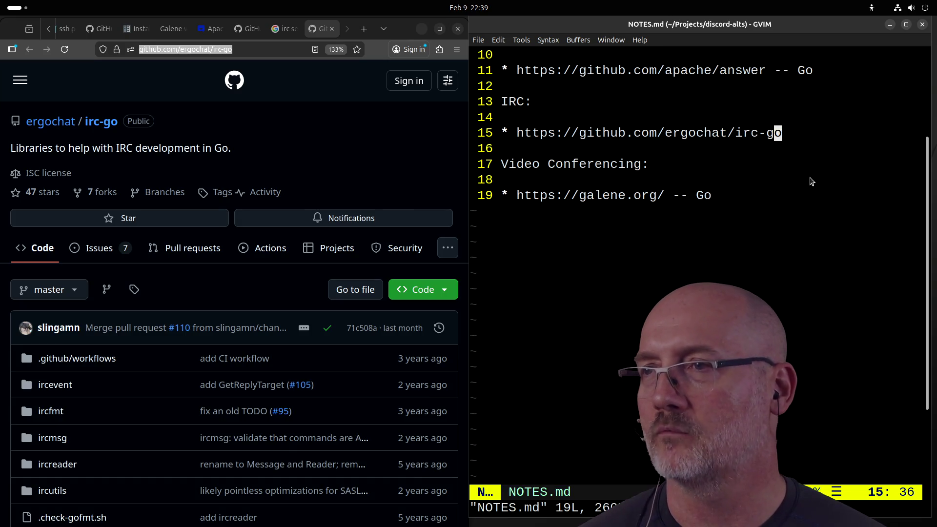
click(282, 140)
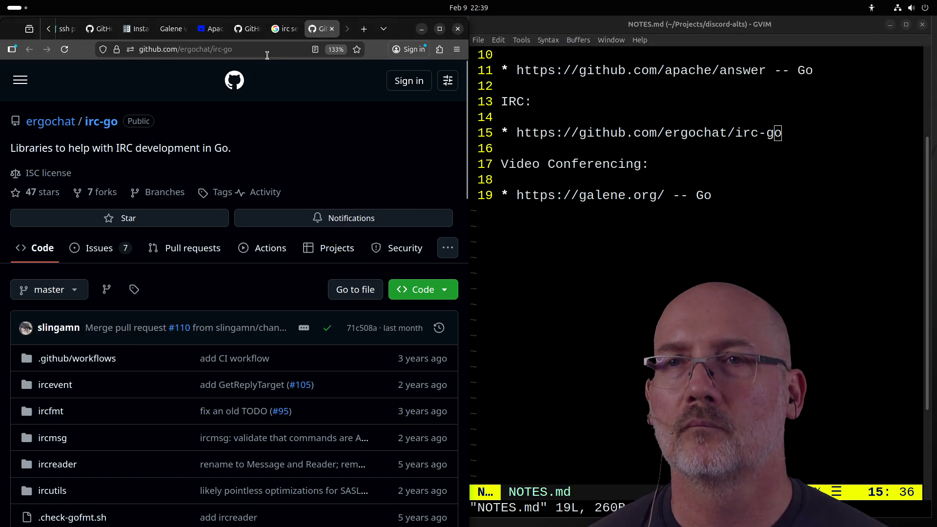
click(332, 29)
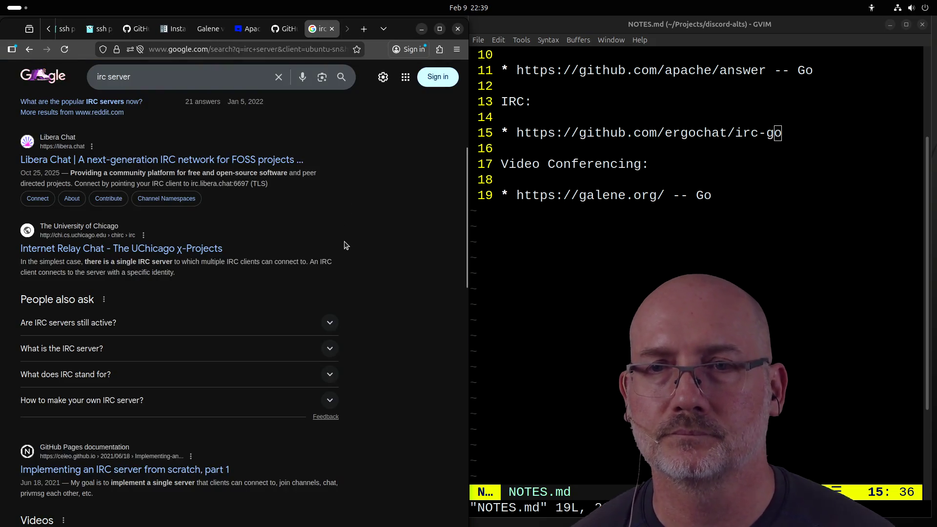
Step: Scroll the 'irc server' results and open the davisonio/awesome-irc repository
scroll(344, 244, down, 1)
scroll(344, 244, down, 5)
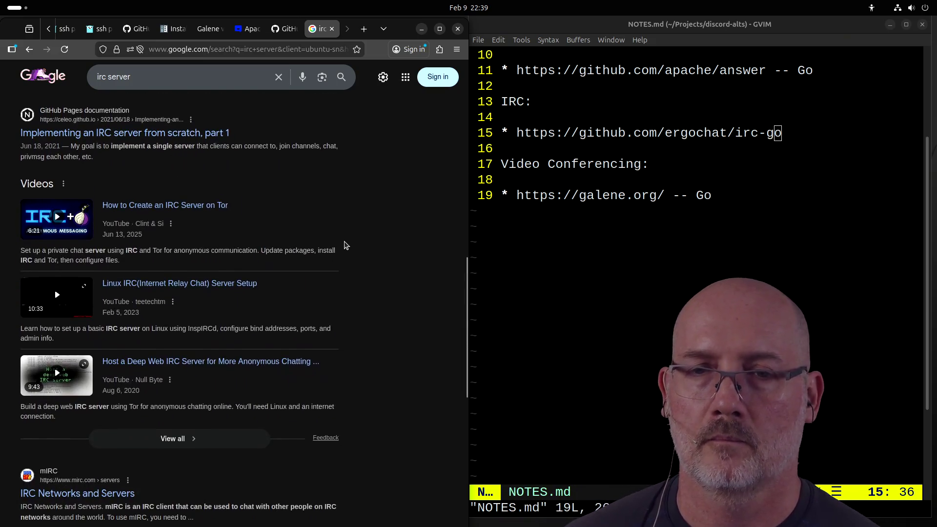
scroll(344, 245, down, 1)
scroll(345, 245, down, 2)
scroll(345, 245, down, 2)
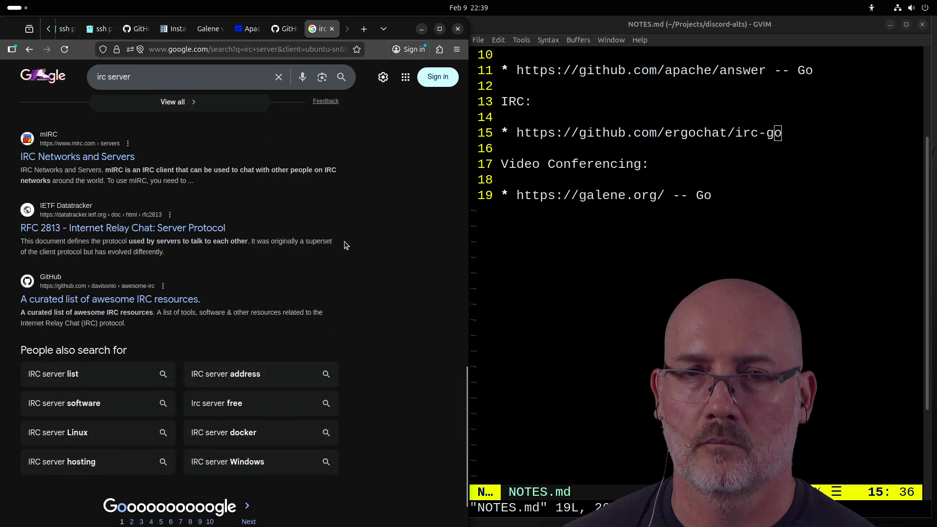
scroll(345, 245, up, 3)
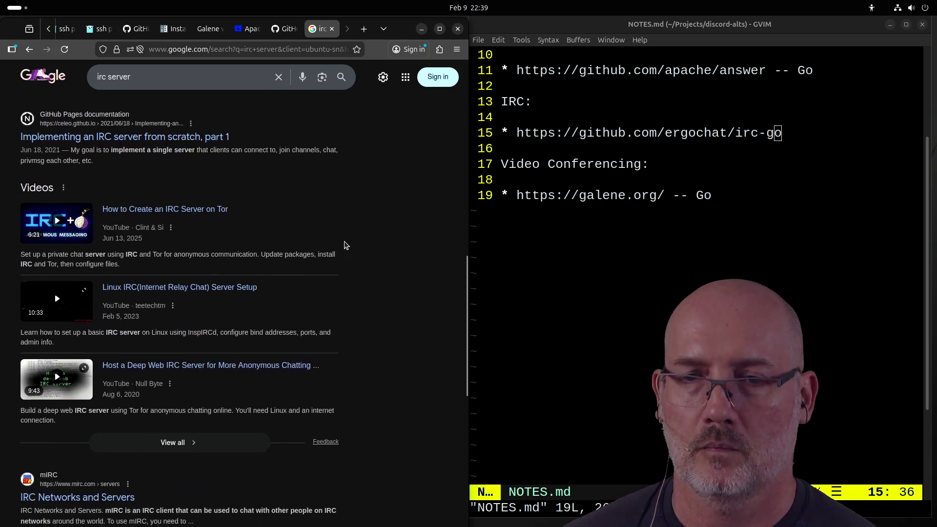
scroll(345, 245, down, 2)
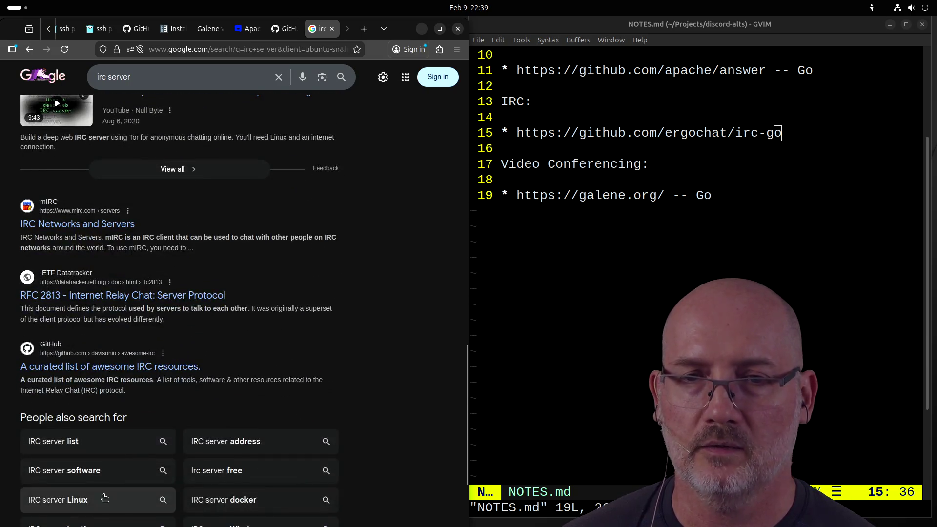
click(126, 368)
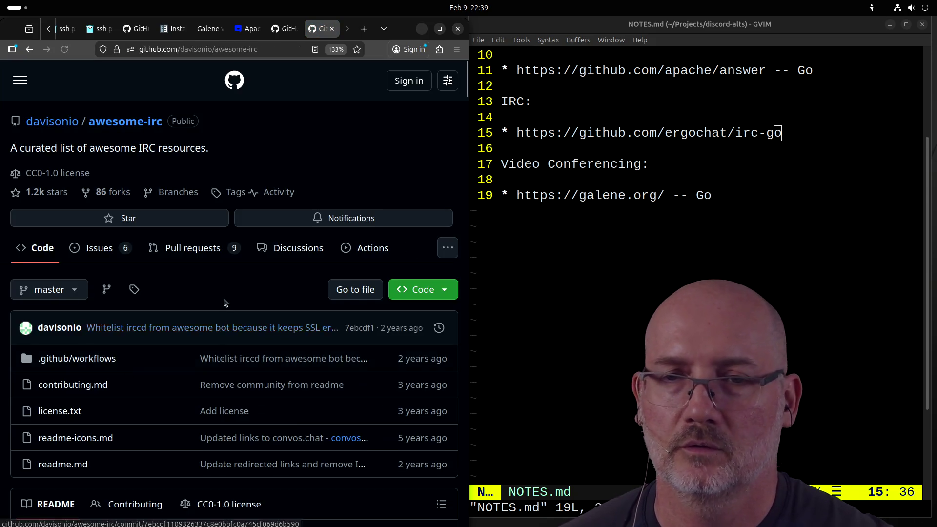
Step: Scroll the awesome-irc README down to its Clients section
scroll(225, 296, down, 3)
scroll(320, 326, down, 5)
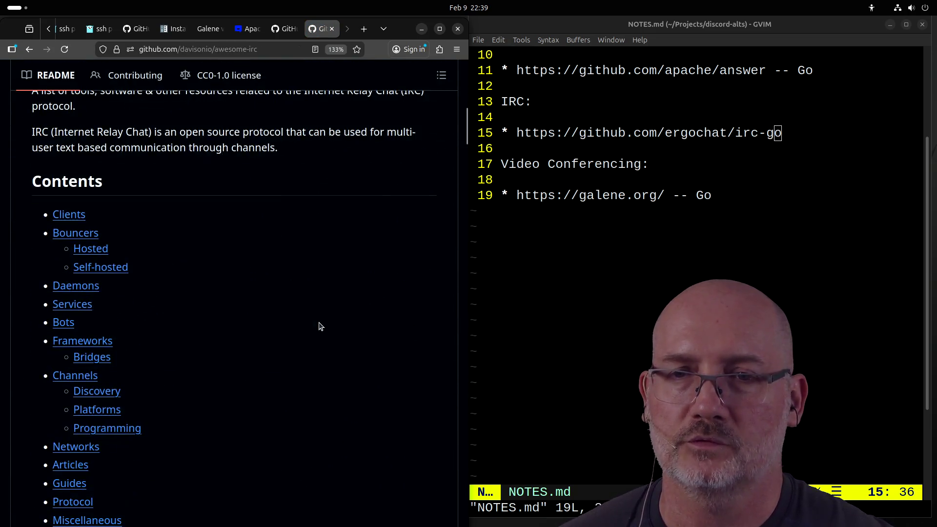
scroll(298, 272, up, 1)
scroll(298, 271, down, 4)
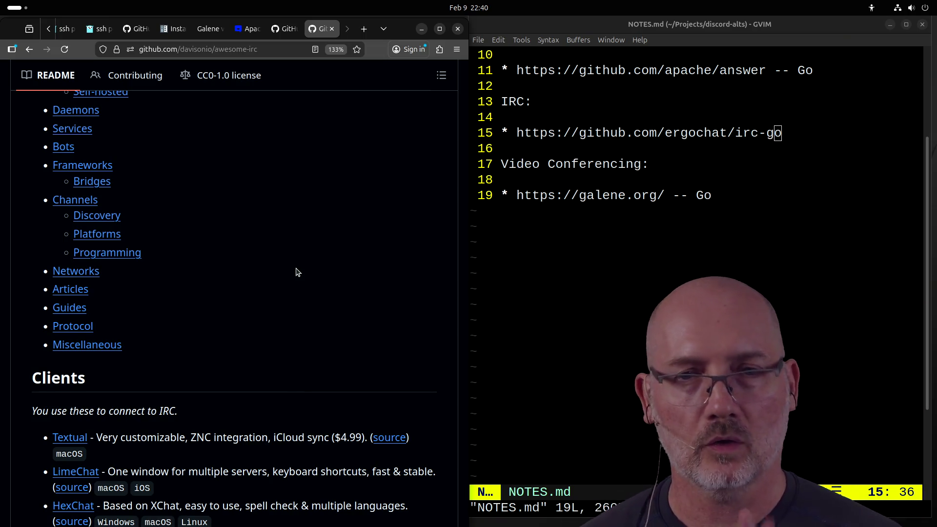
scroll(298, 273, down, 3)
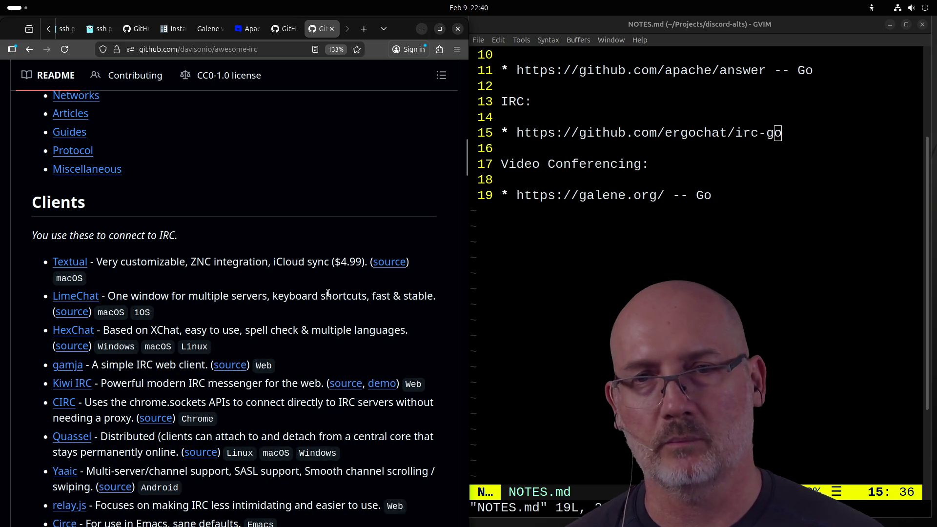
scroll(308, 283, down, 4)
scroll(322, 290, up, 3)
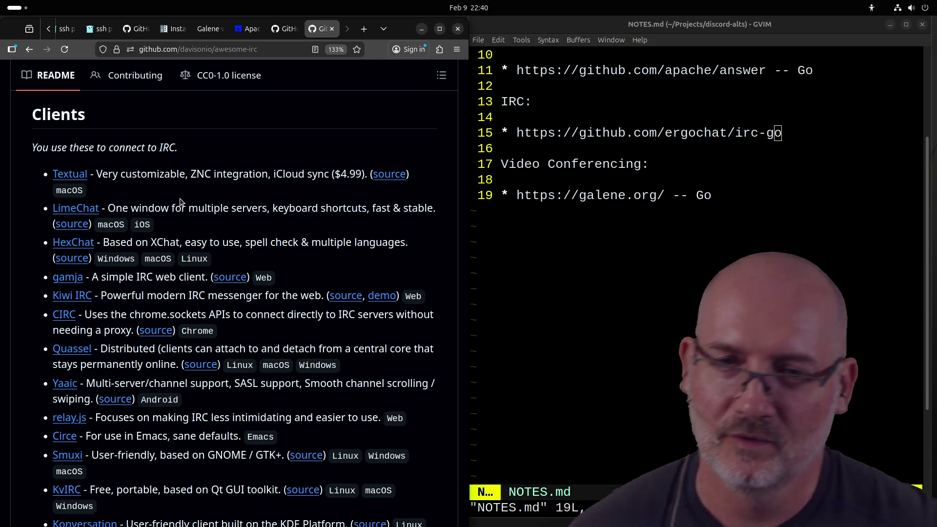
scroll(180, 202, down, 3)
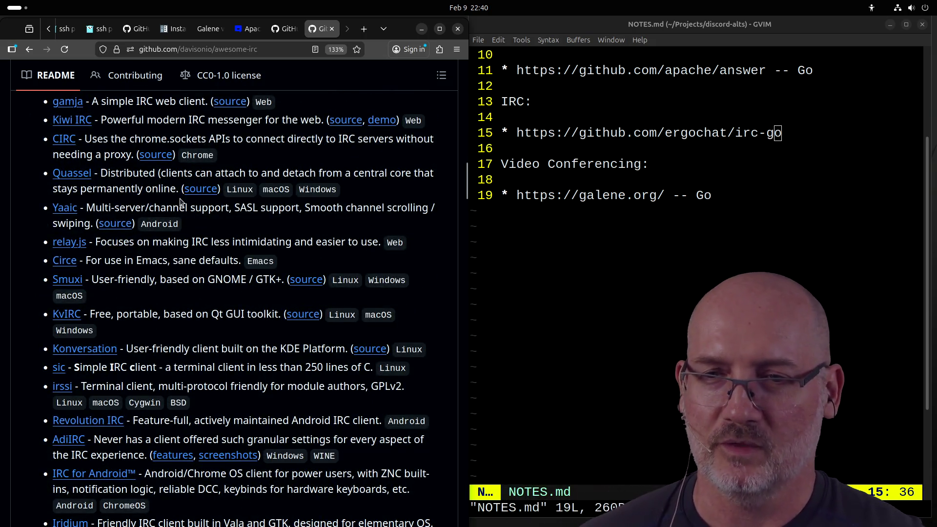
scroll(181, 202, down, 2)
scroll(181, 202, up, 5)
scroll(181, 202, down, 2)
scroll(178, 204, up, 2)
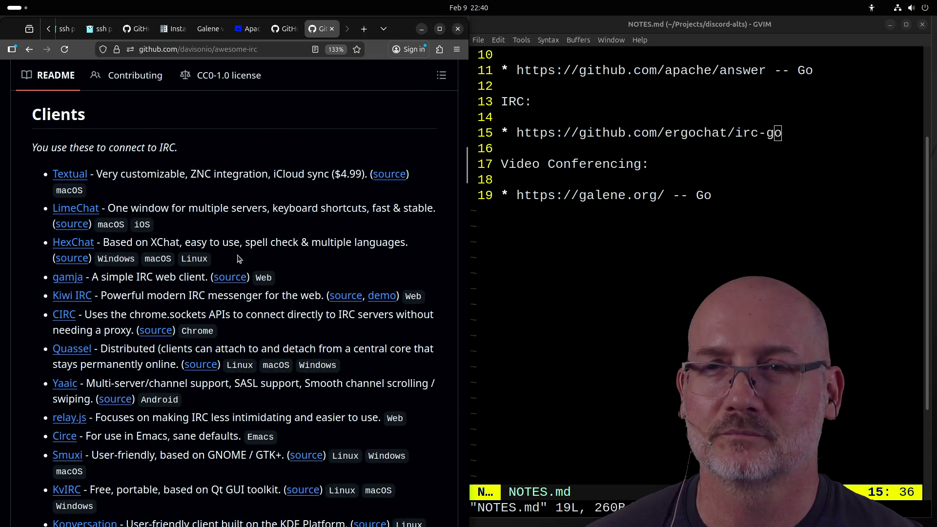
Step: Select the Textual entry and review clients like LimeChat, HexChat, Kiwi IRC and irssi
triple_click(229, 176)
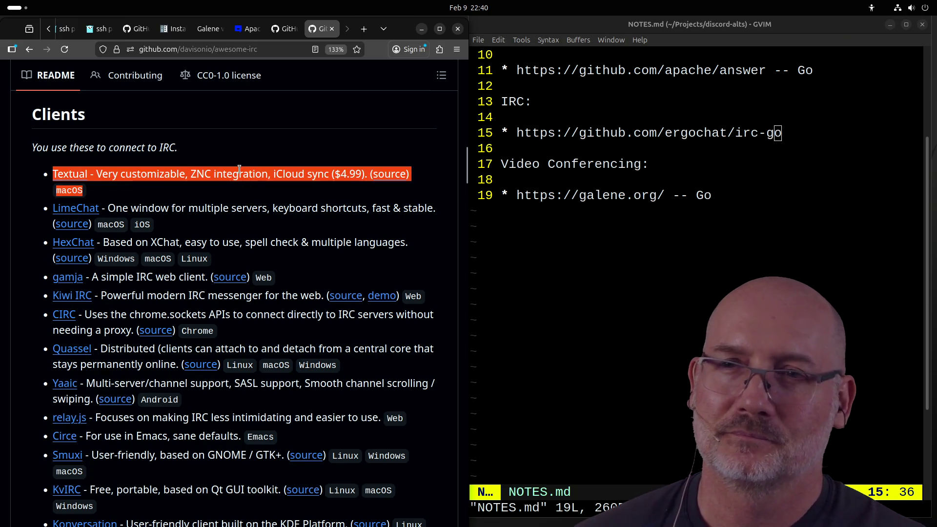
click(239, 169)
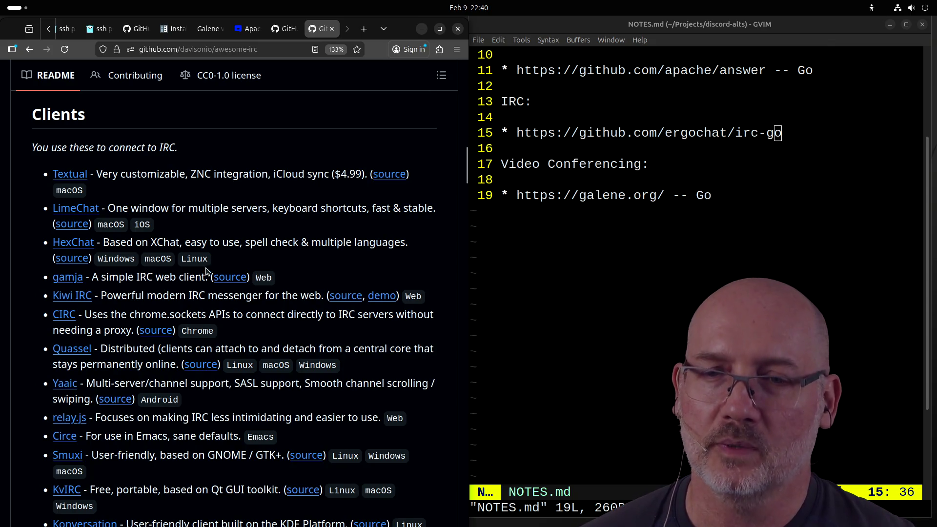
scroll(217, 278, down, 5)
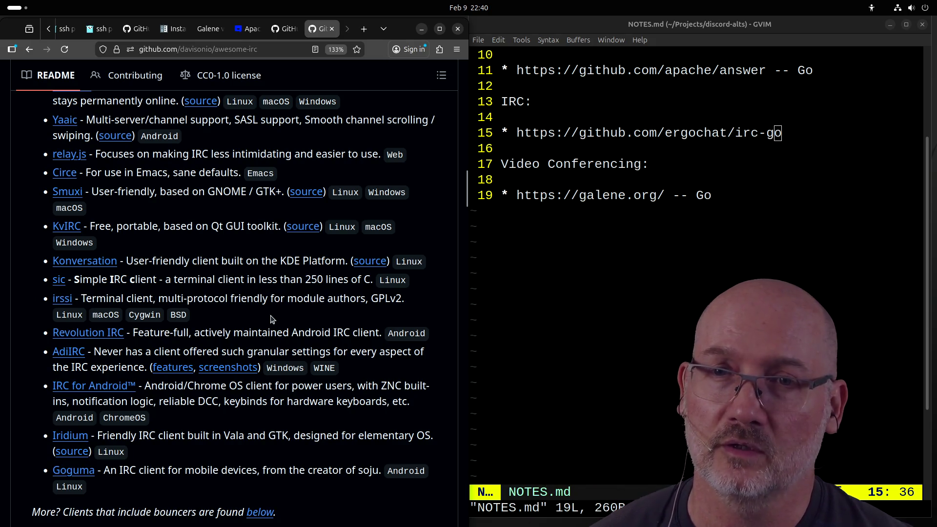
scroll(262, 293, up, 5)
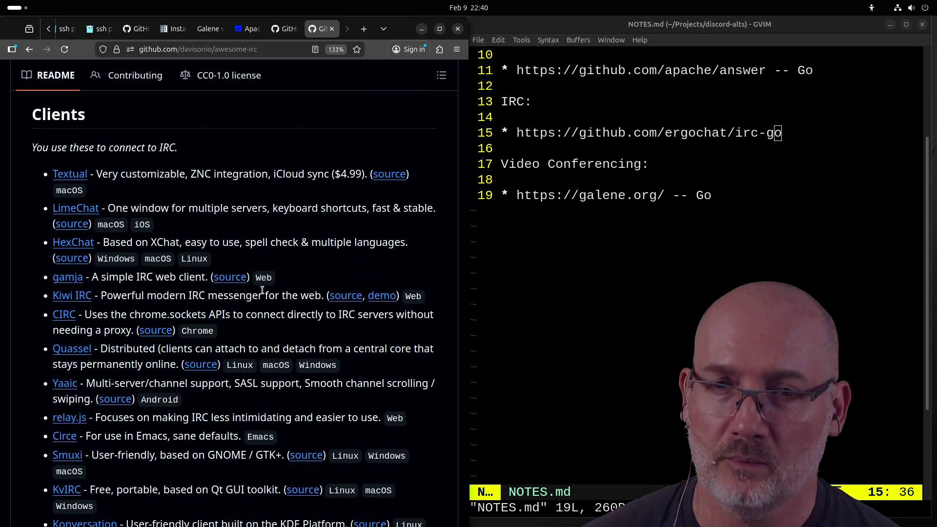
scroll(263, 290, down, 3)
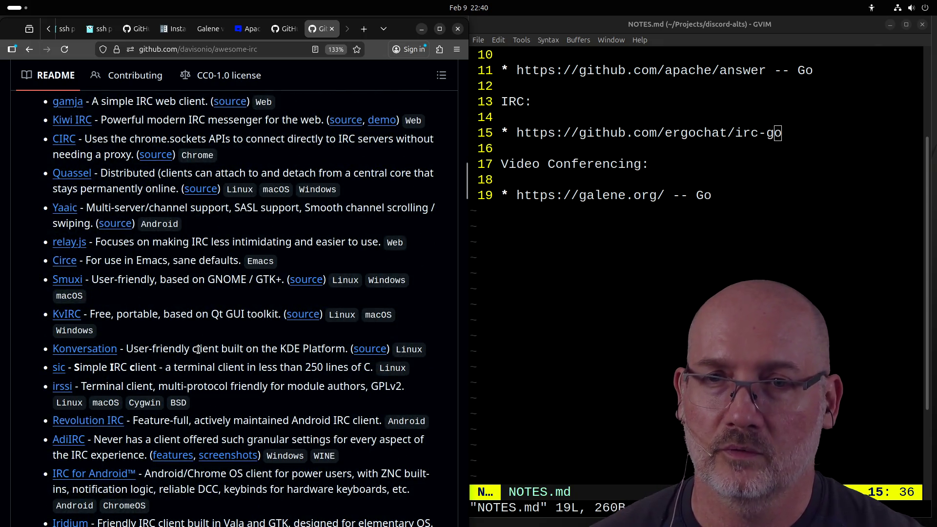
scroll(199, 349, down, 5)
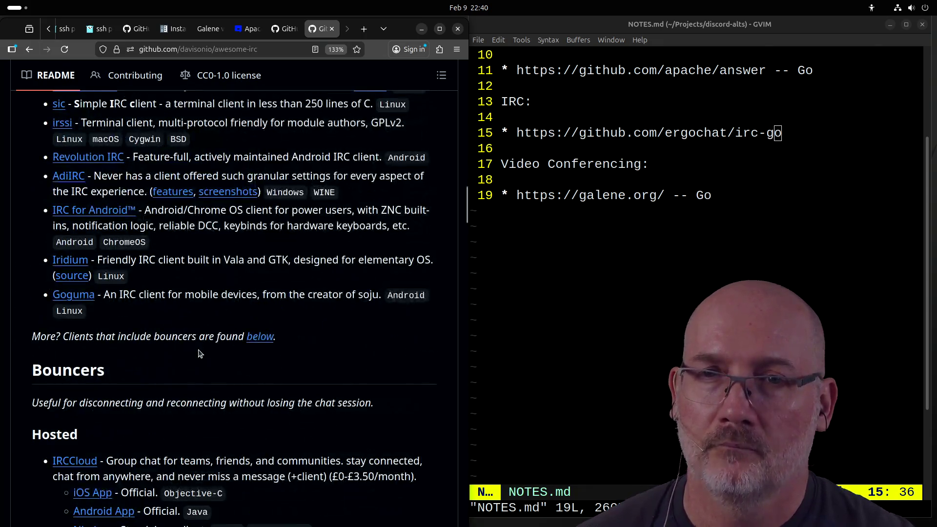
scroll(164, 254, up, 2)
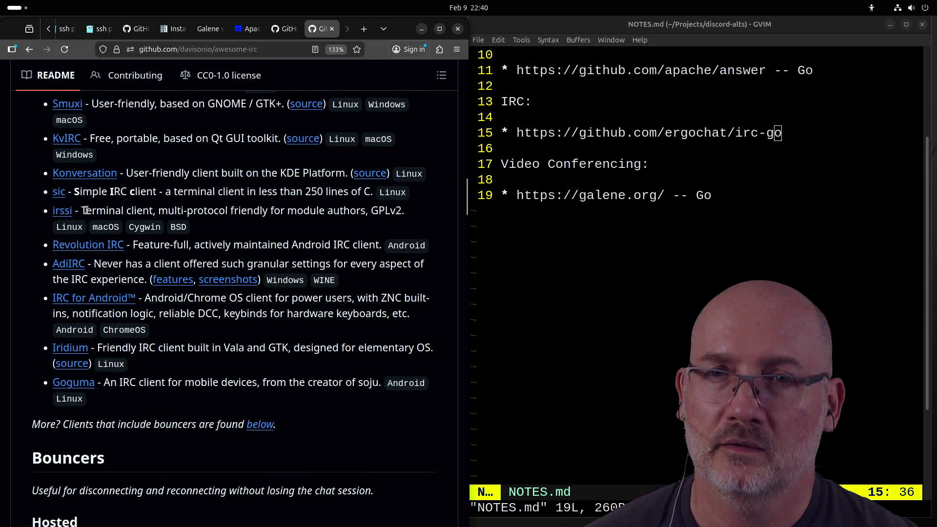
scroll(184, 225, up, 7)
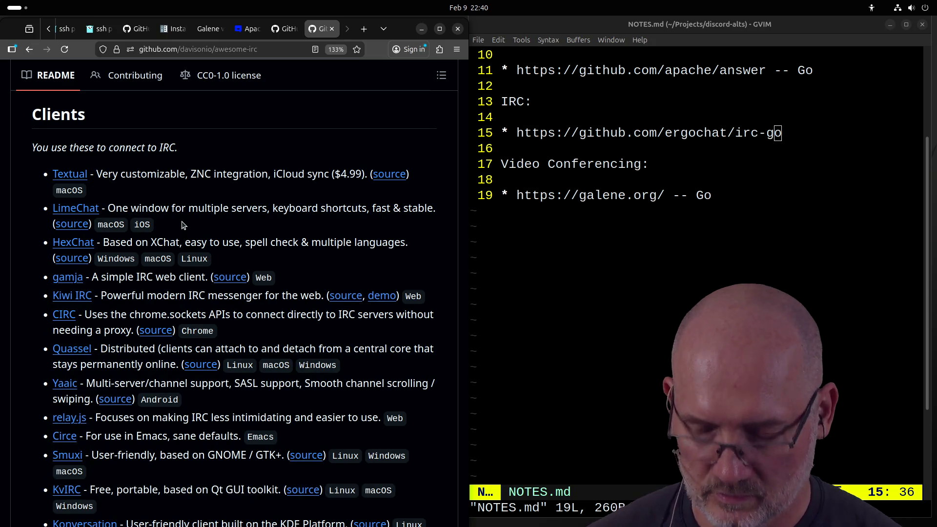
Step: Search for SILC encrypted IRC chat, correcting 'slic' to 'silc', and open the SILC site
key(ctrl+n)
text(slic)
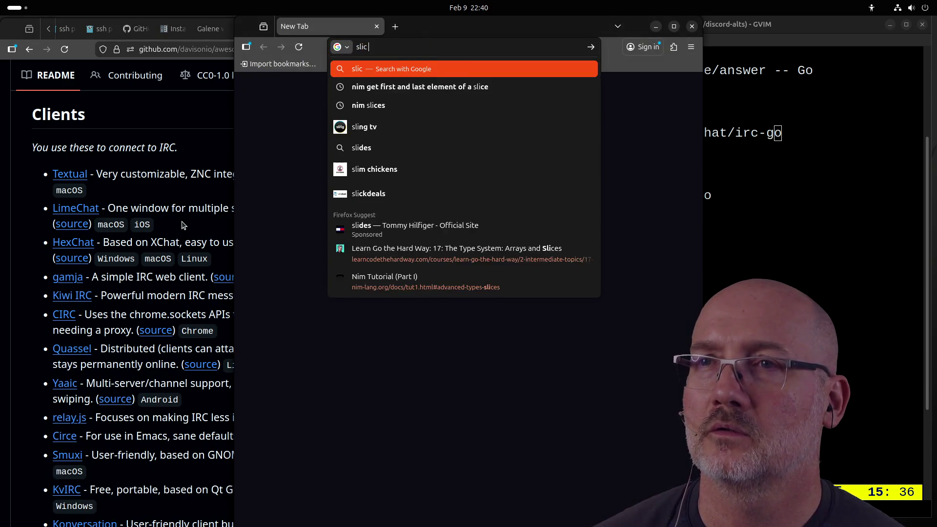
text( encrypted ssl)
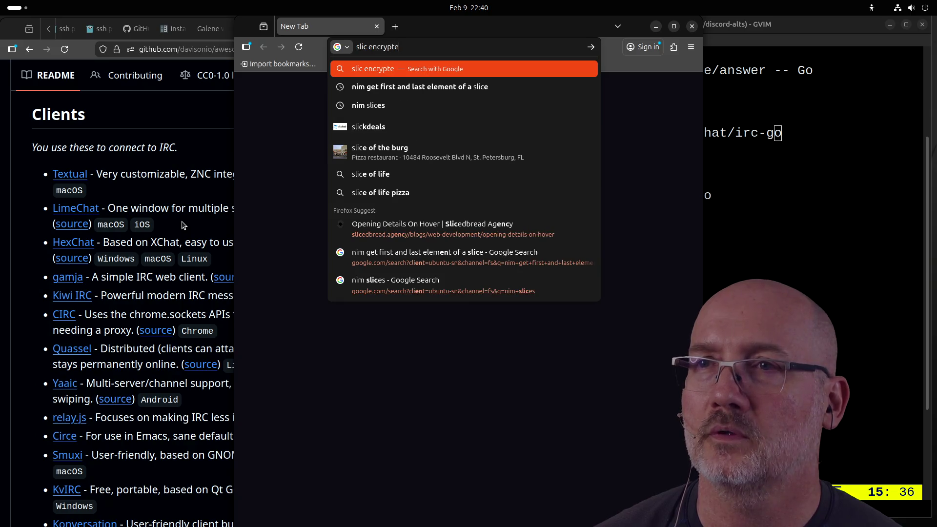
key(BackSpace)
key(BackSpace)
key(BackSpace)
text(irc chat)
key(Return)
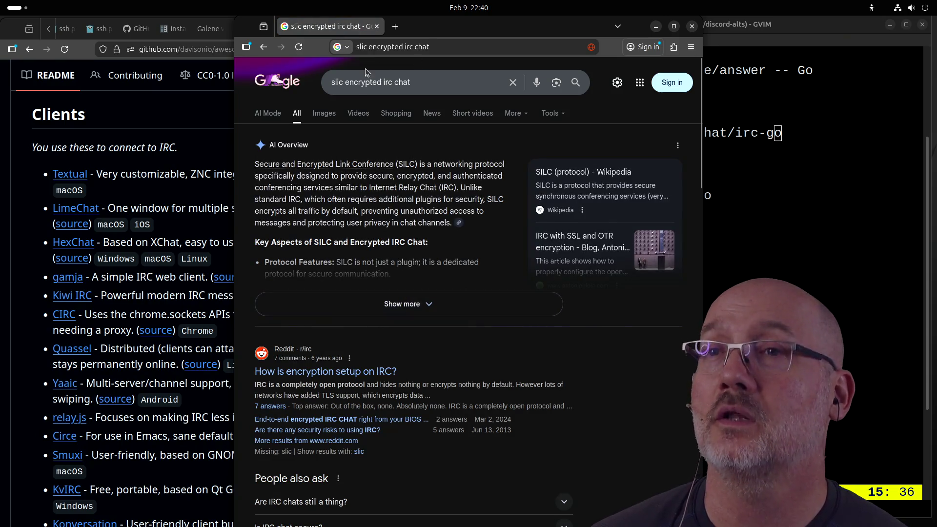
double_click(343, 84)
text(silc+)
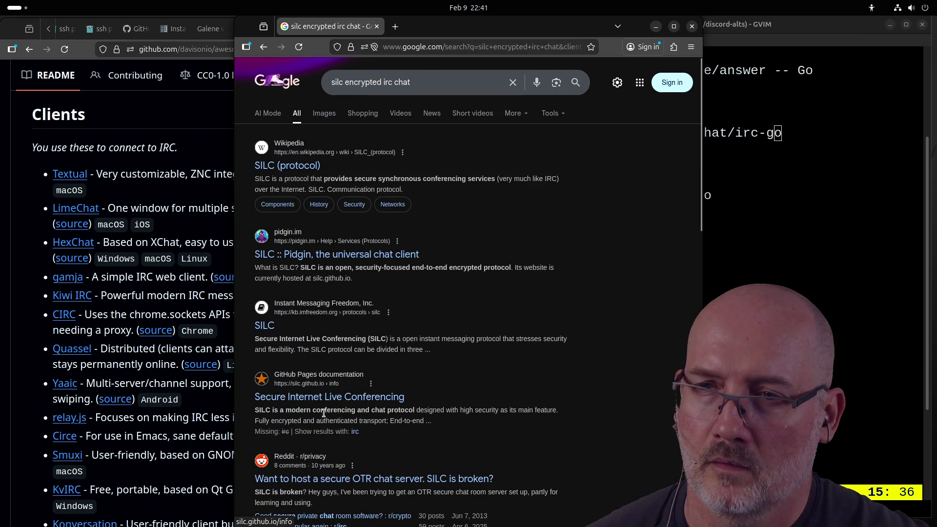
click(325, 398)
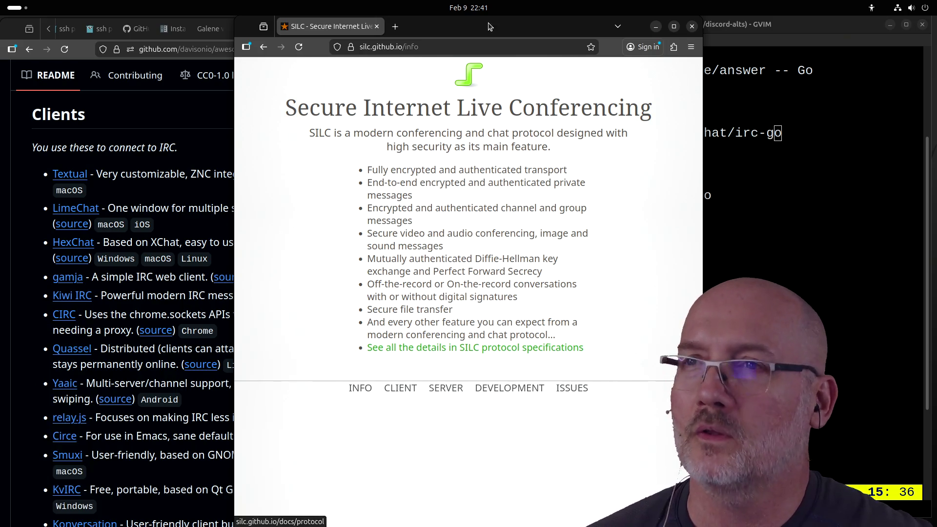
Step: Place the browser beside the notes, view SILC client and server pages, then select the info URL
drag(490, 26, 273, 40)
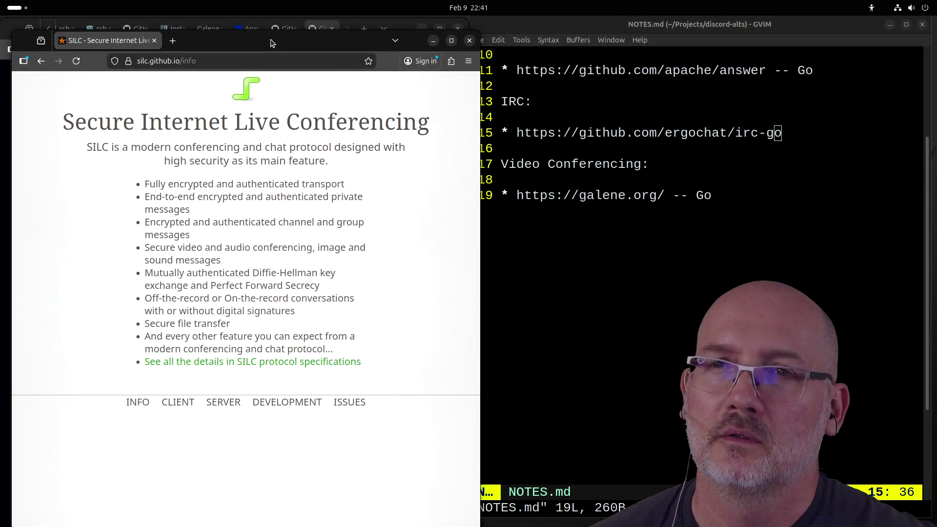
mouse_move(270, 32)
mouse_down()
mouse_move(270, 64)
mouse_move(272, 33)
mouse_move(286, 43)
mouse_up()
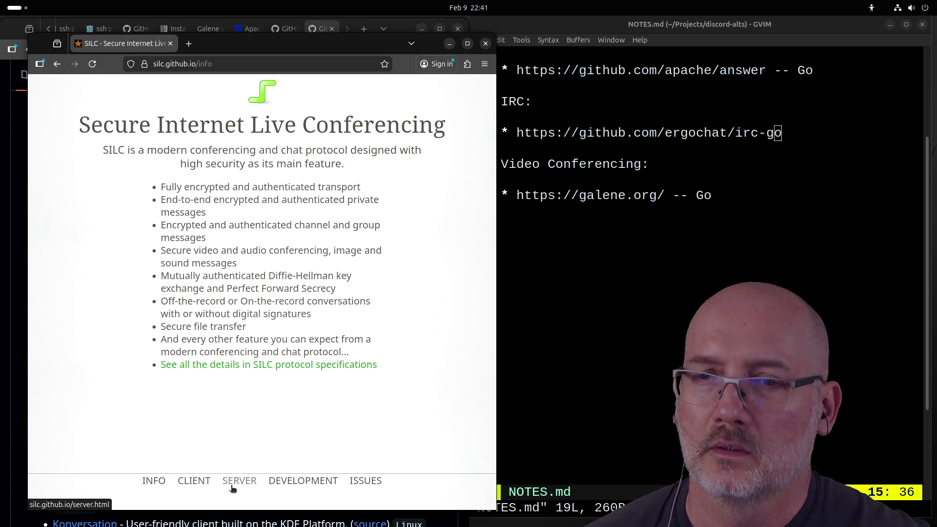
click(193, 483)
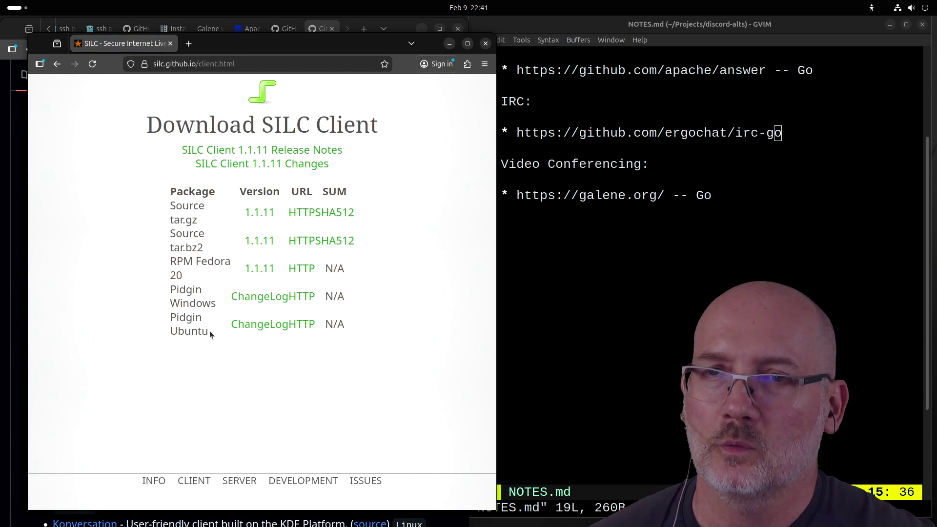
click(239, 480)
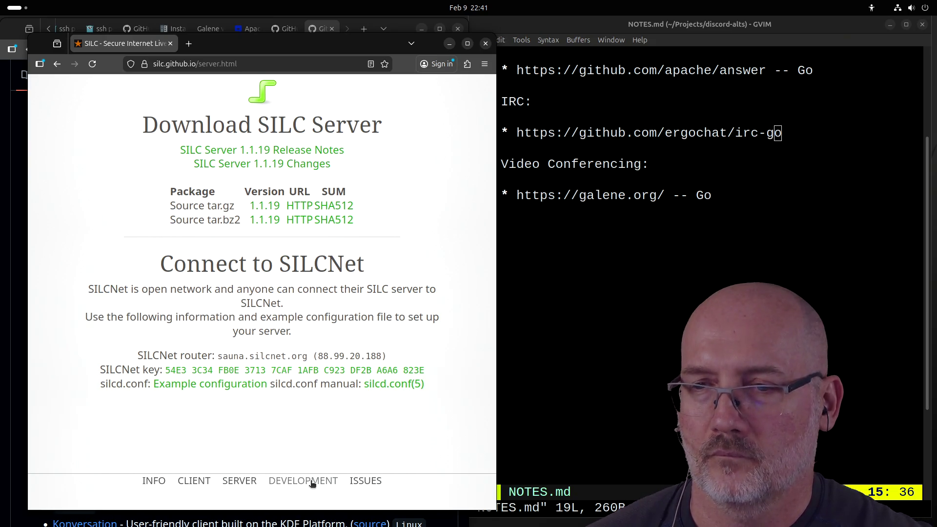
click(161, 482)
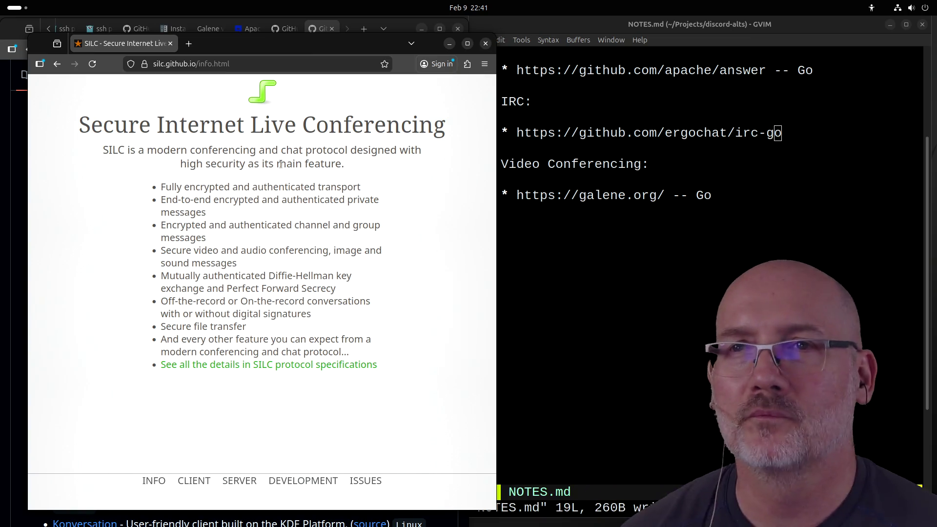
click(295, 67)
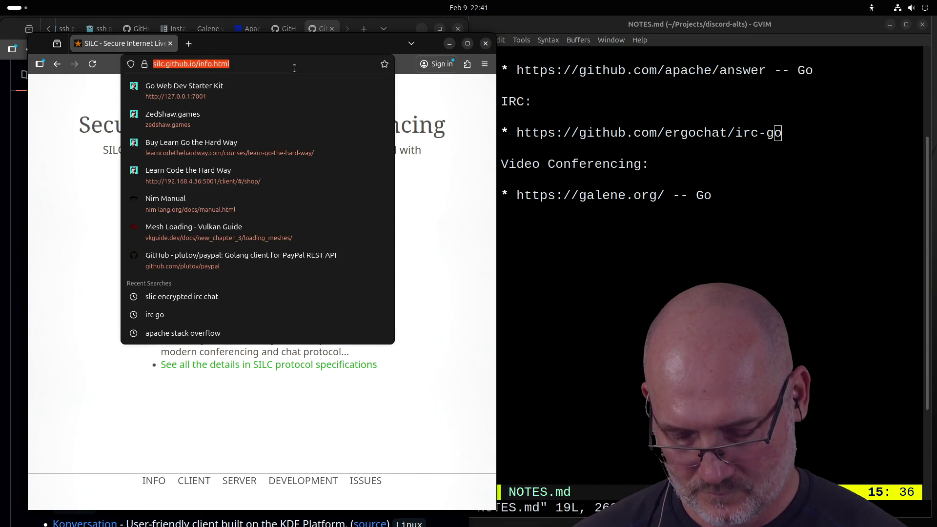
Step: Open a new bullet line 16 below the irc-go entry in NOTES.md's IRC section
key(ctrl+w)
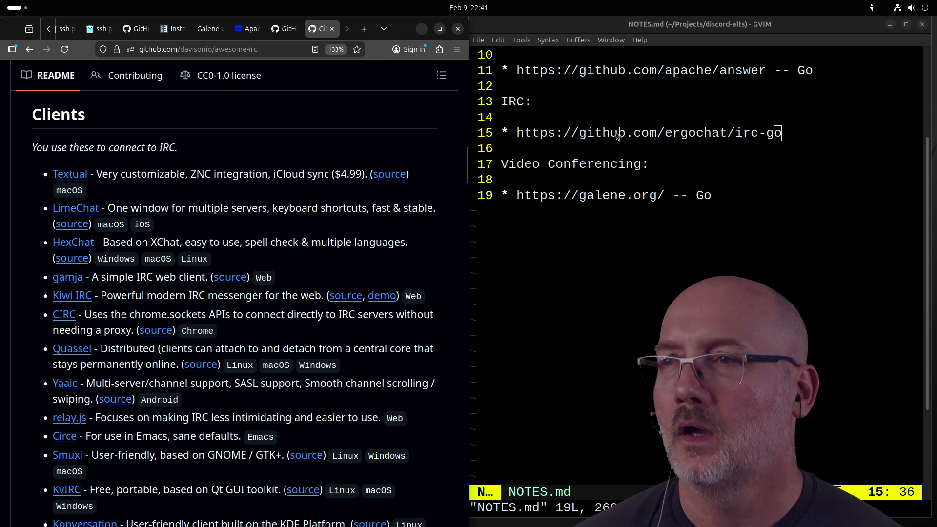
click(711, 139)
key(a)
key(Down)
key(Escape)
key(shift+o)
key(Escape)
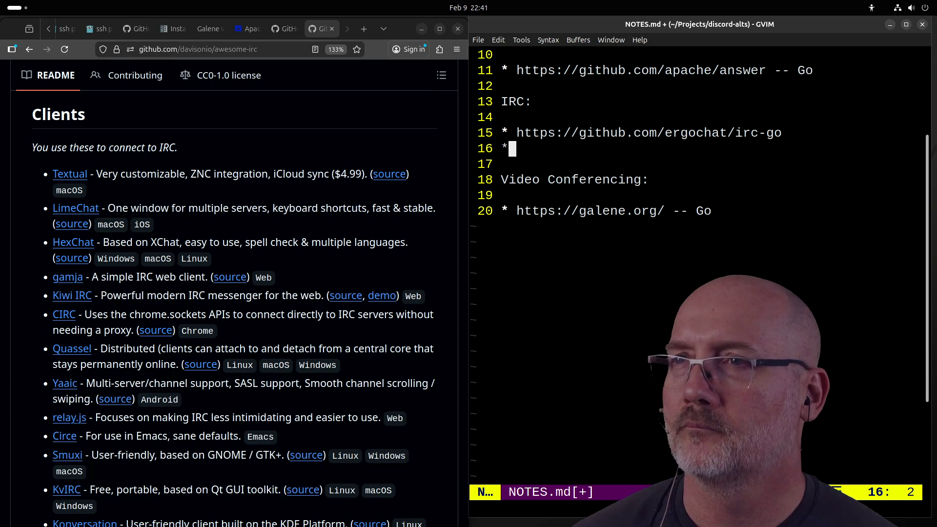
click(499, 40)
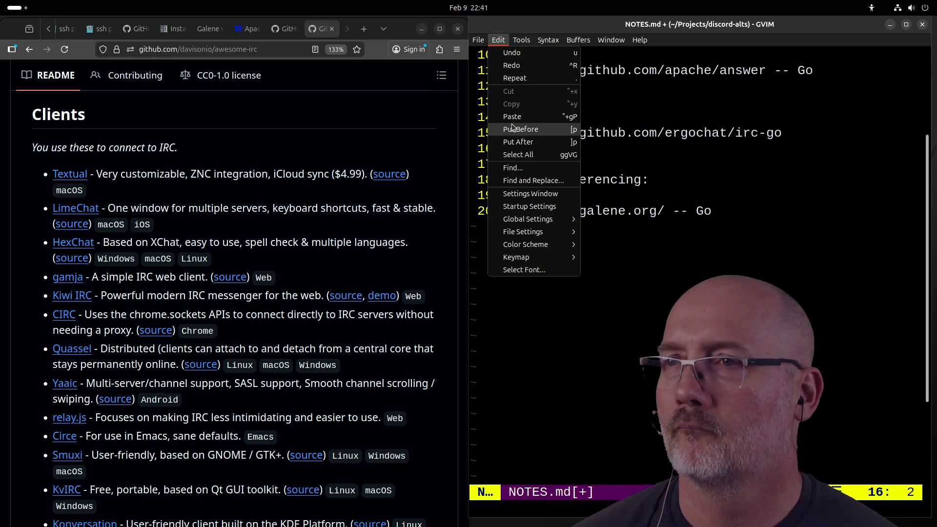
click(512, 119)
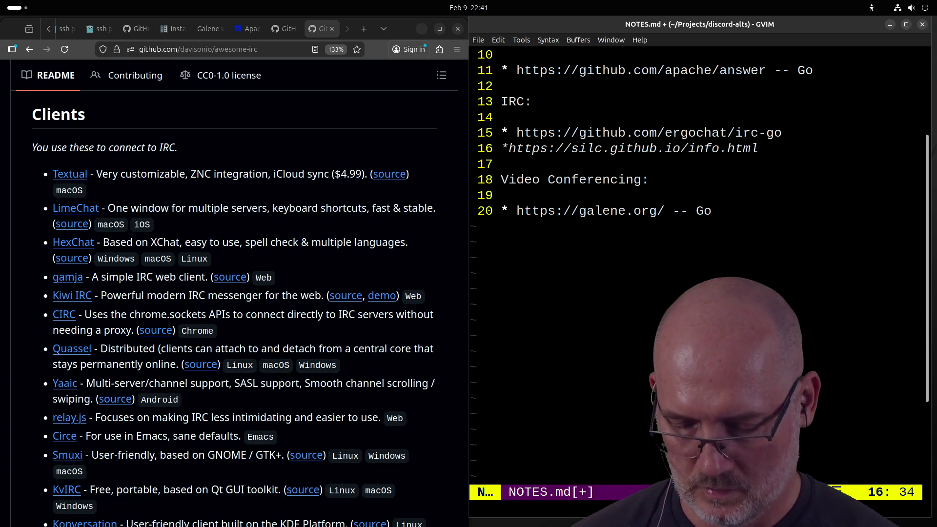
key(I)
key(Escape)
key(a)
key(Escape)
text(:wa)
key(Return)
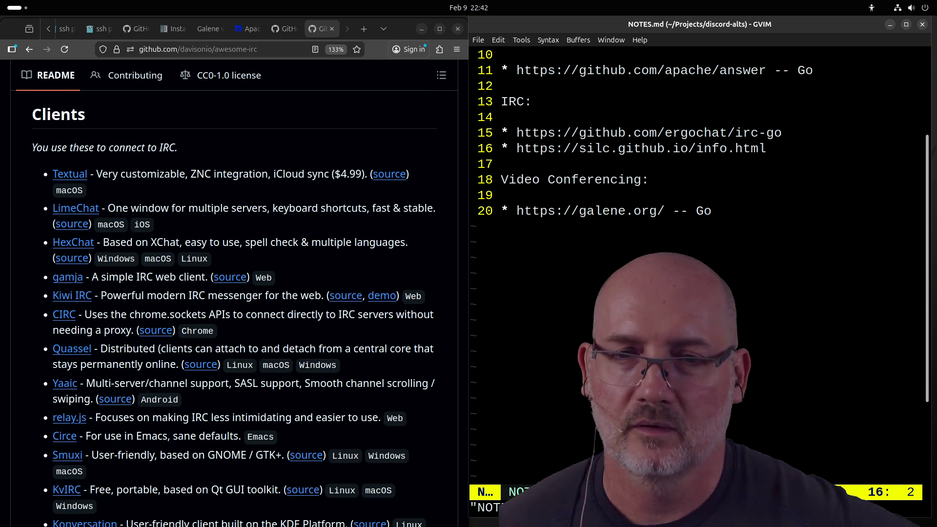
Step: Scroll the awesome-irc README down to the Ergo entry, briefly selecting 'IRCv3'
scroll(289, 377, down, 3)
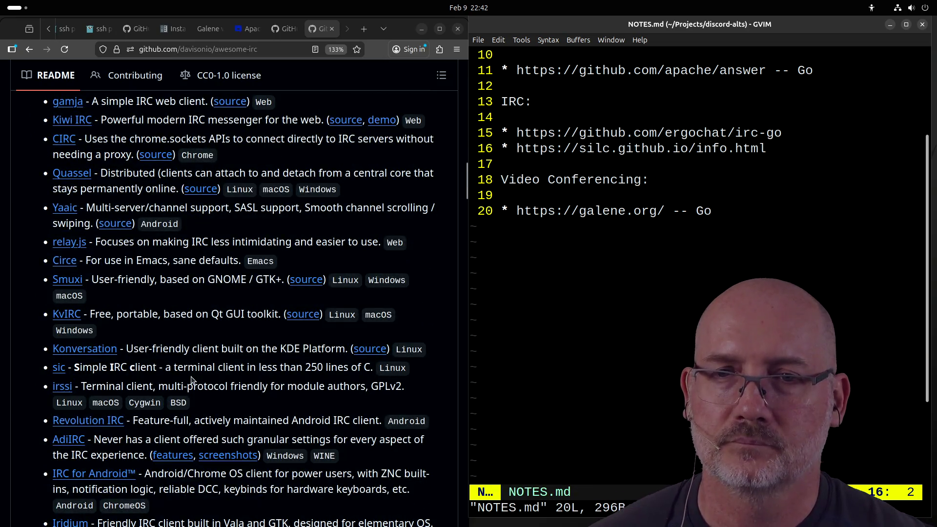
scroll(192, 376, up, 4)
scroll(195, 323, down, 4)
scroll(195, 323, down, 10)
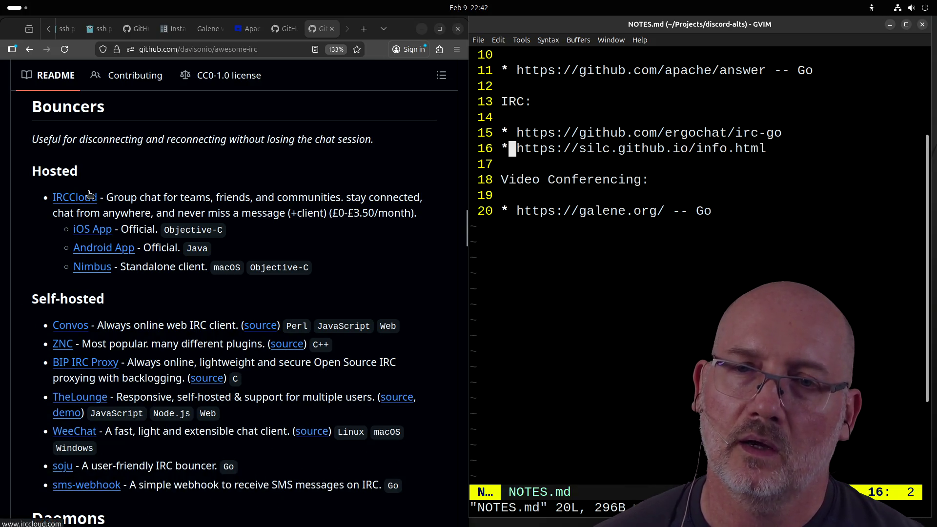
scroll(169, 223, down, 2)
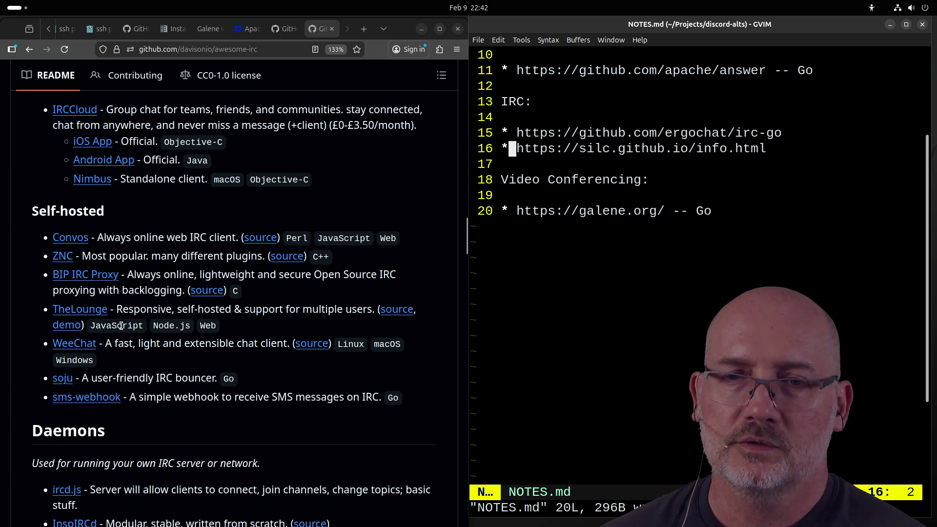
scroll(122, 326, down, 3)
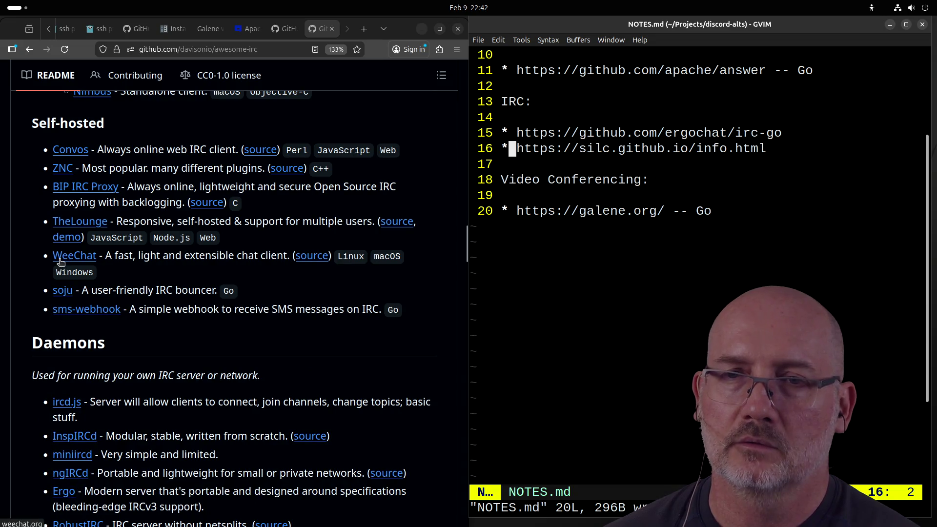
scroll(202, 293, down, 5)
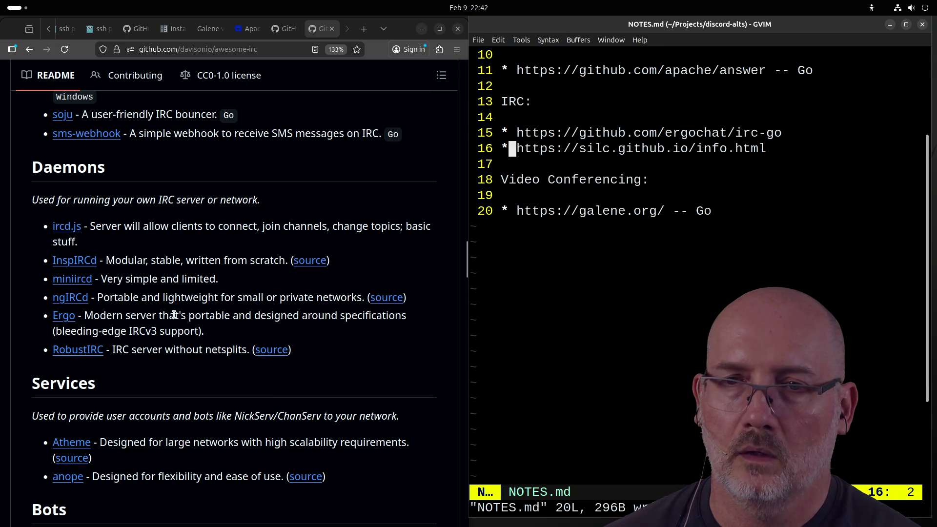
double_click(145, 327)
click(104, 372)
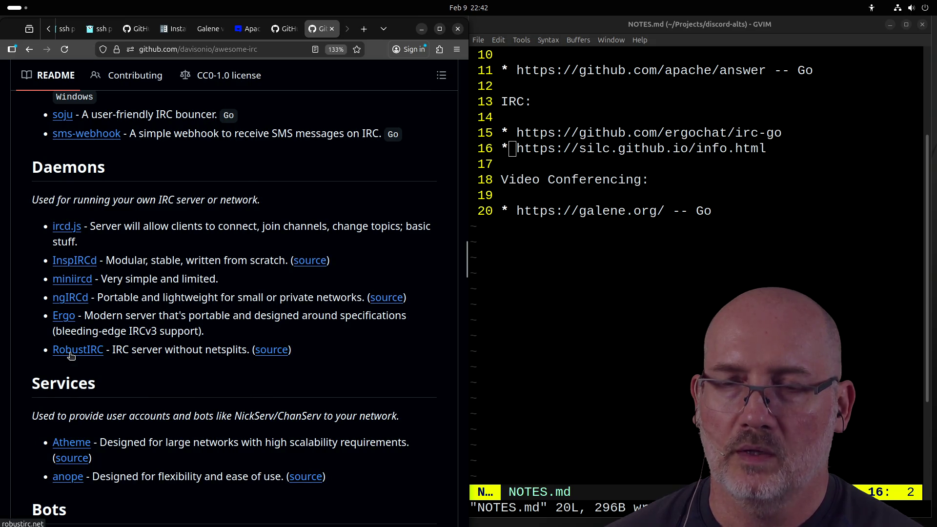
Step: Scroll on to the Credits section and back up, then switch to the apache/answer tab
scroll(218, 329, down, 5)
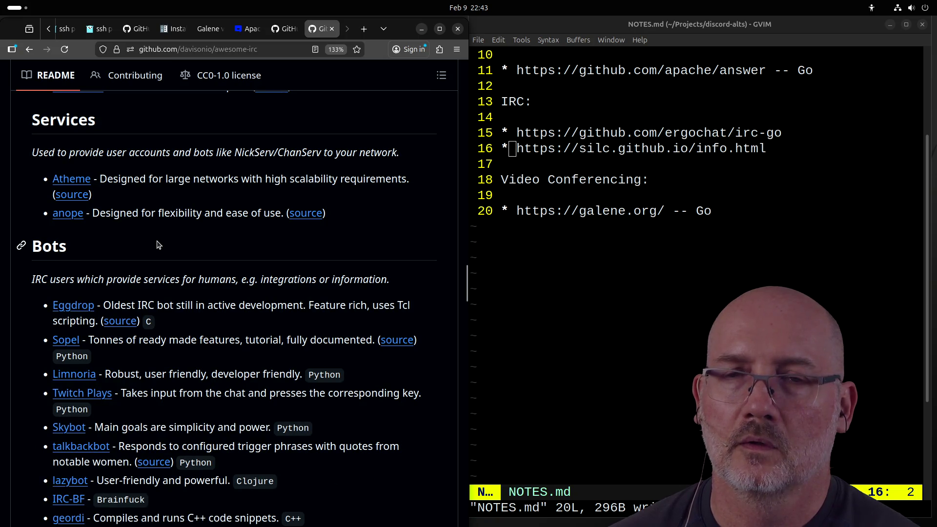
scroll(222, 241, down, 2)
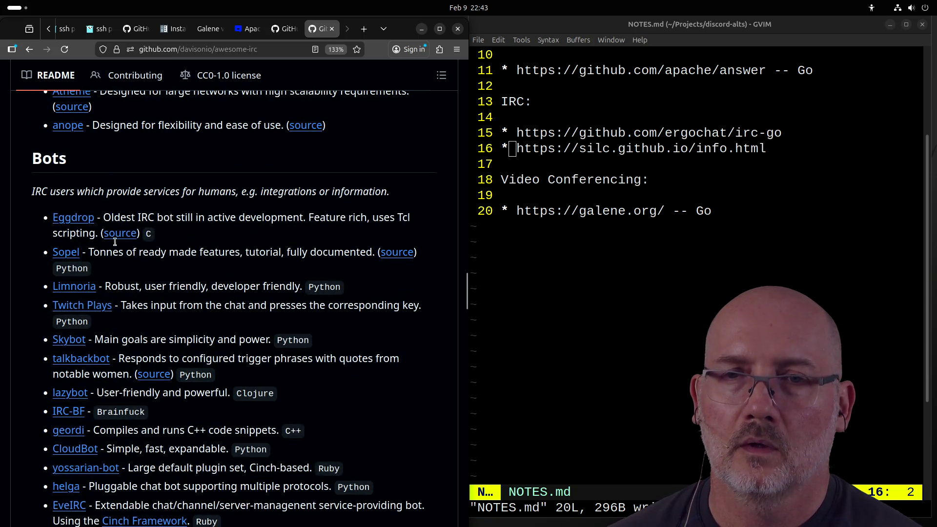
scroll(263, 265, down, 4)
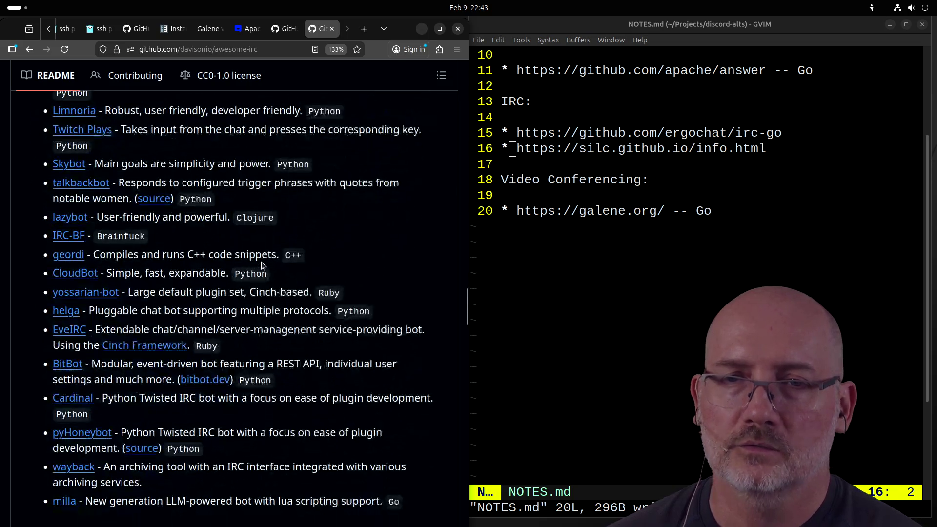
scroll(262, 265, down, 2)
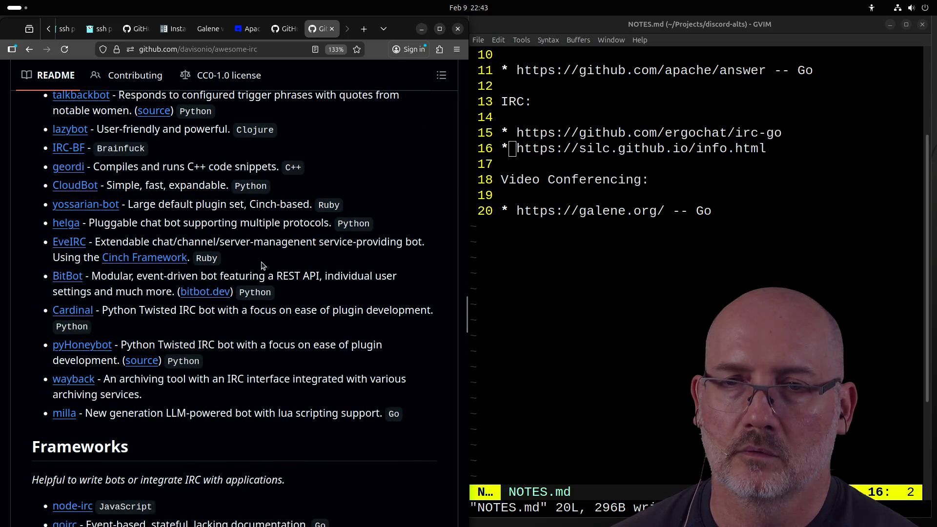
scroll(263, 266, up, 2)
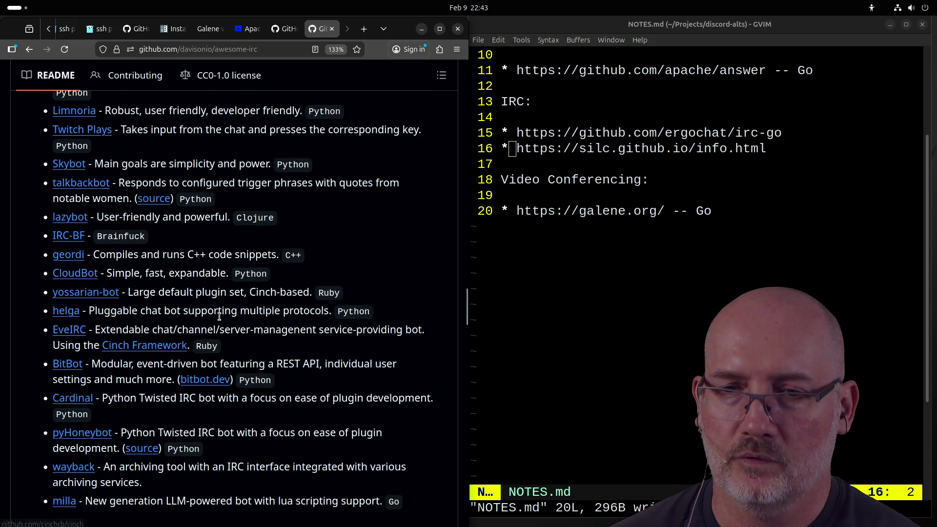
scroll(218, 317, down, 2)
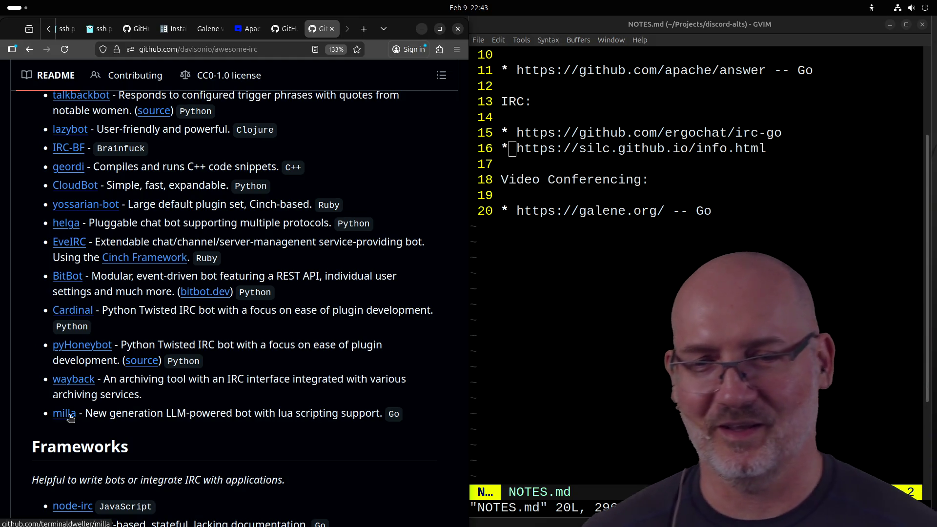
scroll(240, 399, down, 5)
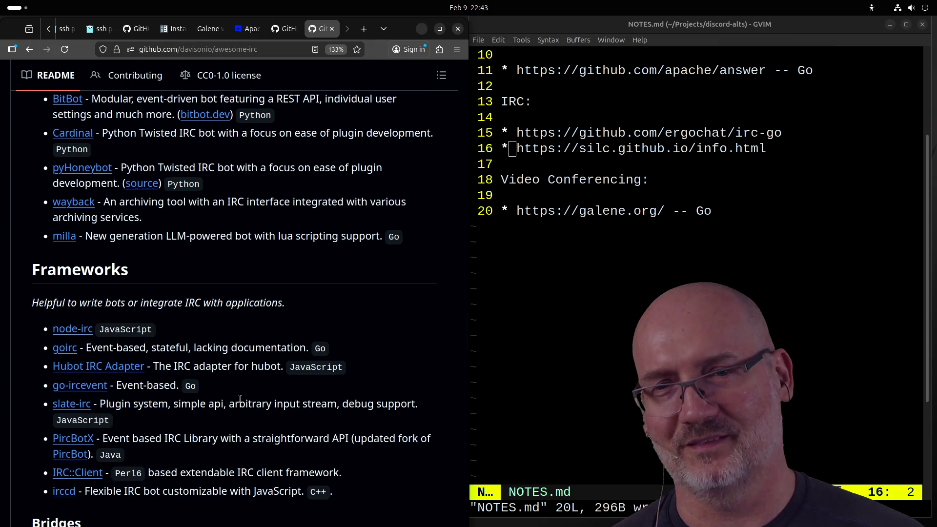
scroll(240, 399, down, 3)
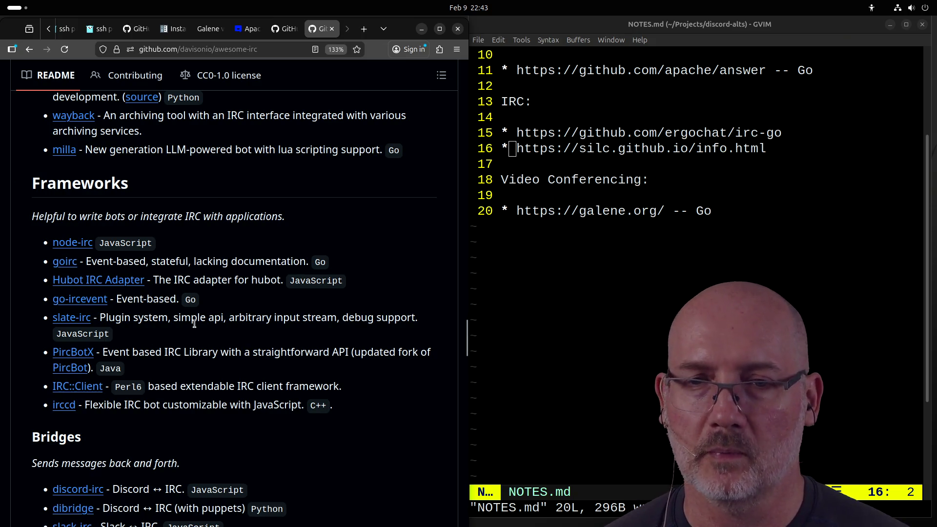
scroll(246, 306, down, 10)
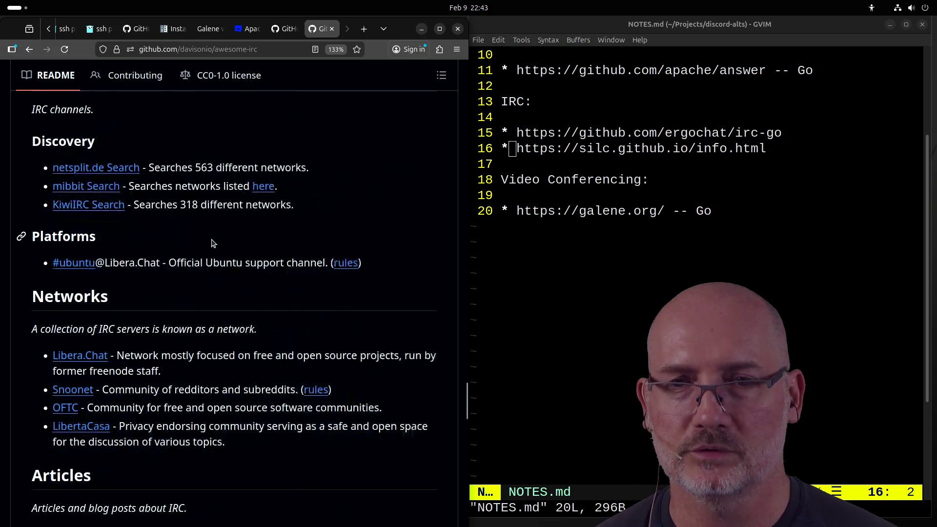
scroll(227, 289, down, 10)
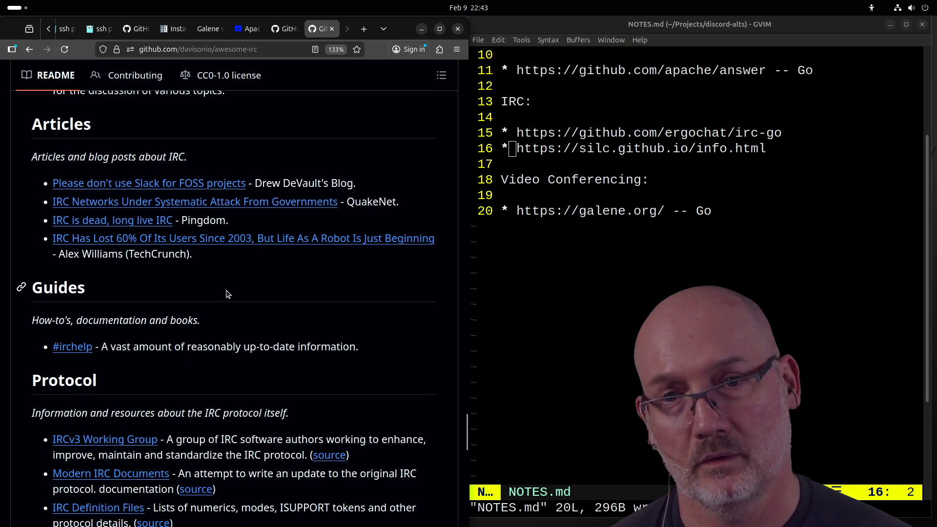
scroll(218, 289, down, 5)
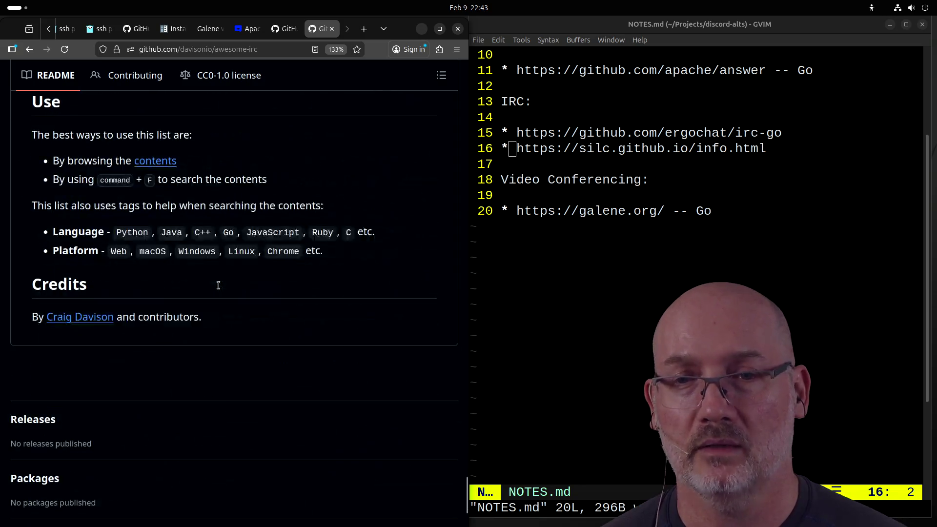
scroll(218, 287, up, 20)
scroll(218, 286, up, 20)
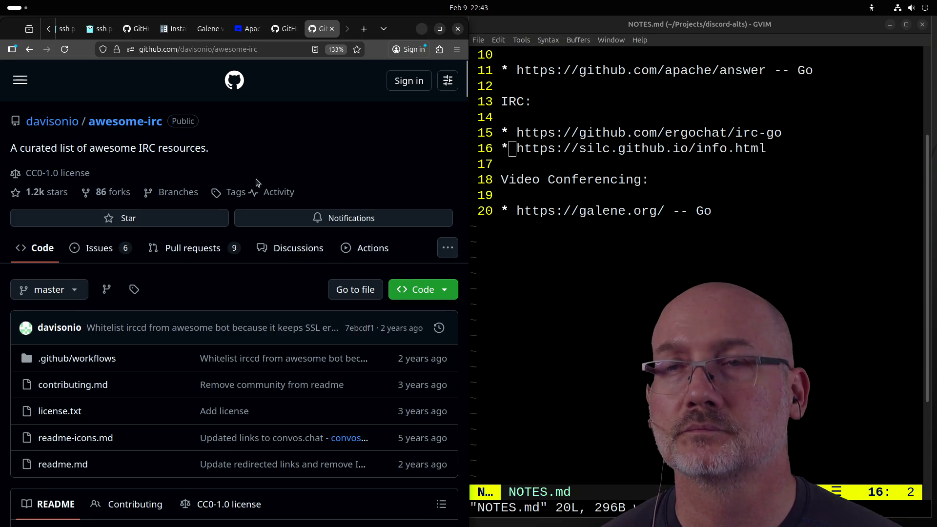
click(284, 28)
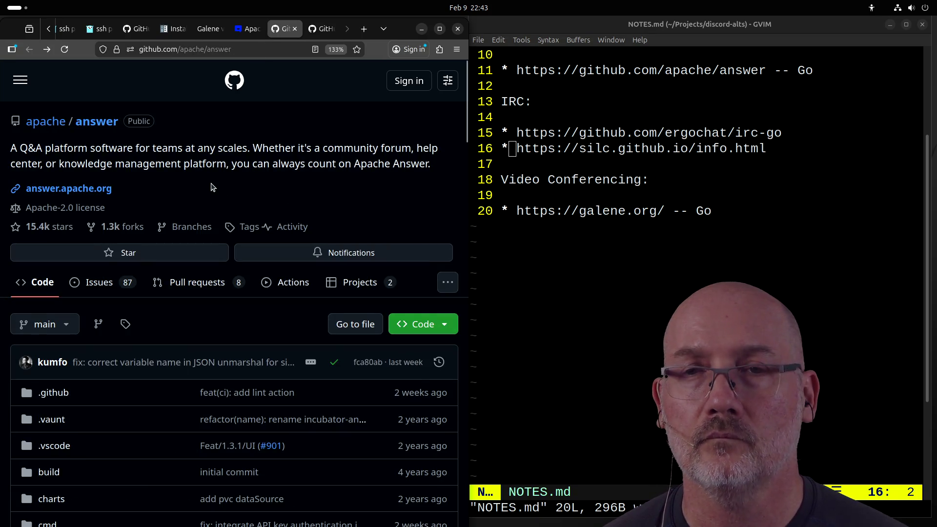
Step: Check answer.apache.org, return to the apache/answer GitHub tab, and place the caret on NOTES.md's apache/answer line
click(242, 29)
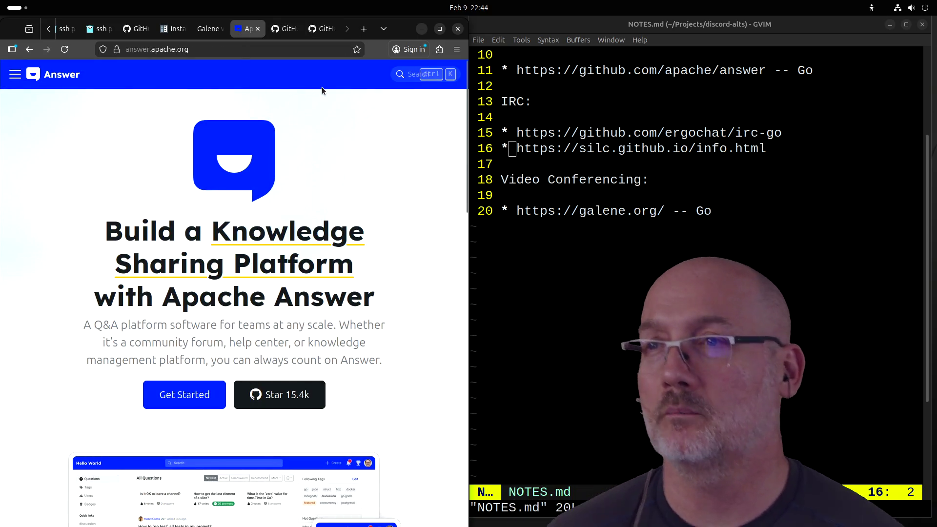
click(286, 29)
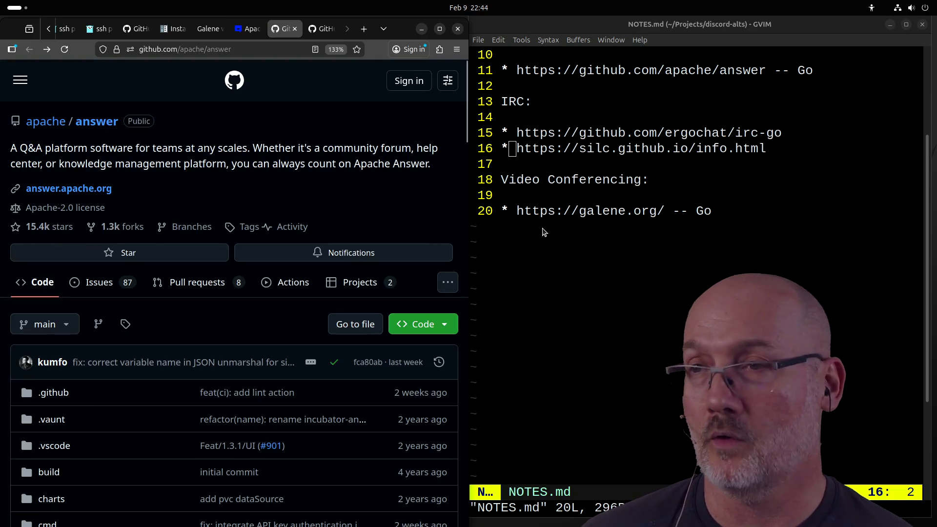
click(544, 232)
scroll(544, 232, up, 3)
click(550, 211)
click(518, 211)
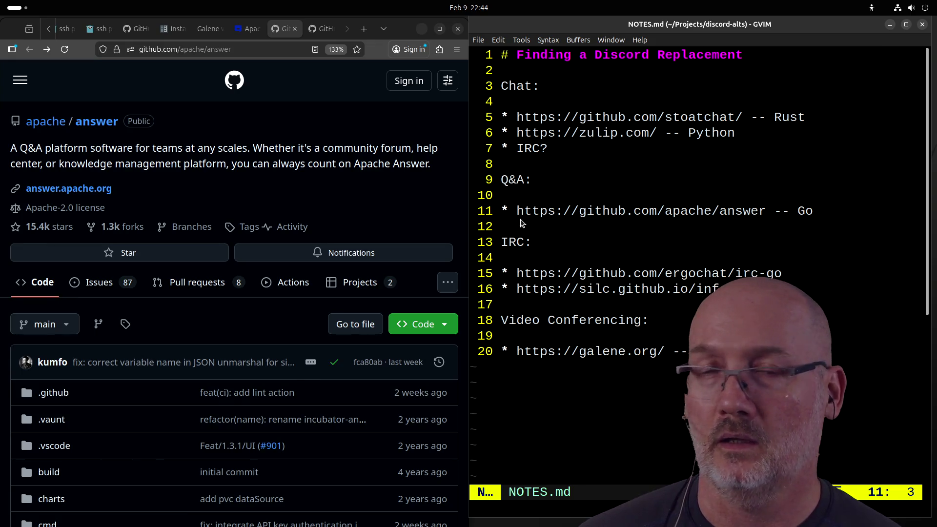
click(281, 163)
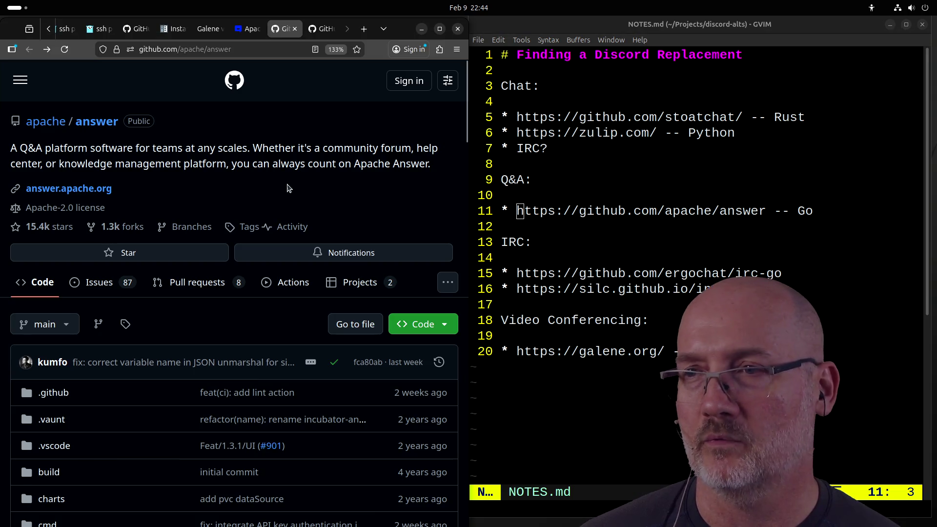
click(522, 215)
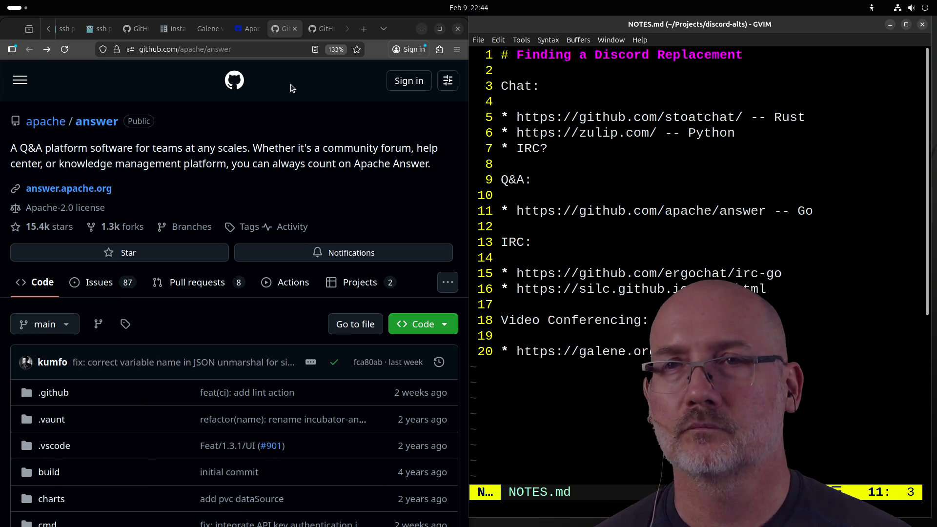
Step: Scroll briefly through the awesome-irc repository page
click(317, 29)
scroll(306, 166, down, 2)
scroll(306, 166, down, 5)
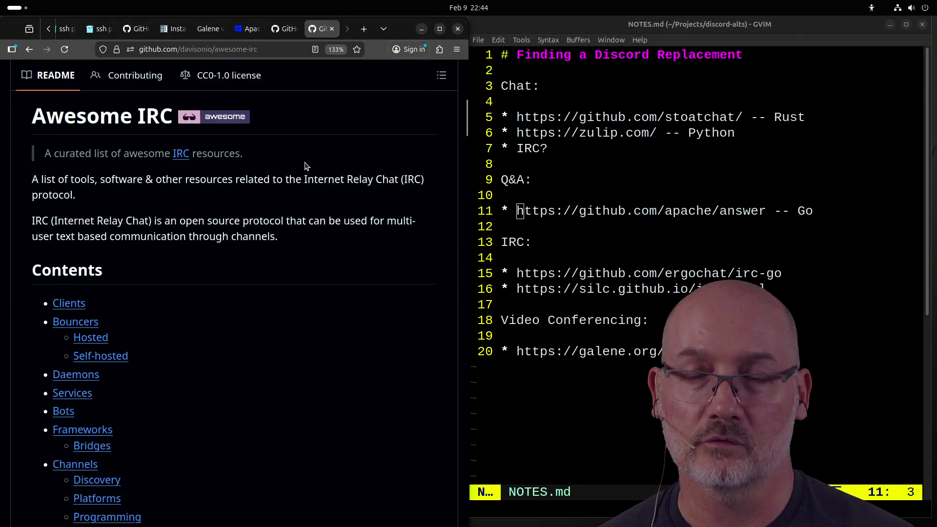
scroll(306, 166, up, 8)
Step: Read the Galene page and its server-side paragraph, then move to the Zulip install guide
click(213, 29)
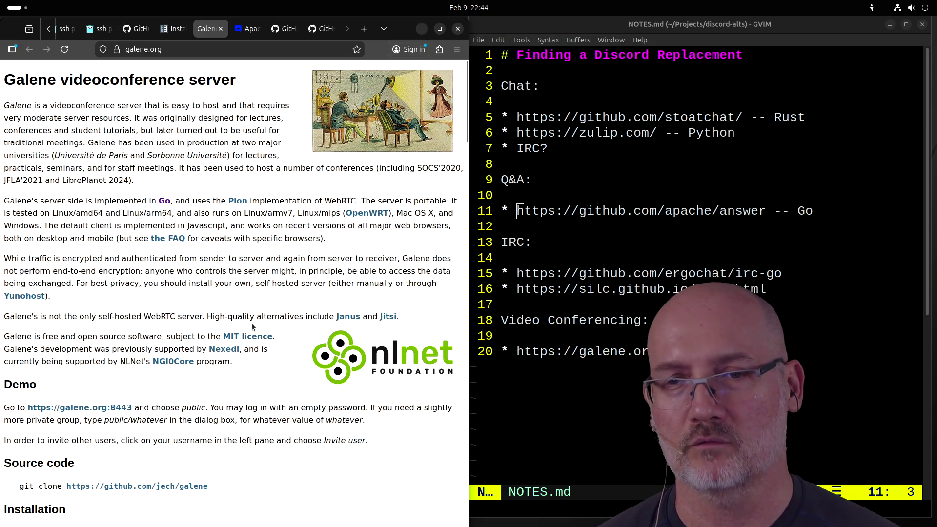
scroll(252, 326, down, 15)
scroll(252, 326, down, 10)
scroll(252, 326, up, 20)
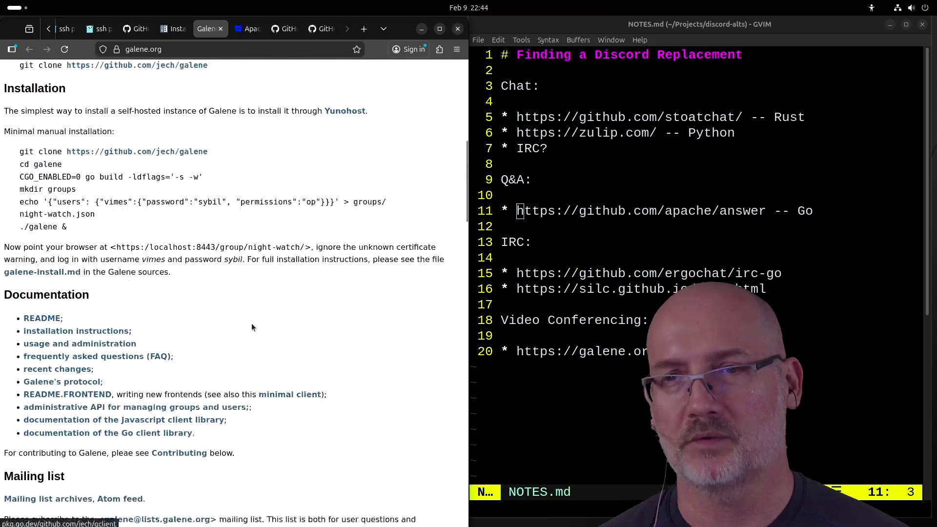
scroll(252, 326, up, 10)
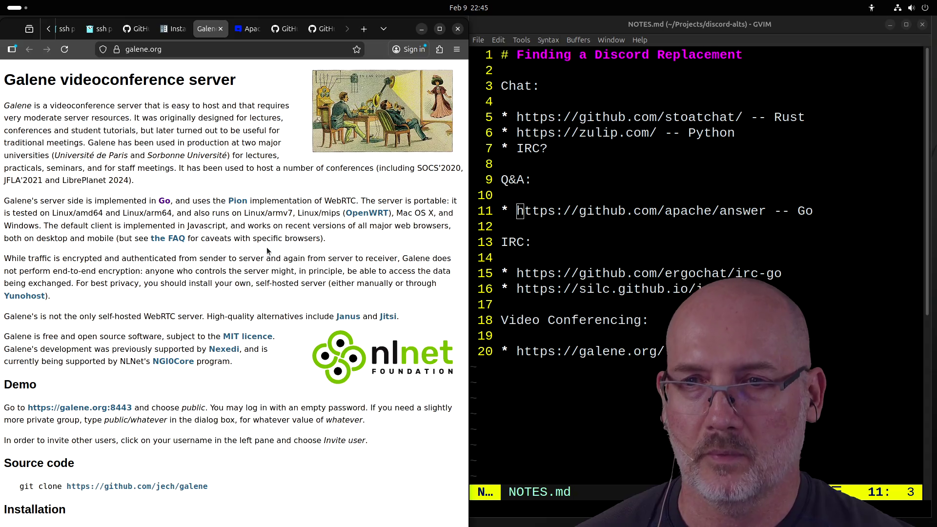
triple_click(290, 239)
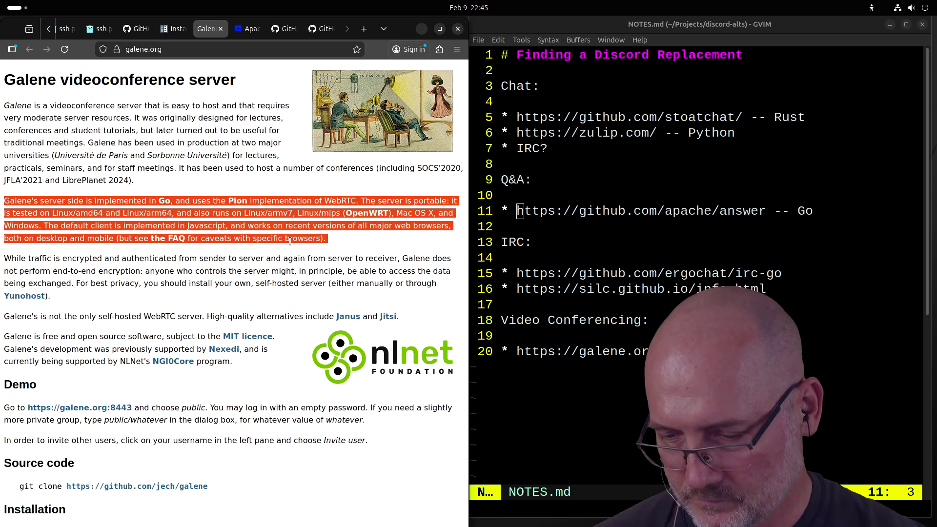
click(256, 233)
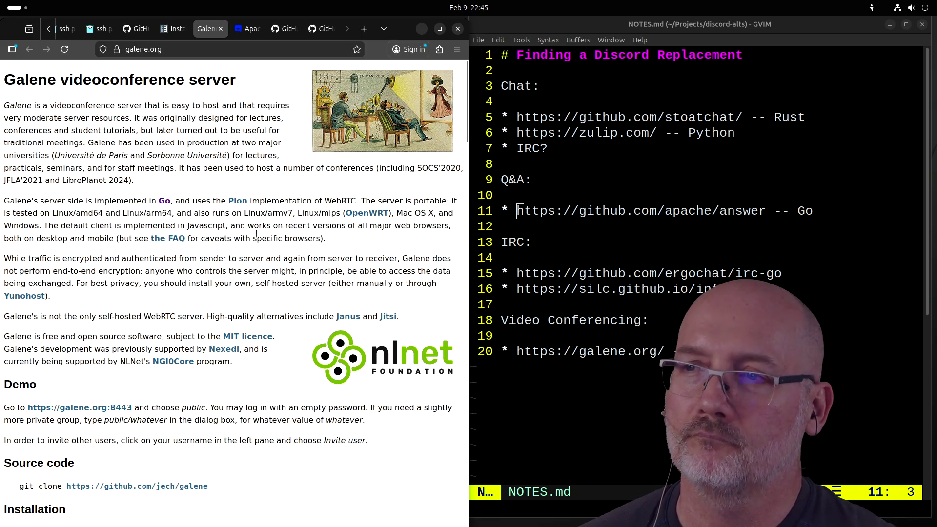
click(173, 28)
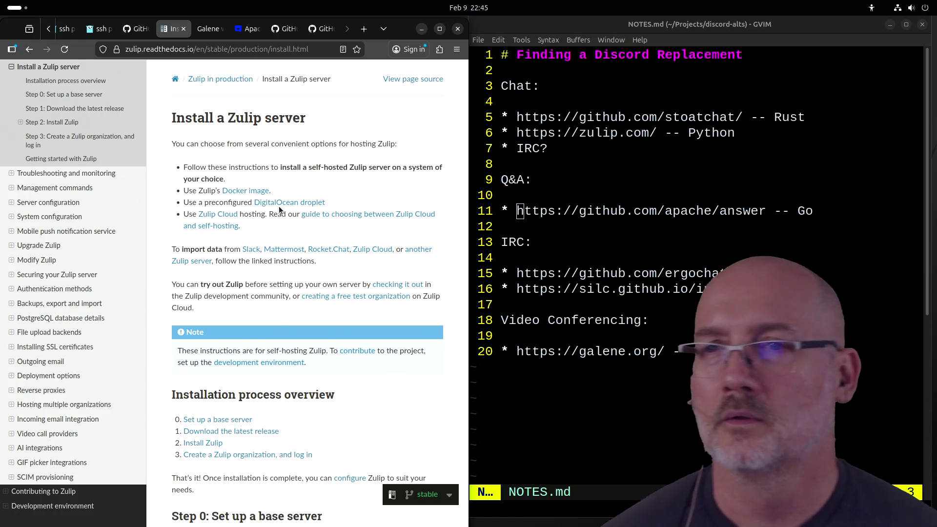
Step: On the apache/answer README, check the wire and mockgen prerequisite links and come back
click(534, 208)
click(309, 148)
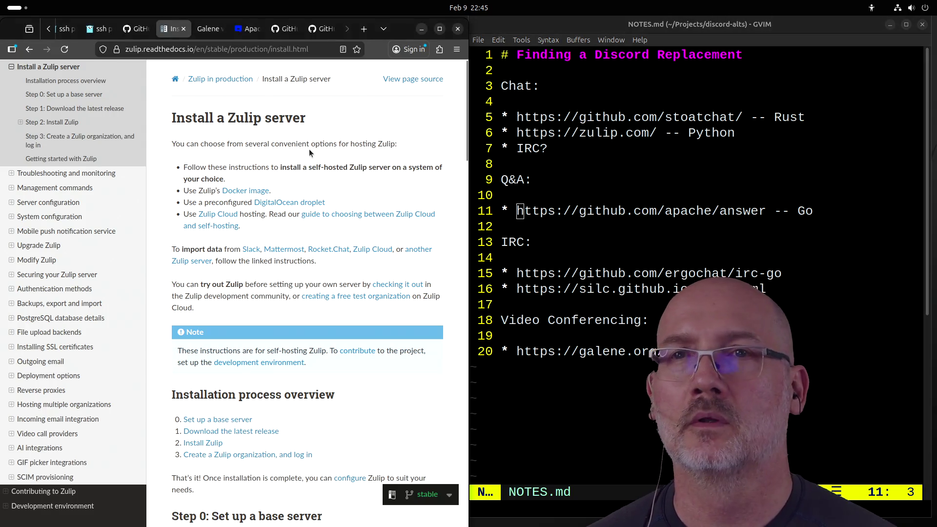
click(252, 28)
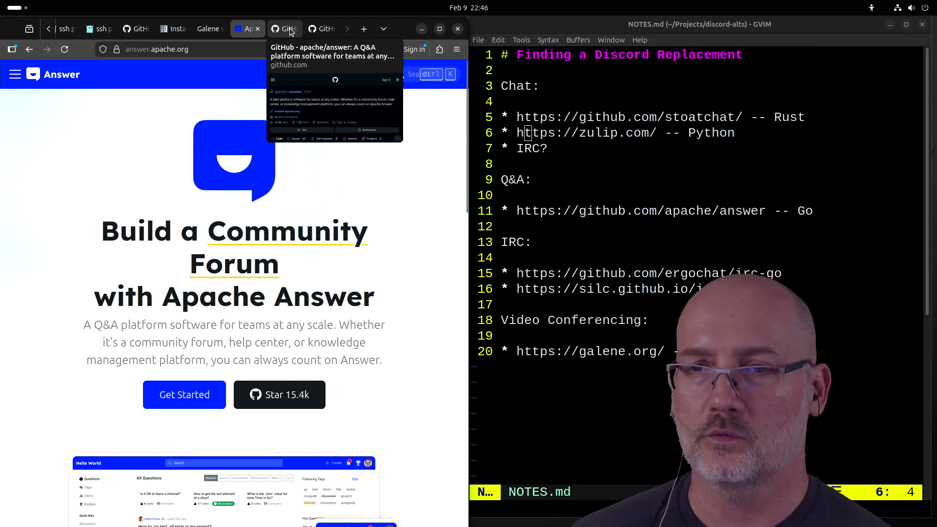
click(287, 29)
scroll(337, 324, down, 20)
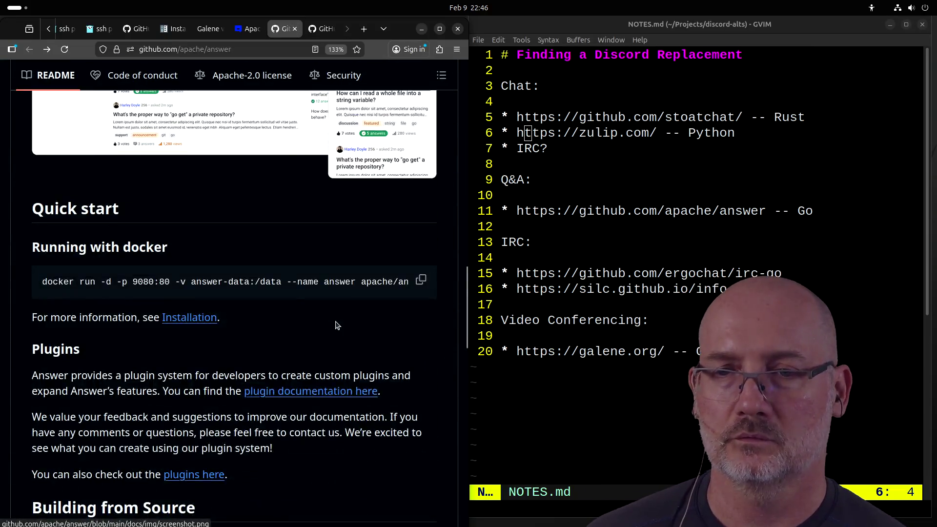
scroll(278, 276, up, 3)
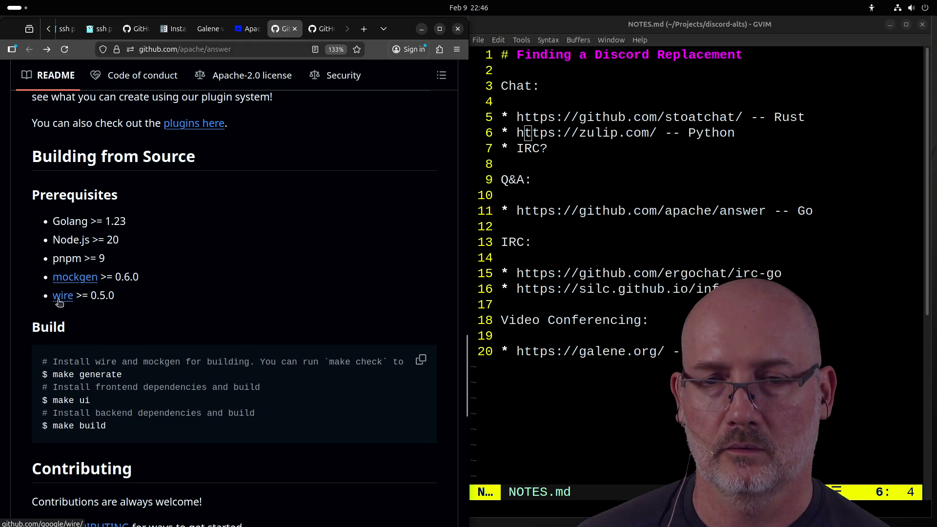
click(59, 296)
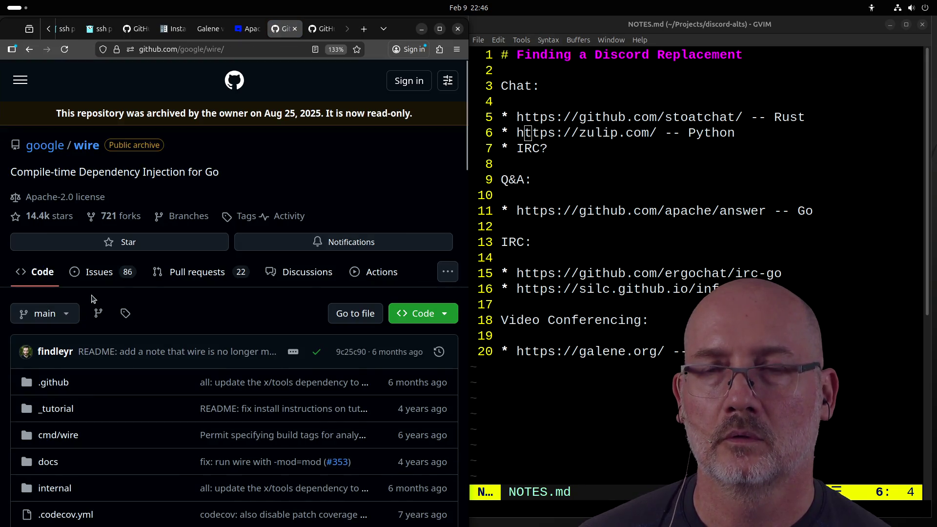
click(28, 51)
click(66, 282)
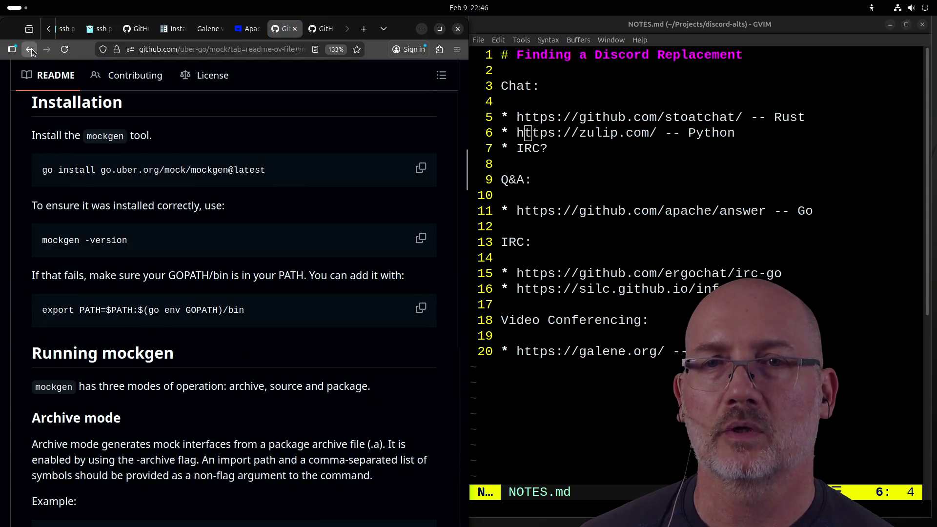
click(29, 50)
Step: Scroll to the Quick start docker run command mapping port 9080:80 for apache/answer:2.0.0
scroll(318, 307, down, 5)
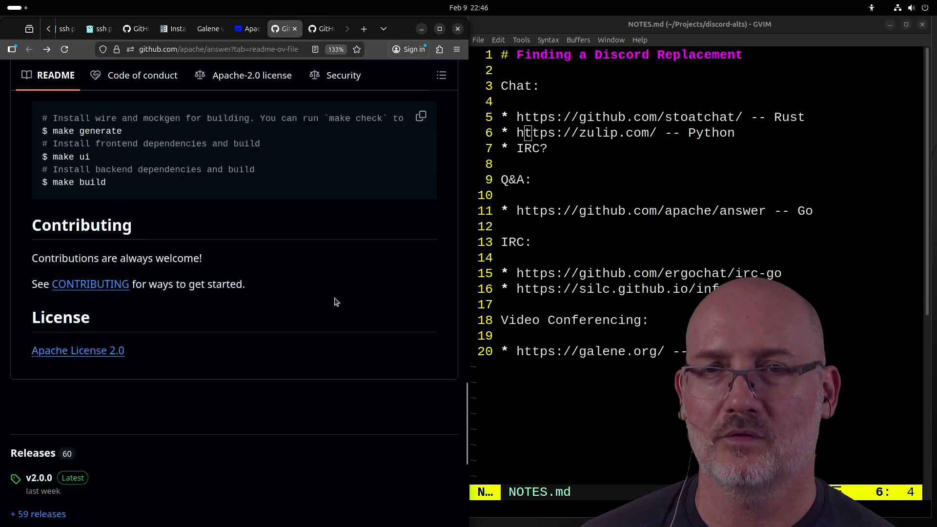
scroll(335, 302, up, 7)
scroll(335, 301, up, 3)
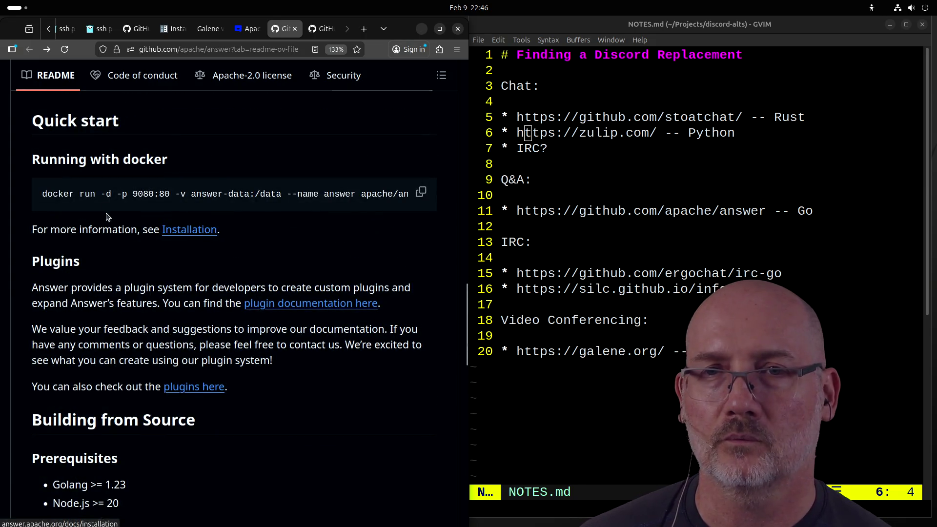
drag(205, 210, 273, 213)
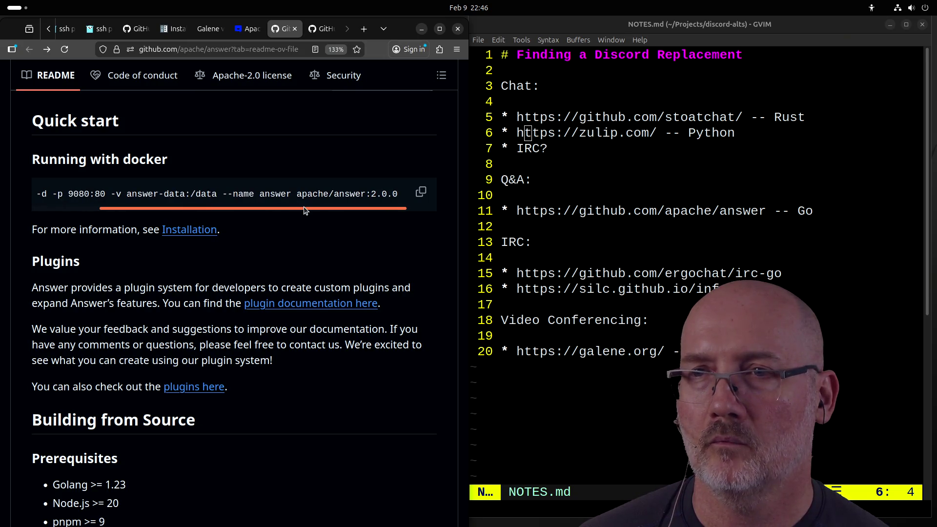
scroll(304, 210, left, 3)
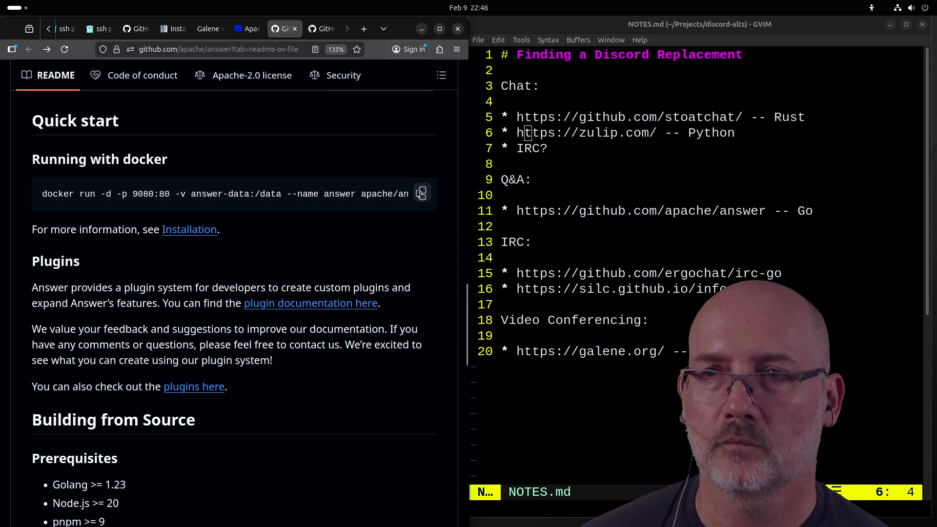
scroll(356, 203, right, 3)
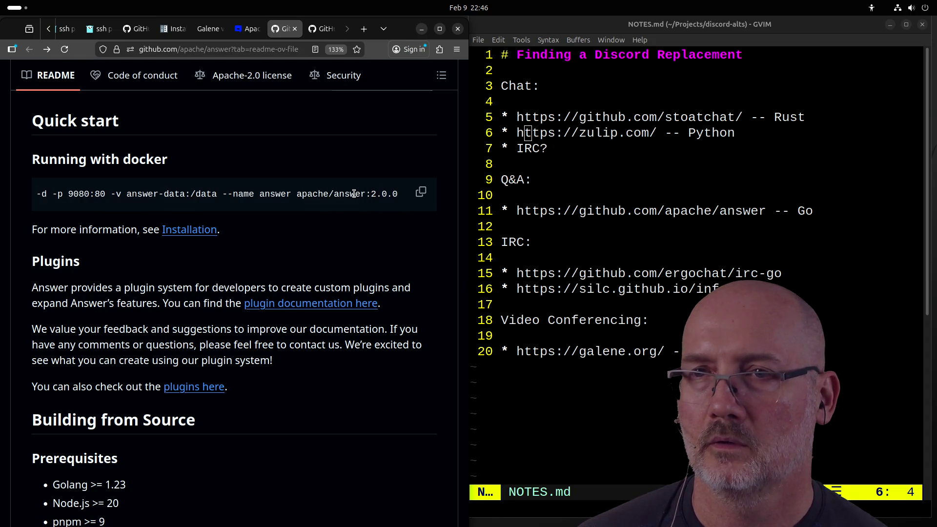
scroll(324, 208, left, 3)
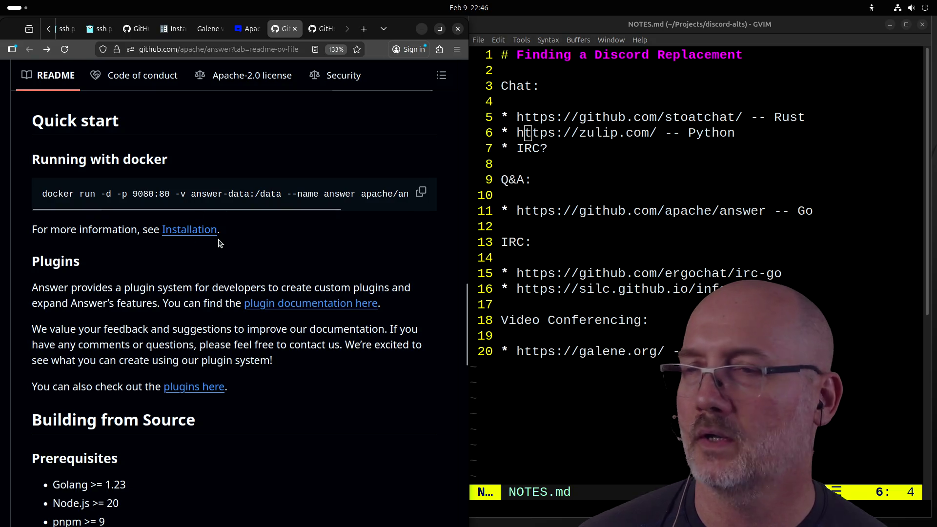
key(alt+Tab)
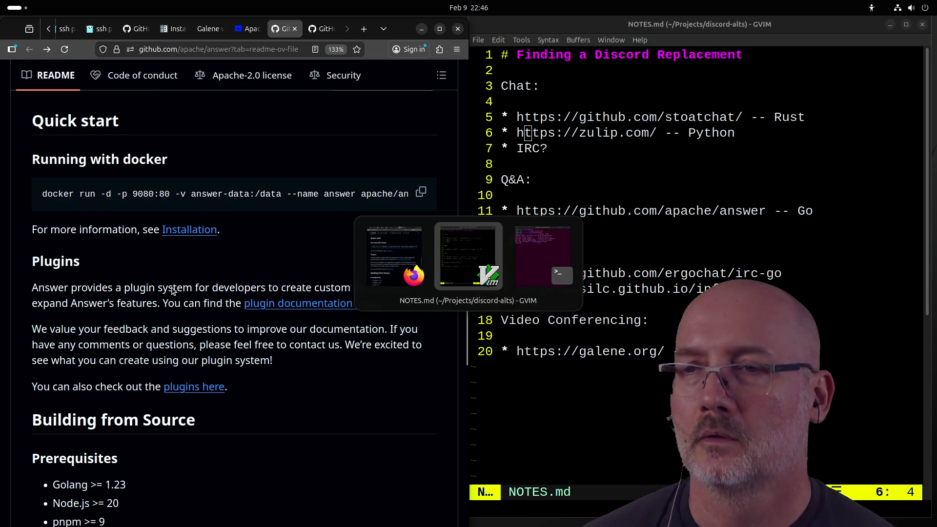
Step: Clear the terminal screen and save all open gVim files with :wa
key(alt+Tab)
text(lear)
key(Return)
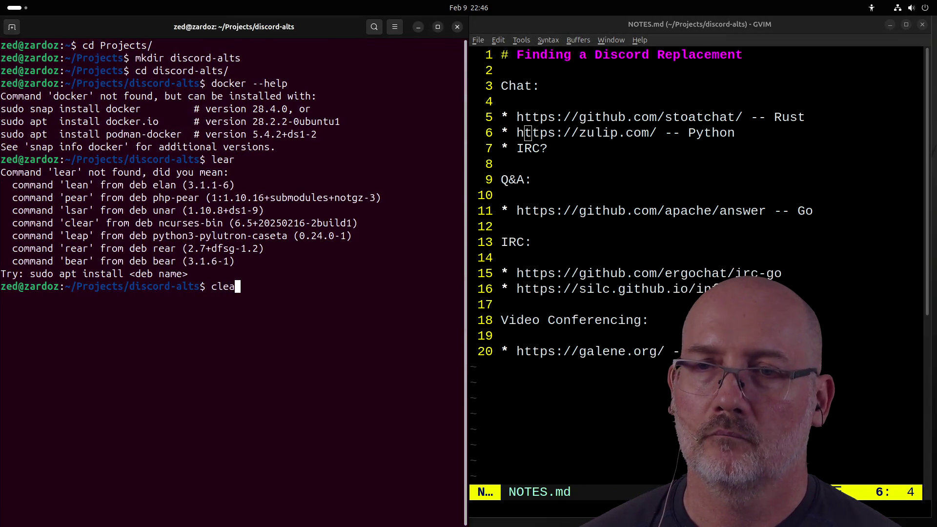
text(r)
key(Return)
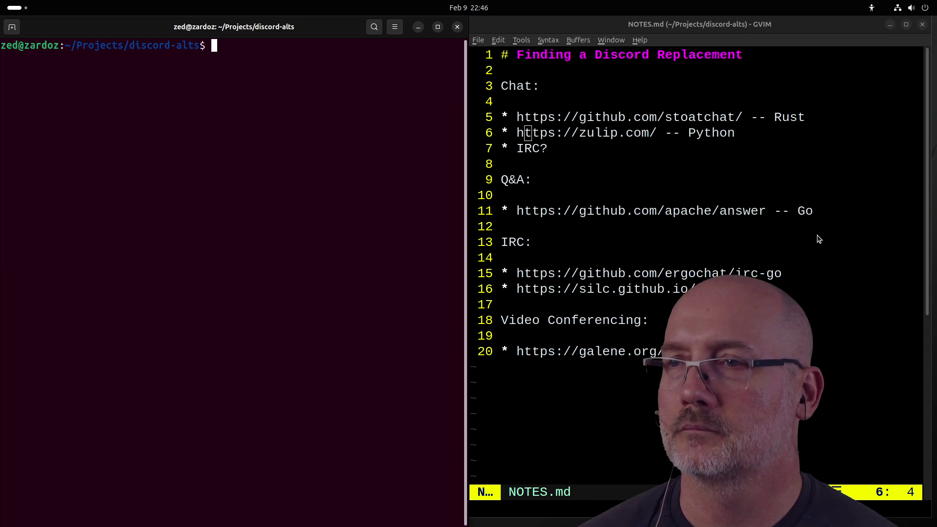
click(723, 211)
text(:wa)
key(Return)
Step: Start a root shell with sudo bash and try apt install docker, which has no candidate
click(244, 238)
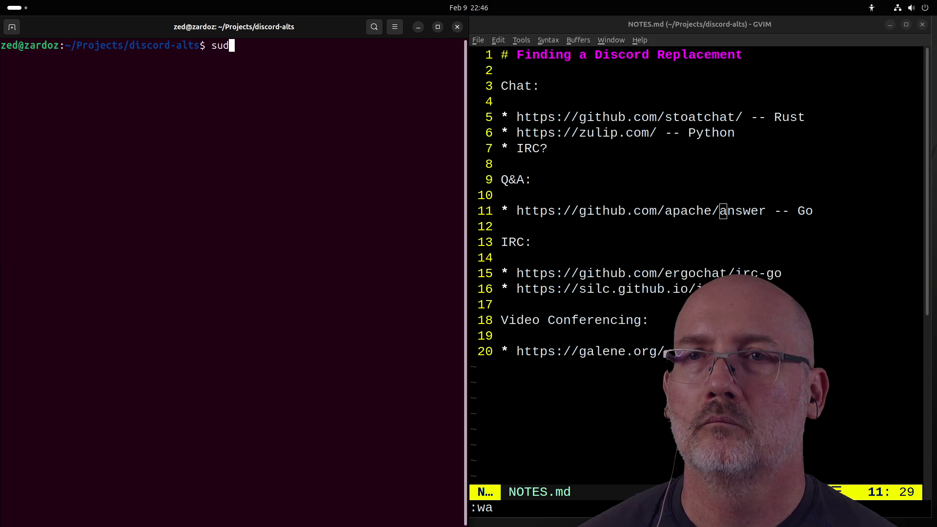
key(Return)
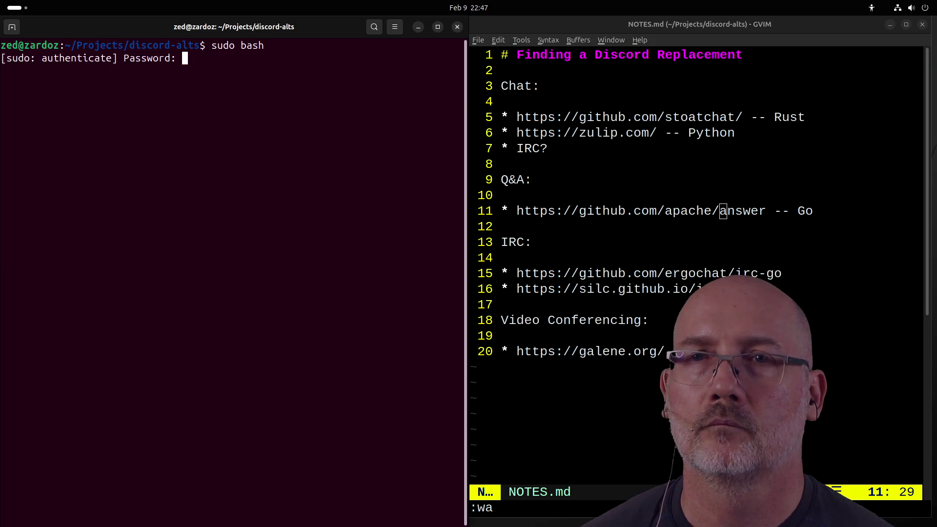
key(Return)
text(apt instal)
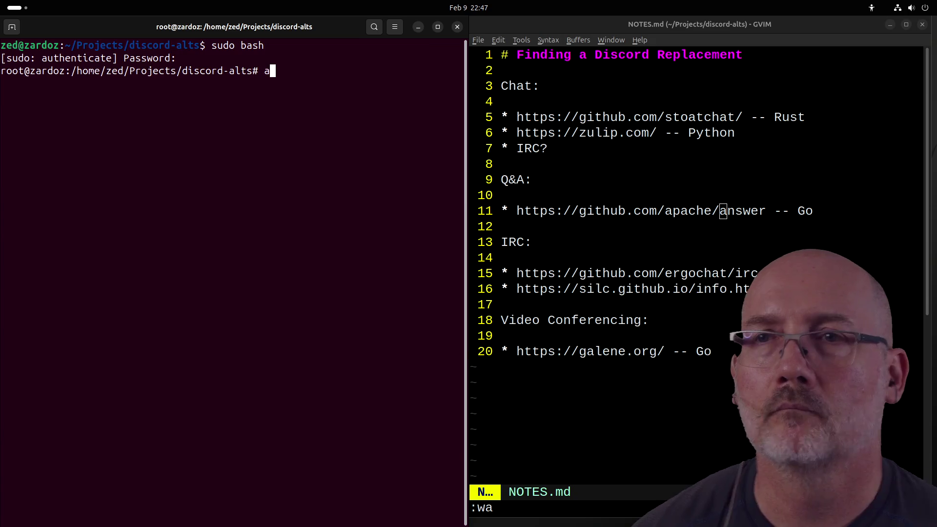
text(l docker)
key(Return)
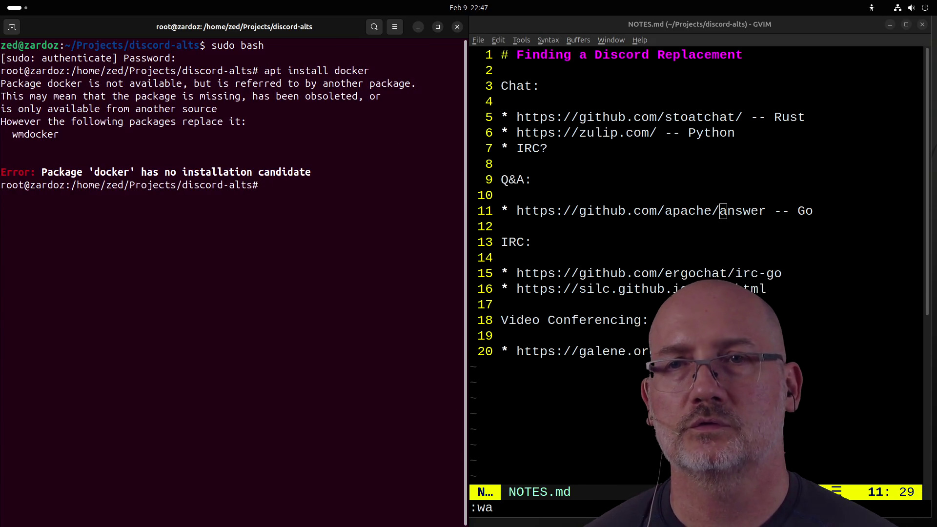
Step: Run apt search --names-only docker piped into less to list docker packages
key(Up)
key(BackSpace)
key(BackSpace)
key(BackSpace)
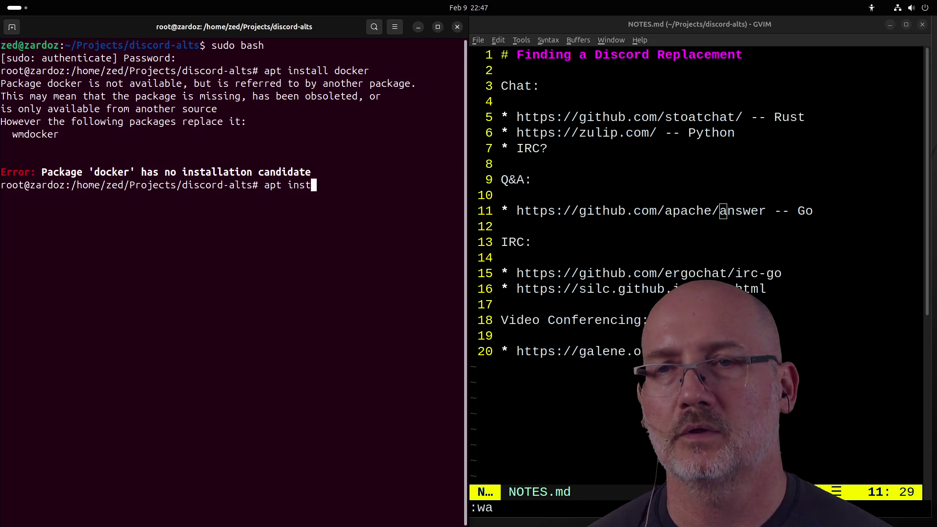
text(search )
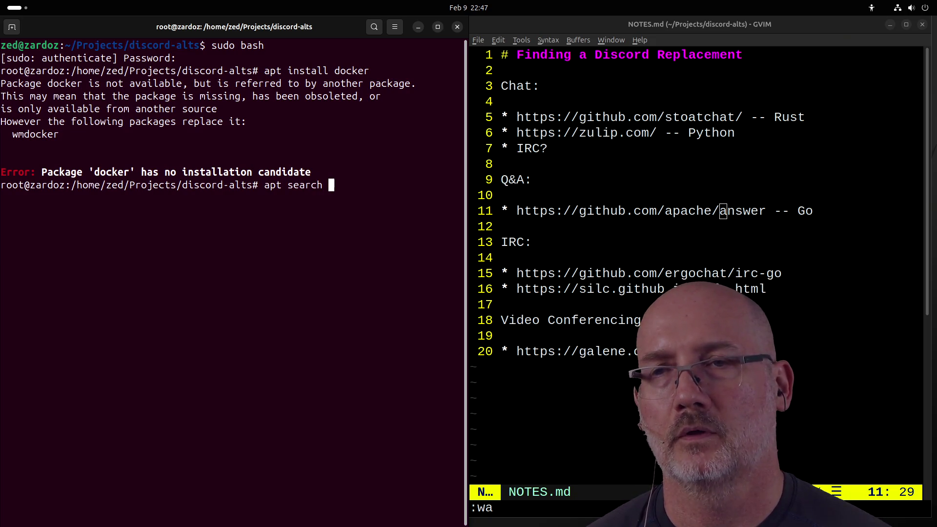
text(do)
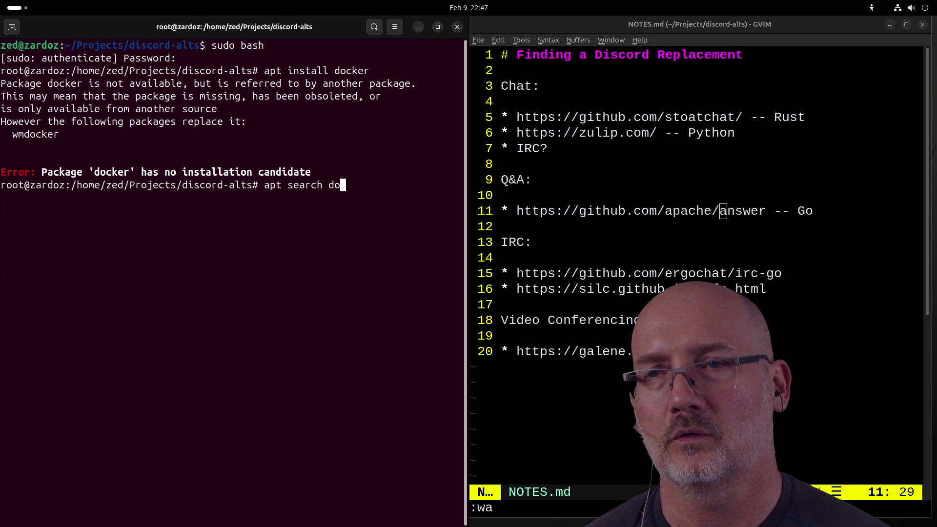
text(k)
key(BackSpace)
key(BackSpace)
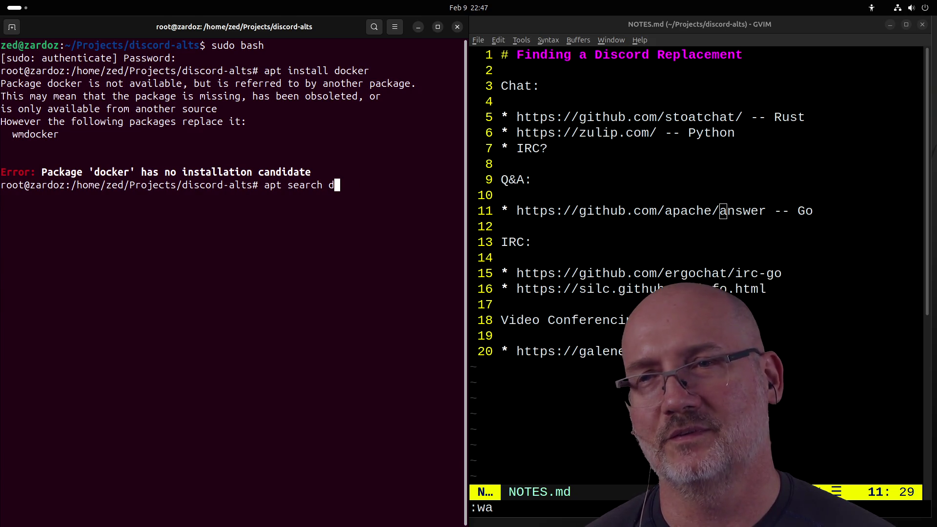
text(icker)
key(BackSpace)
key(BackSpace)
key(BackSpace)
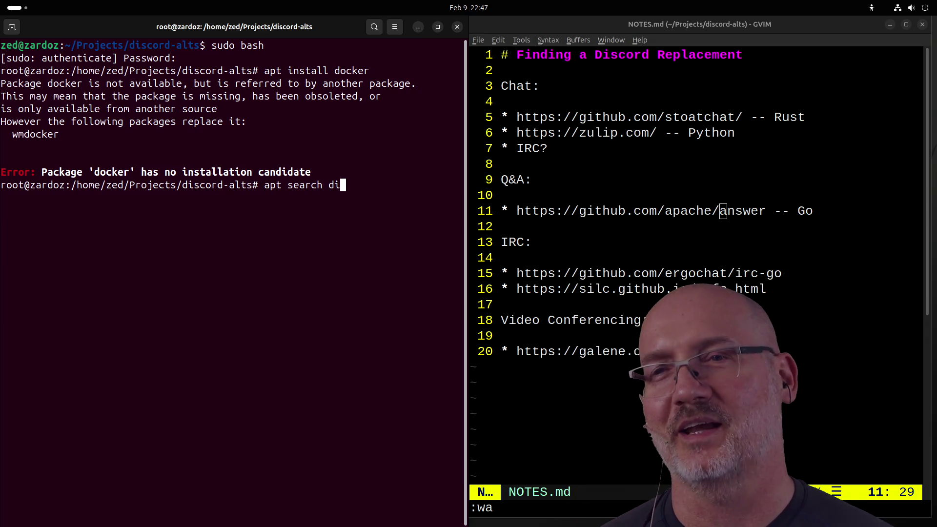
text(ocker)
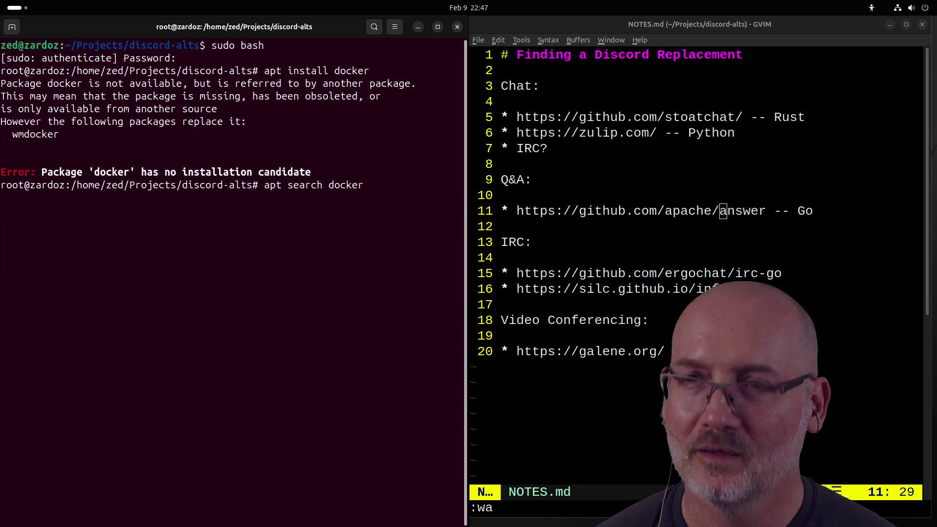
key(Left)
key(Left)
key(Left)
key(Left)
key(Left)
key(Left)
text(--name)
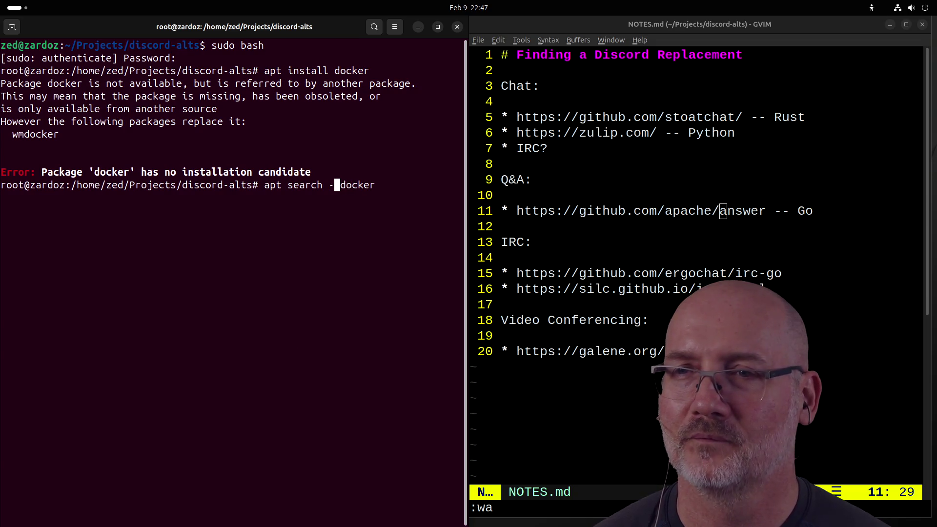
text(s-only)
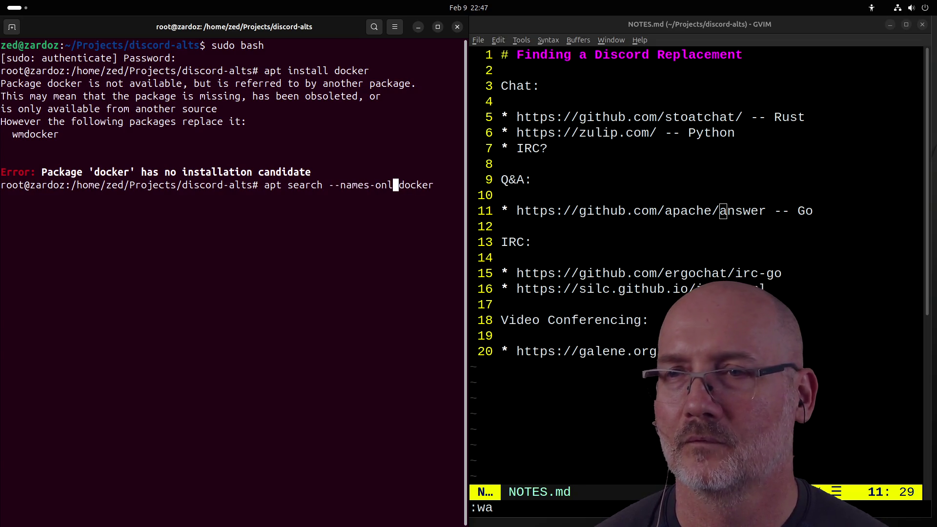
key(Right)
key(Right)
key(Right)
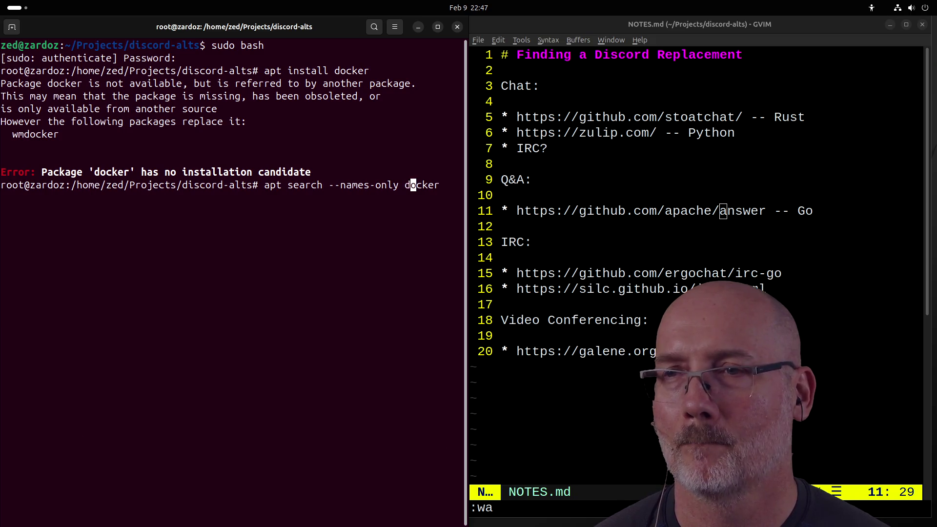
text(|)
key(Return)
text(less)
key(Return)
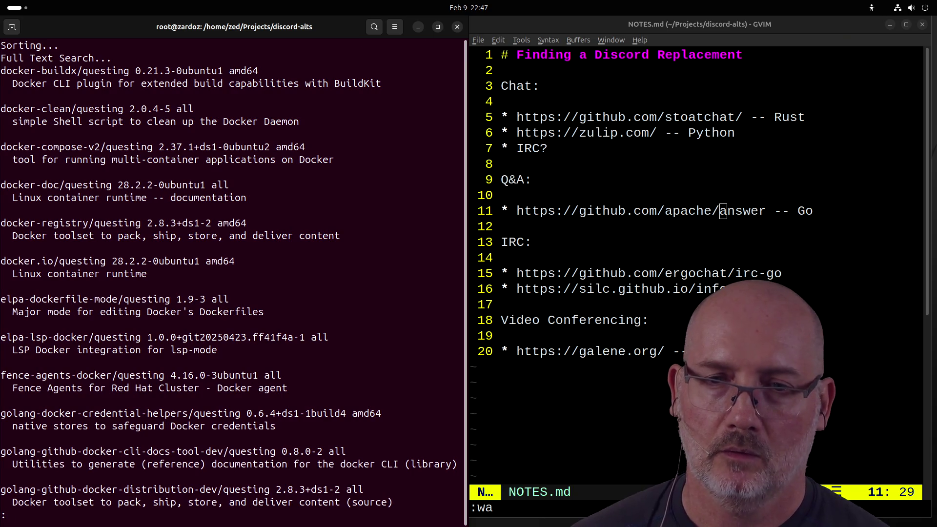
Step: Page through the docker search results, then install docker.io, confirming with y
key(space)
key(space)
key(space)
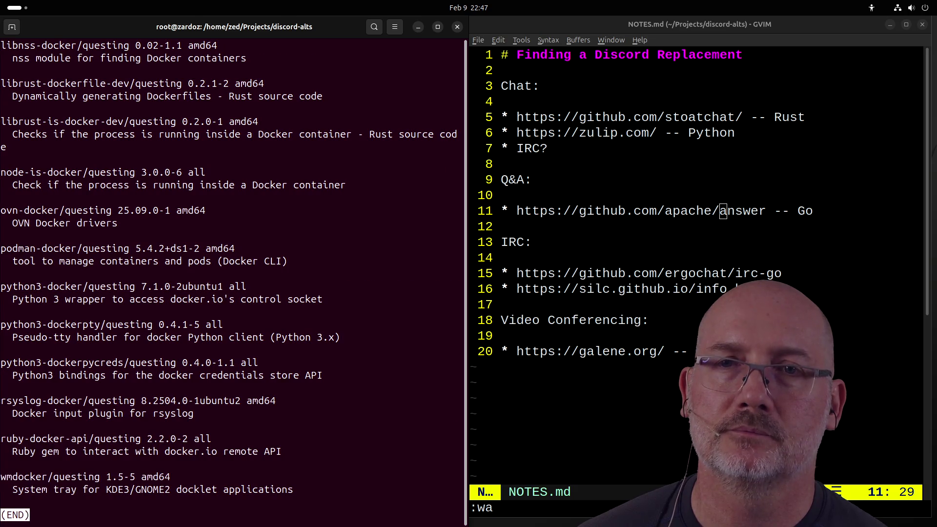
key(b)
key(b)
key(b)
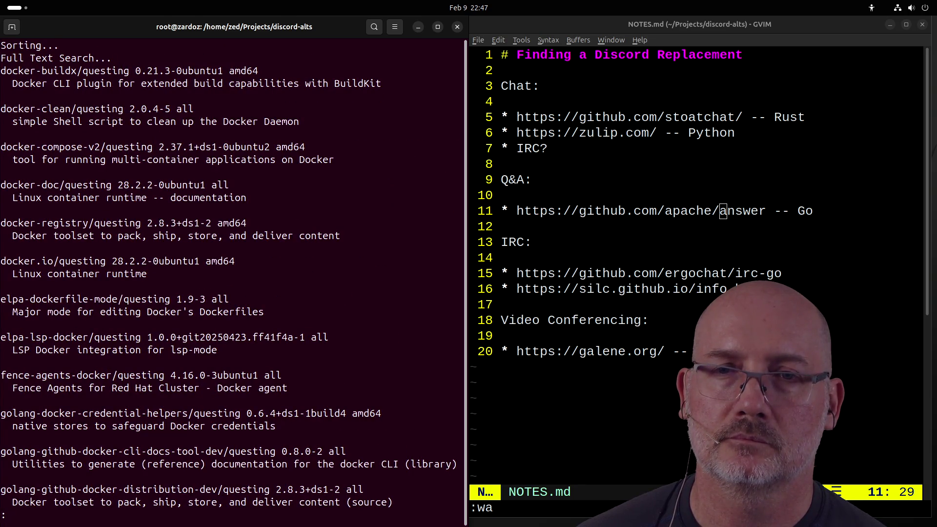
key(q)
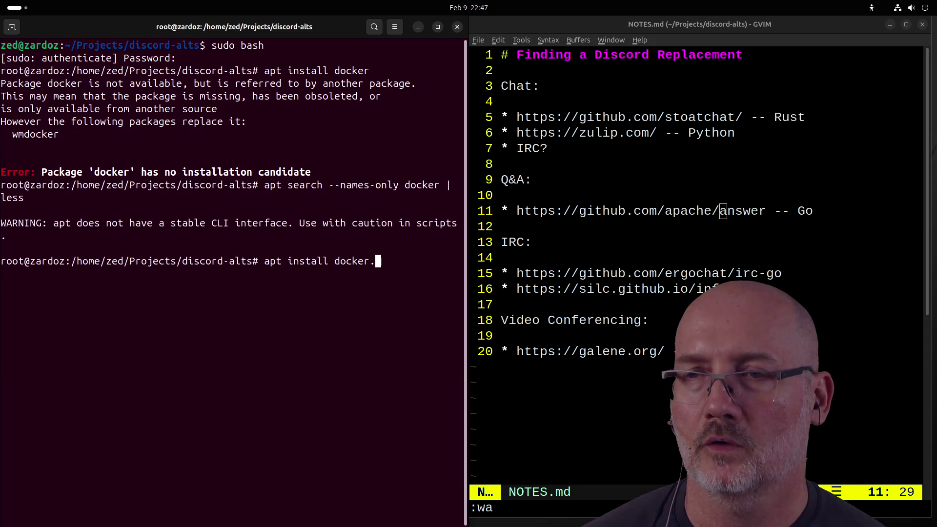
text(io)
key(Return)
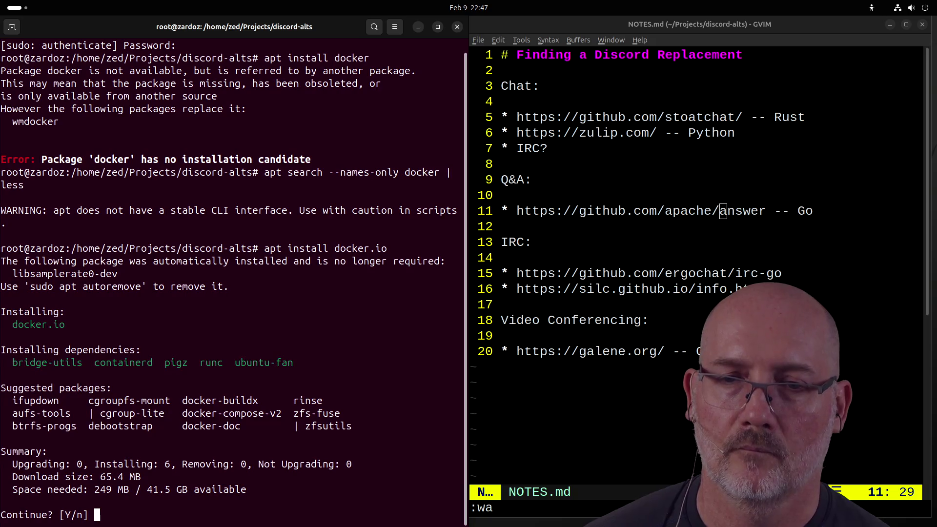
text(y)
key(Return)
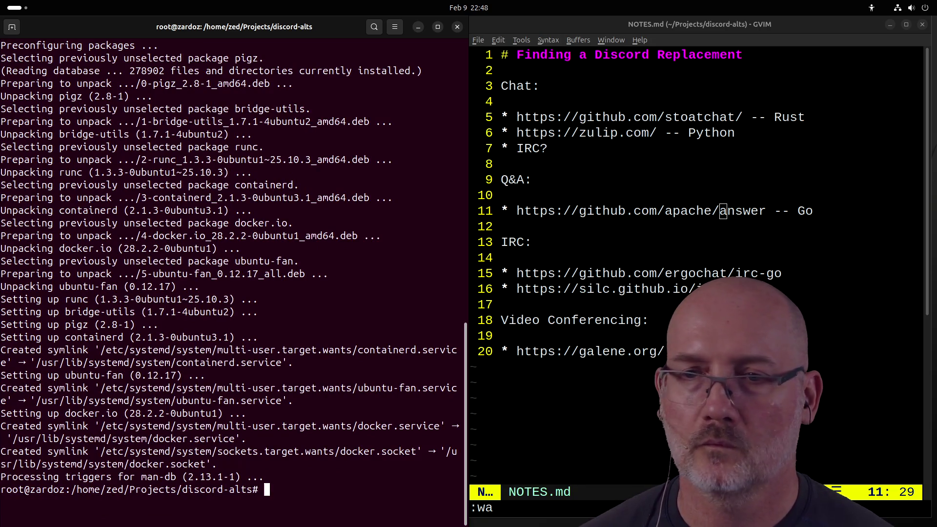
Step: Clear the terminal screen after the docker.io installation finishes
key(Return)
text(ar)
key(Return)
key(alt+Tab)
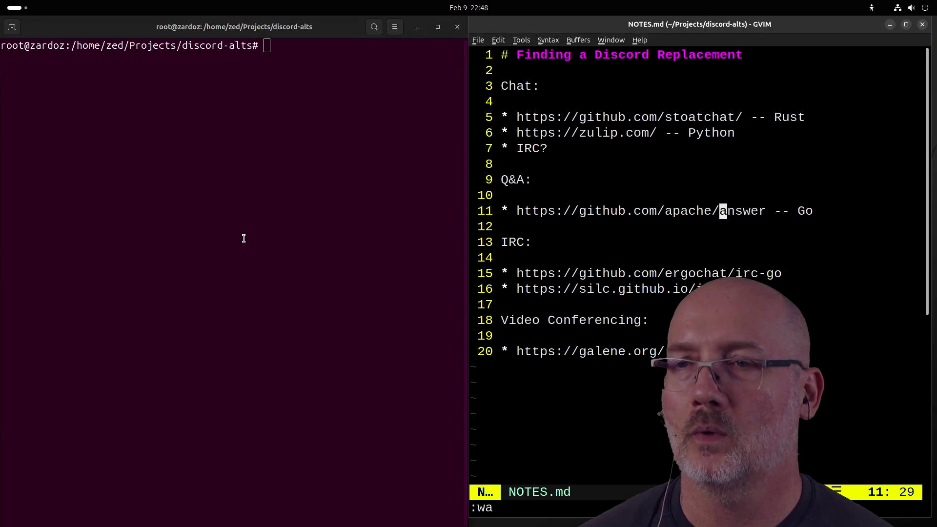
key(alt+Tab)
key(Tab)
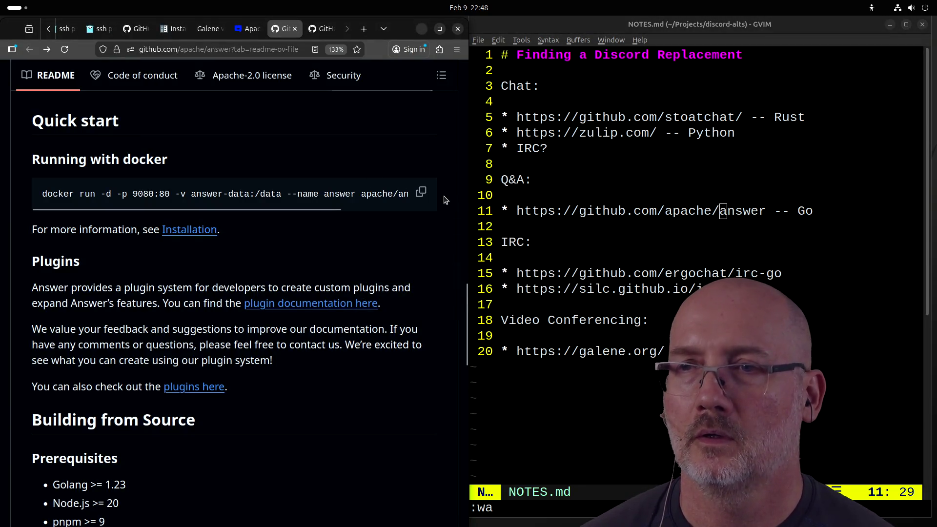
Step: Copy the README's docker run command for apache/answer:2.0.0 and run it in the root terminal
click(427, 195)
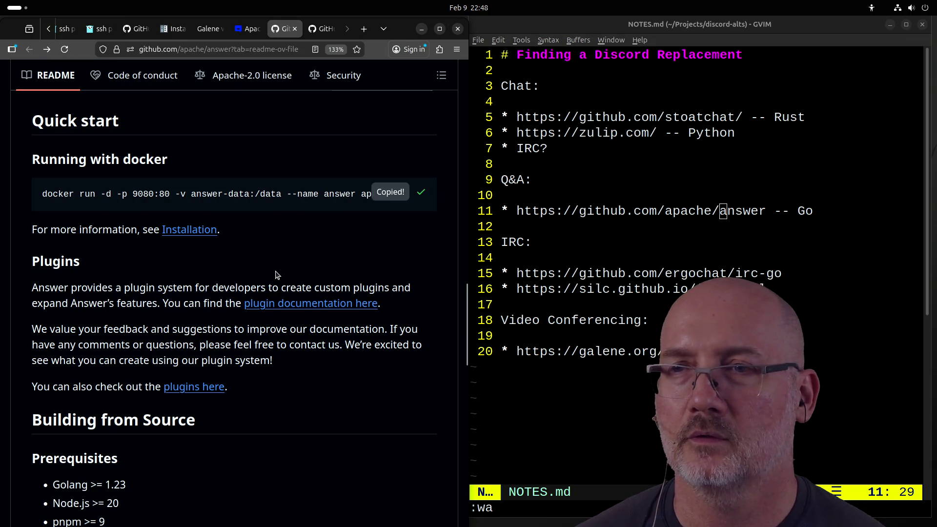
key(alt+Tab)
key(Tab)
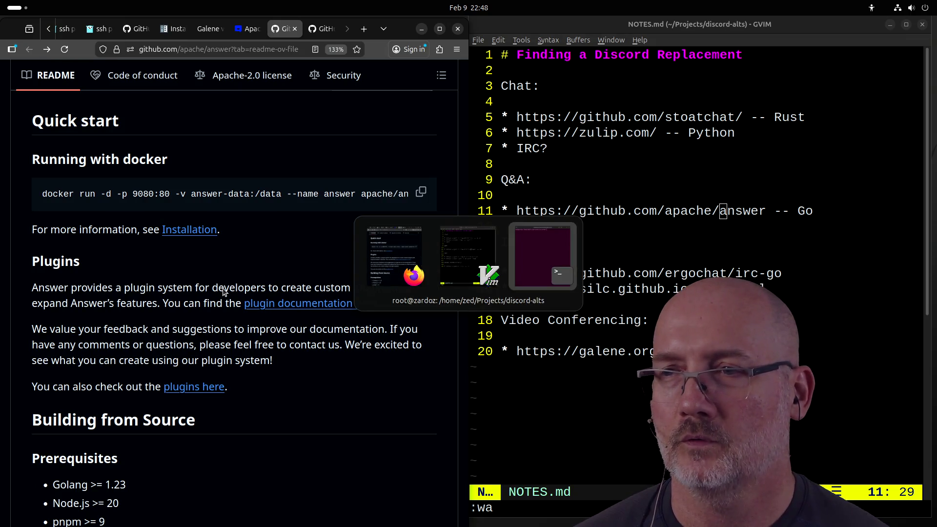
right_click(224, 145)
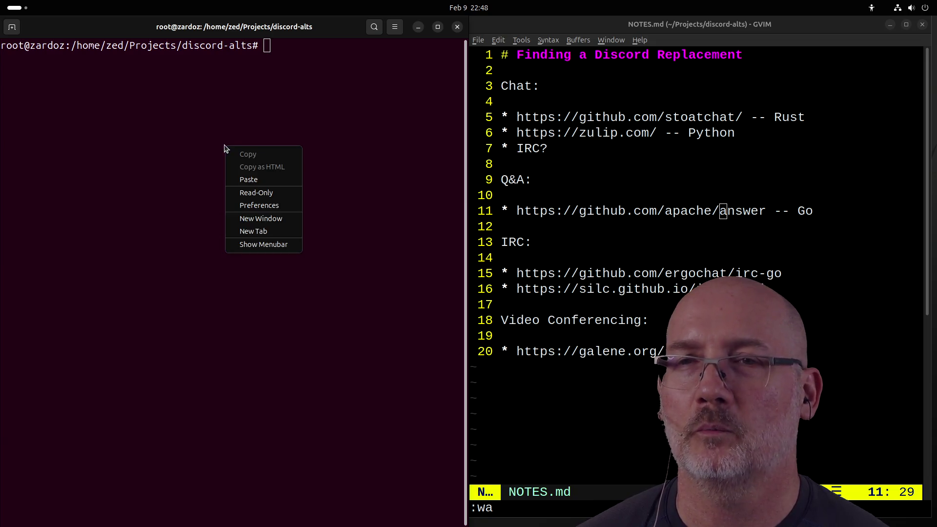
click(237, 176)
key(Return)
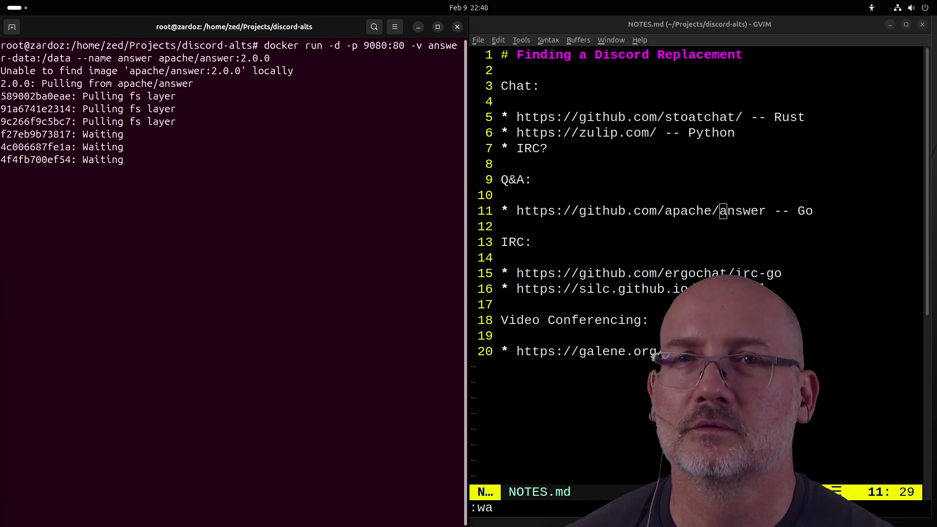
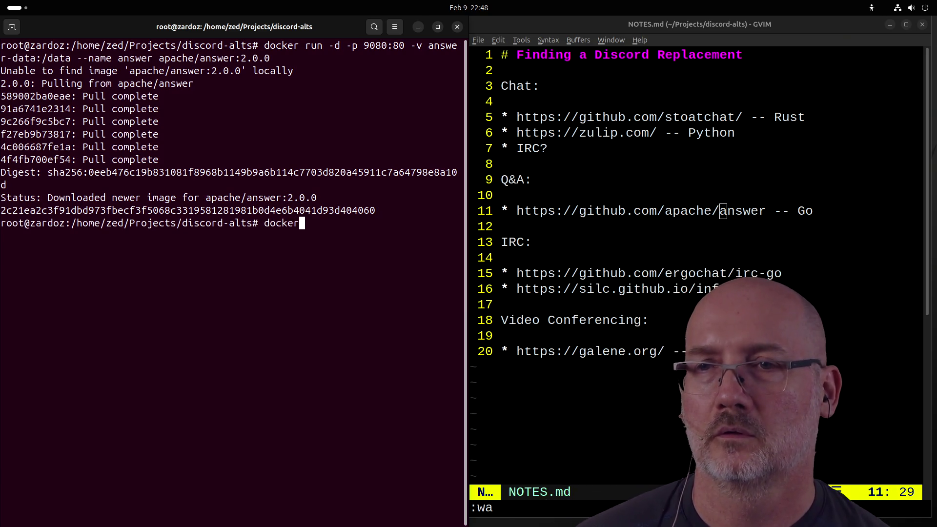
Step: List the running Docker containers with docker ps and the open network ports with lsof -nPi
key(Return)
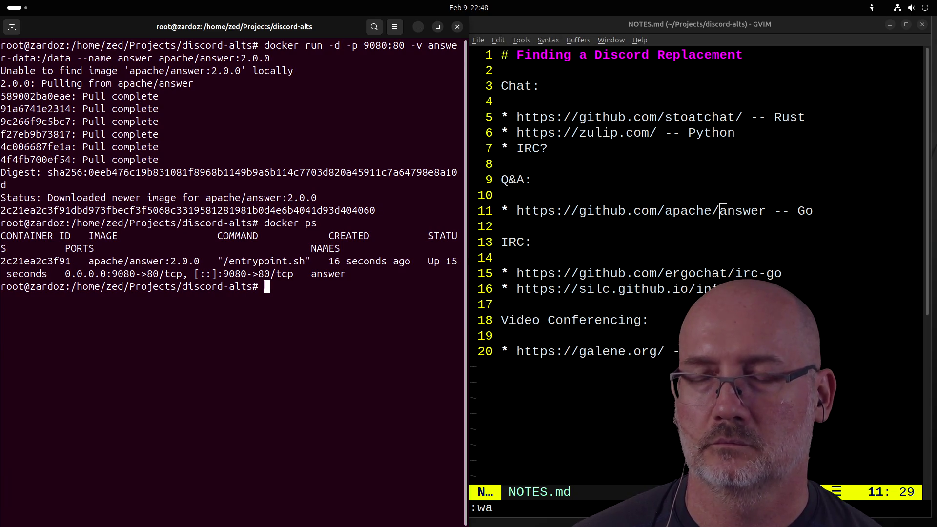
text(lsof -nPi)
key(Return)
Step: Page through lsof -nPi | less to confirm docker-proxy is listening on port 9080
key(Up)
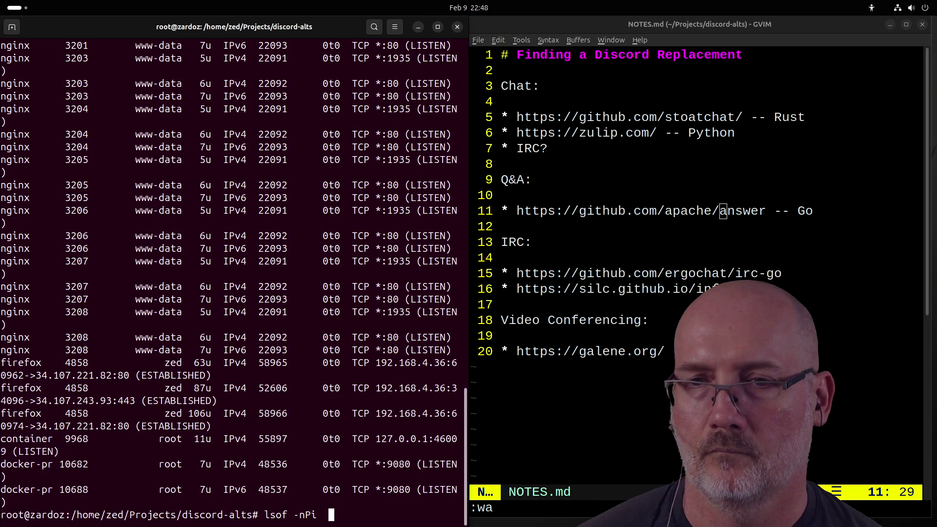
text(| less)
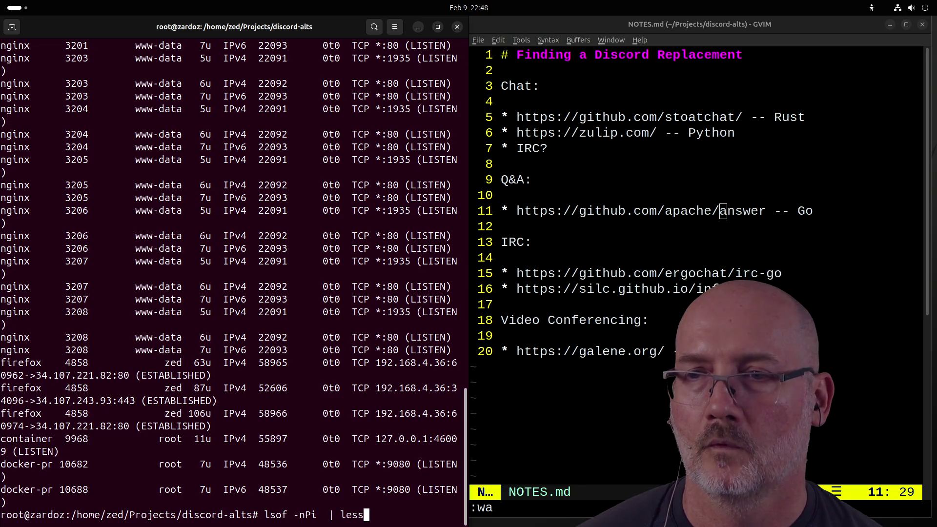
key(Return)
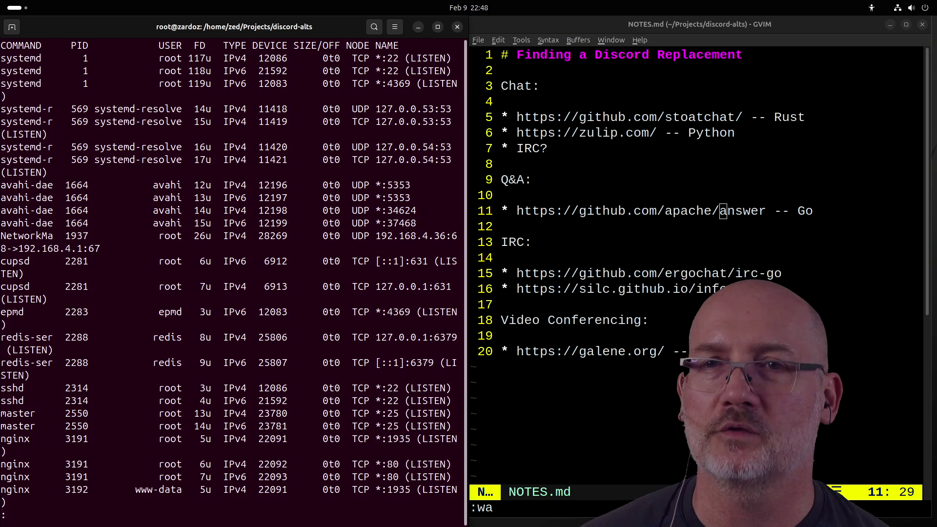
key(space)
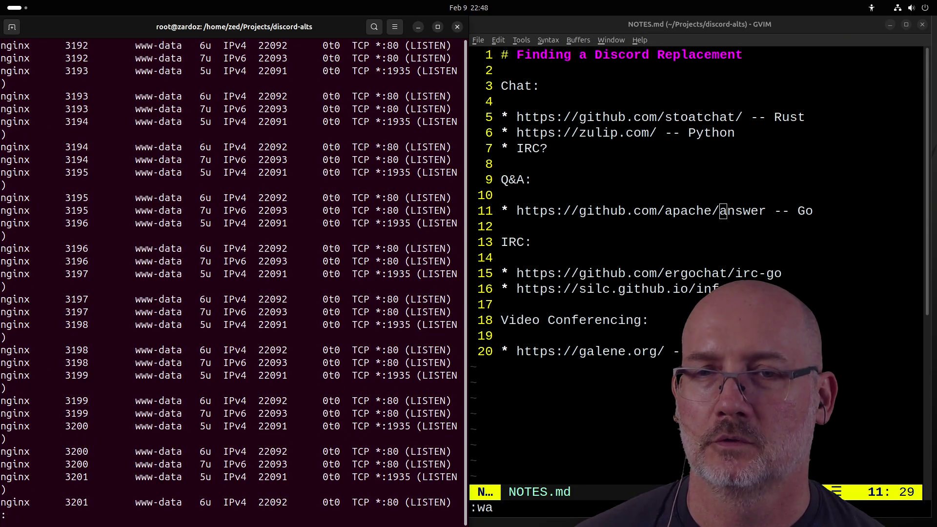
key(space)
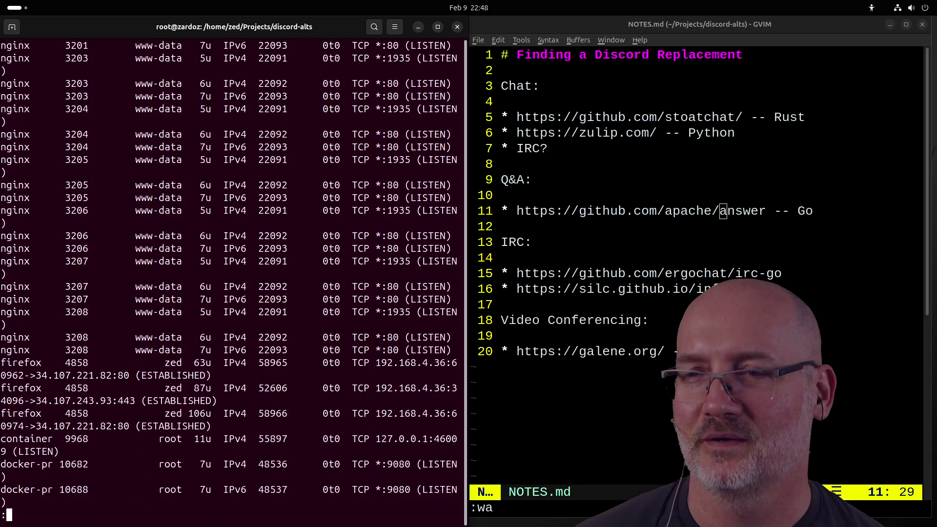
key(q)
key(alt+Tab)
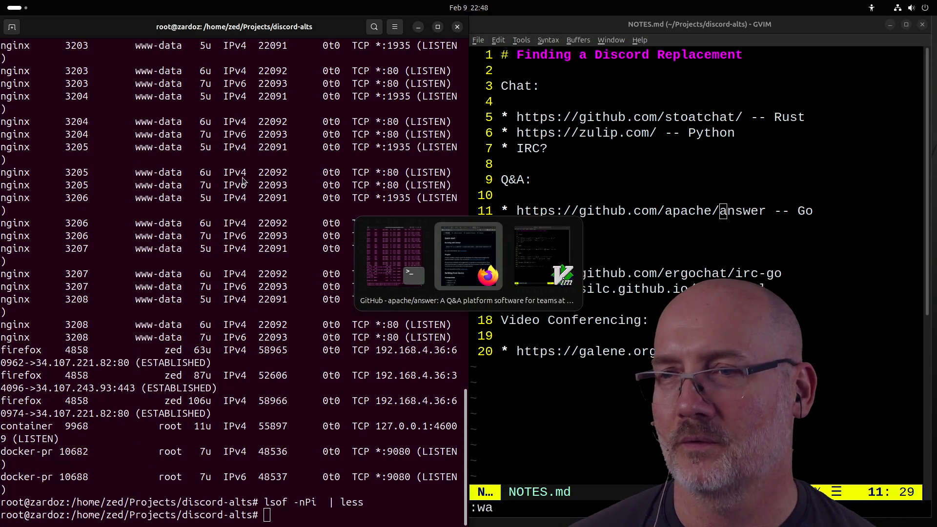
Step: Load 127.0.0.1 in a new tab, which shows the nginx welcome page
key(ctrl+t)
text(127.0.0.1:)
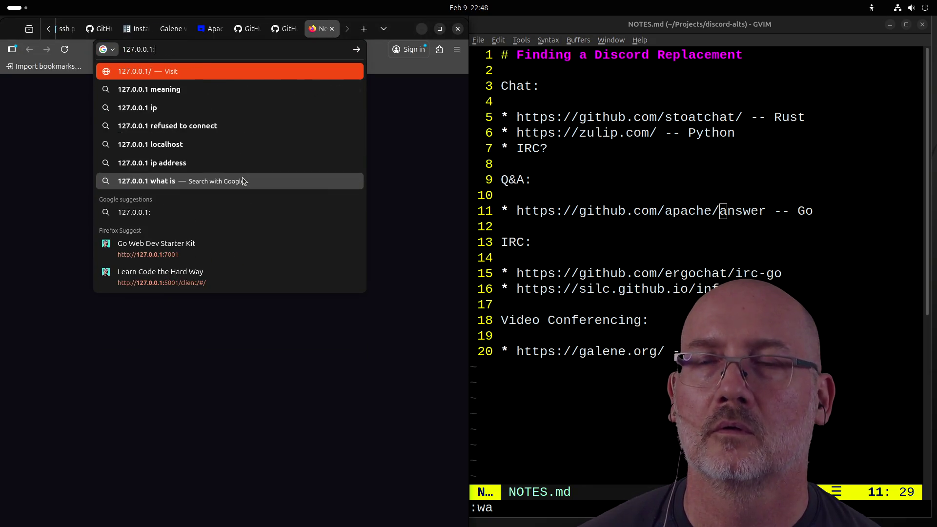
key(Return)
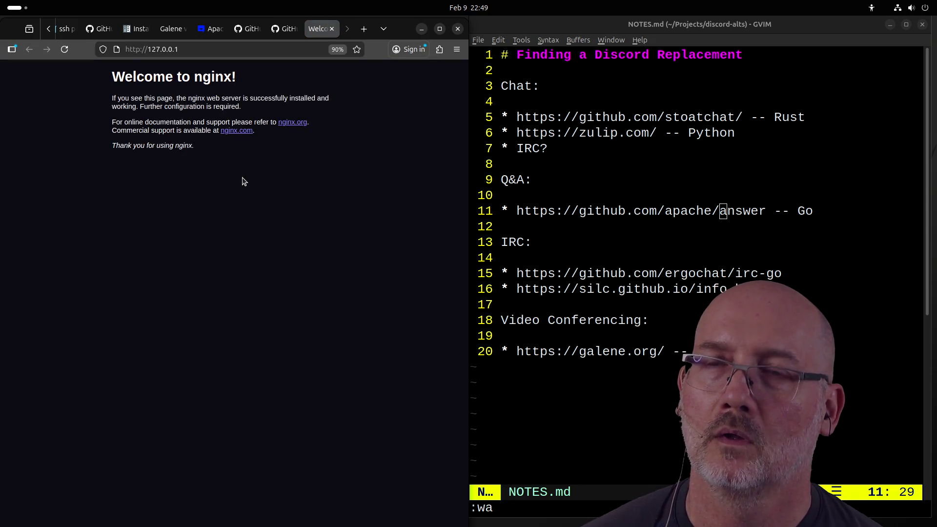
click(205, 49)
click(216, 50)
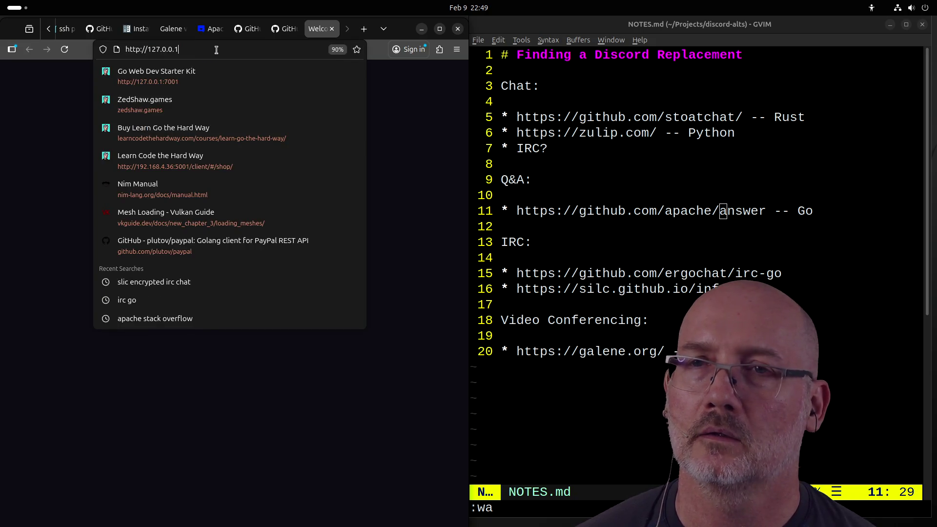
key(alt+Tab)
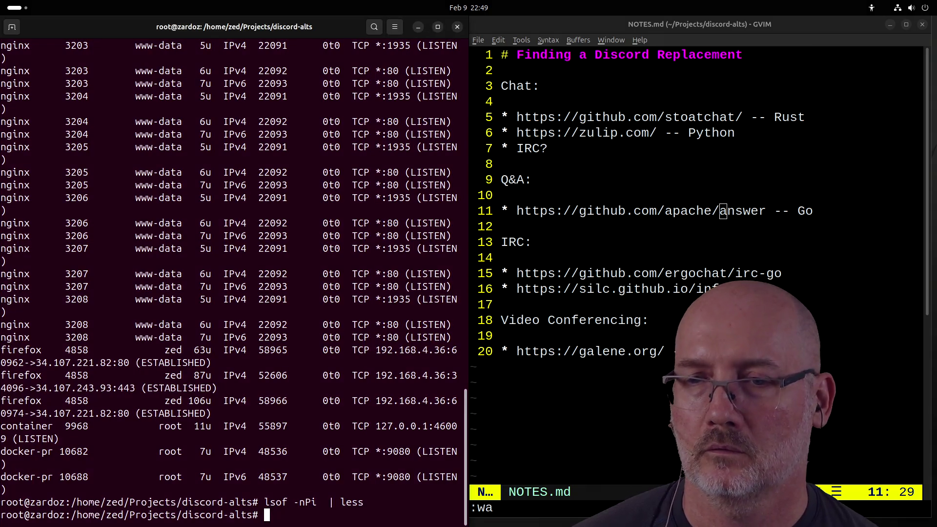
key(alt+Tab)
key(alt+Tab)
key(alt+Tab)
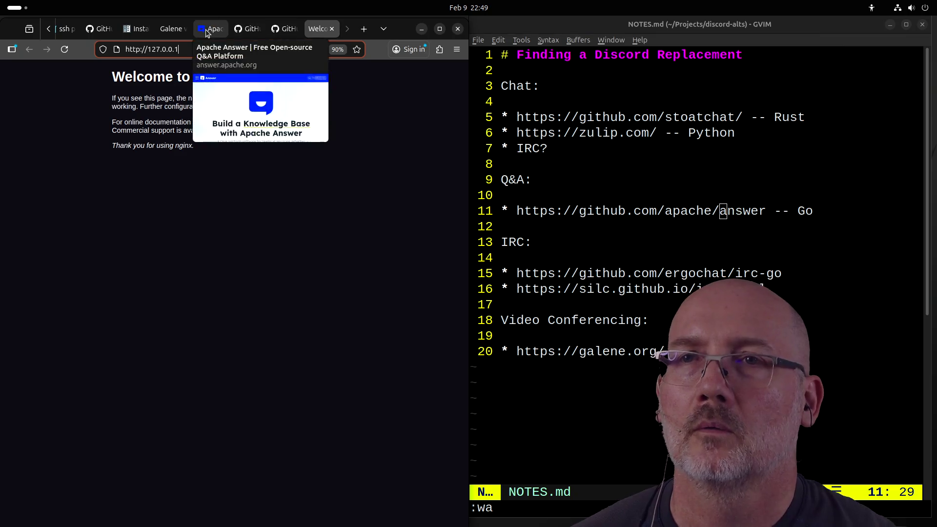
Step: Read Answer's GitHub installation docs for the 9080 port, then return to the nginx tab
click(208, 29)
click(239, 30)
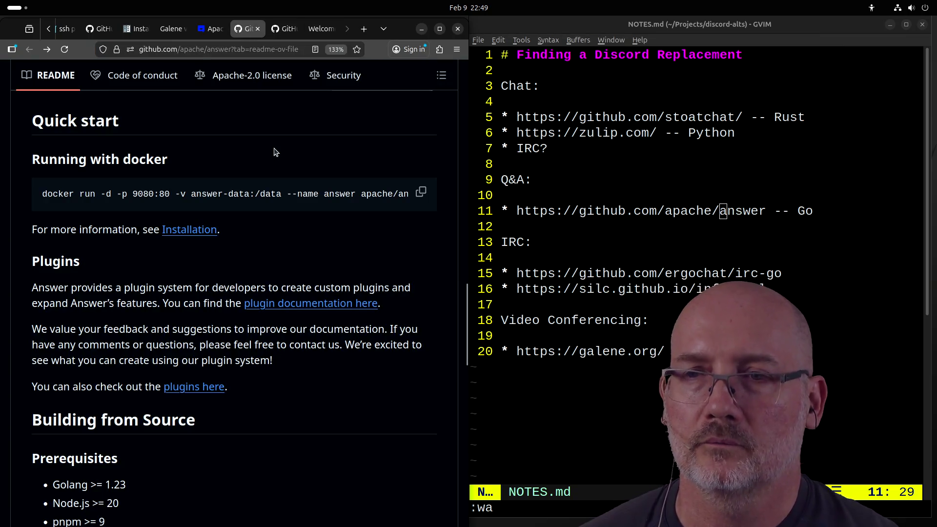
click(189, 236)
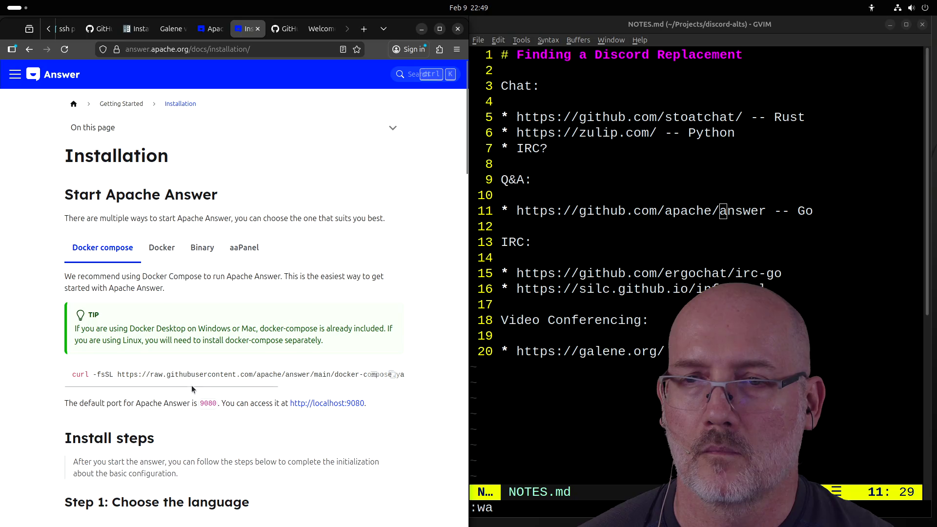
scroll(185, 409, down, 10)
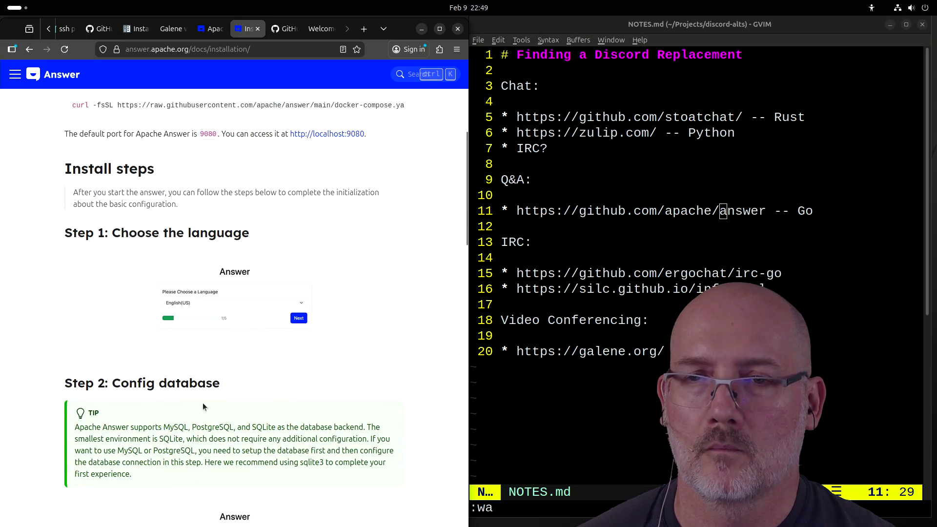
scroll(209, 397, down, 2)
scroll(171, 347, up, 1)
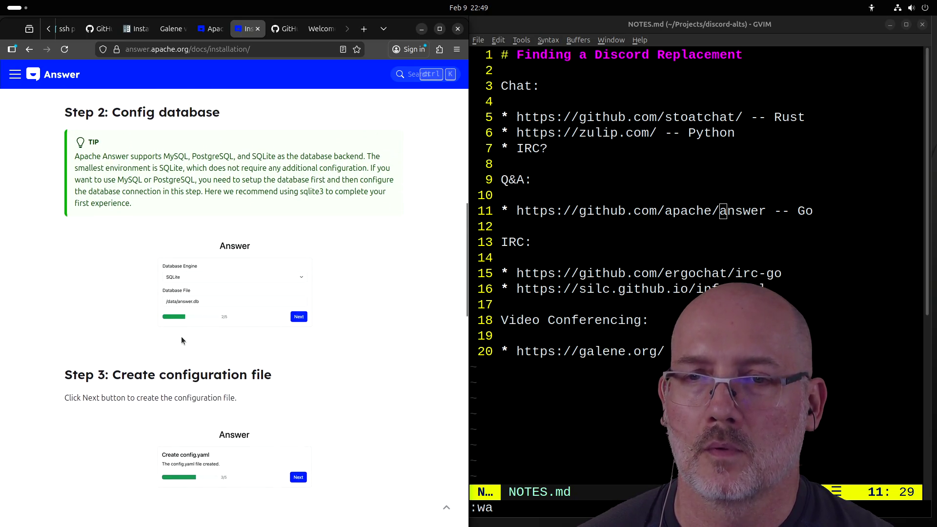
scroll(181, 340, up, 4)
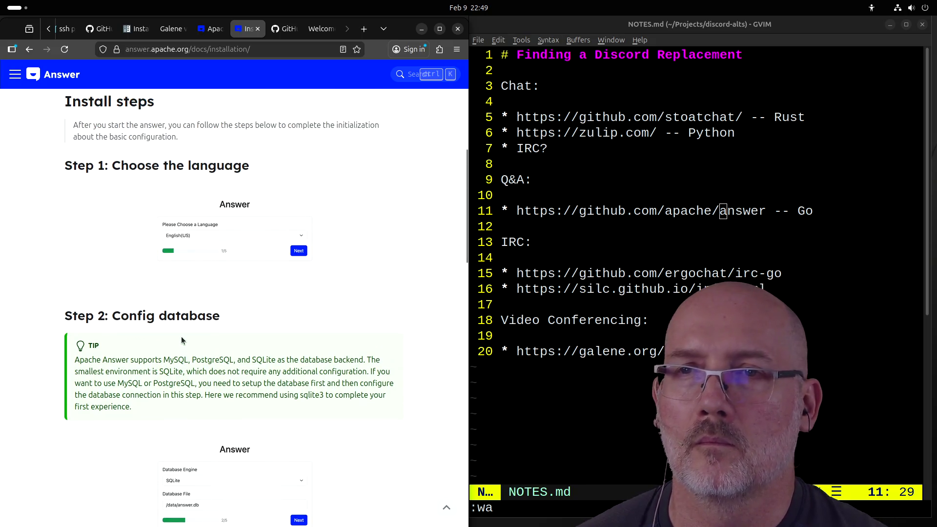
scroll(181, 340, up, 1)
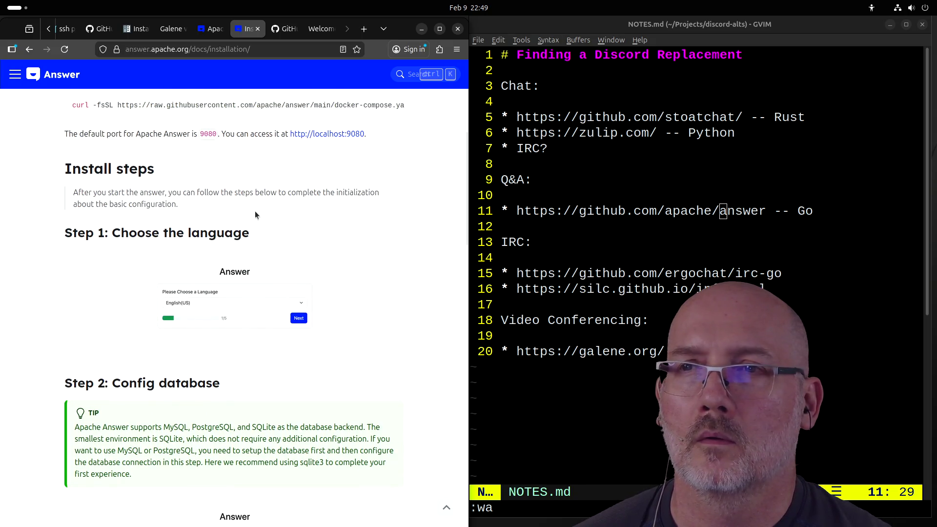
key(alt+Tab)
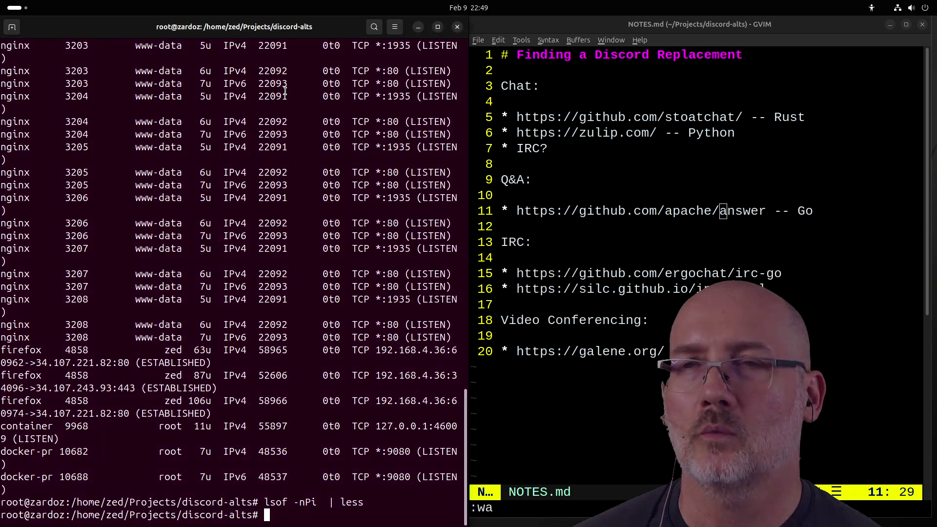
key(alt+Tab)
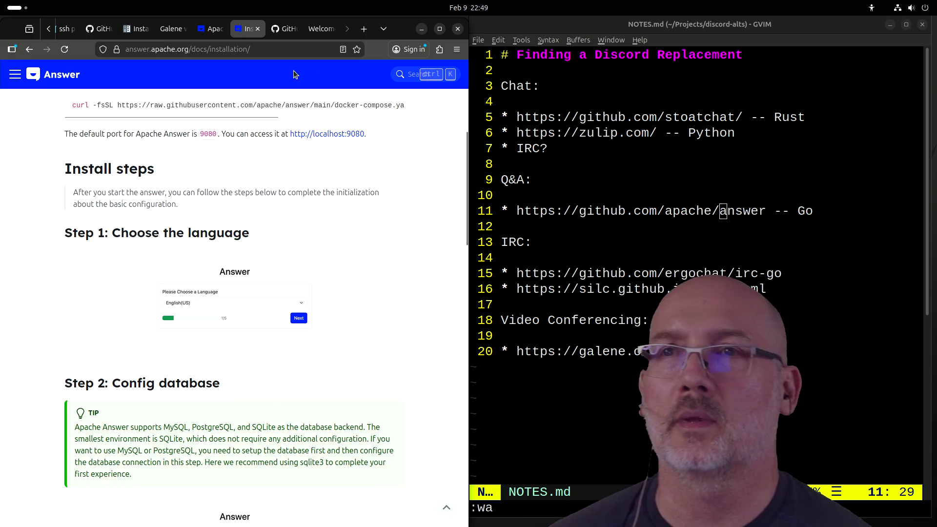
click(329, 28)
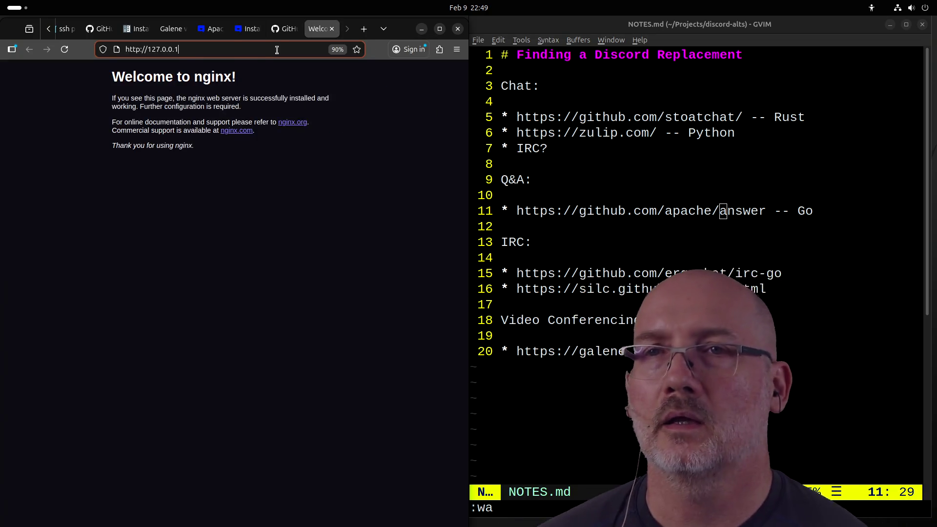
Step: Load Answer's installer at 127.0.0.1:9080 and advance to the database settings
click(242, 50)
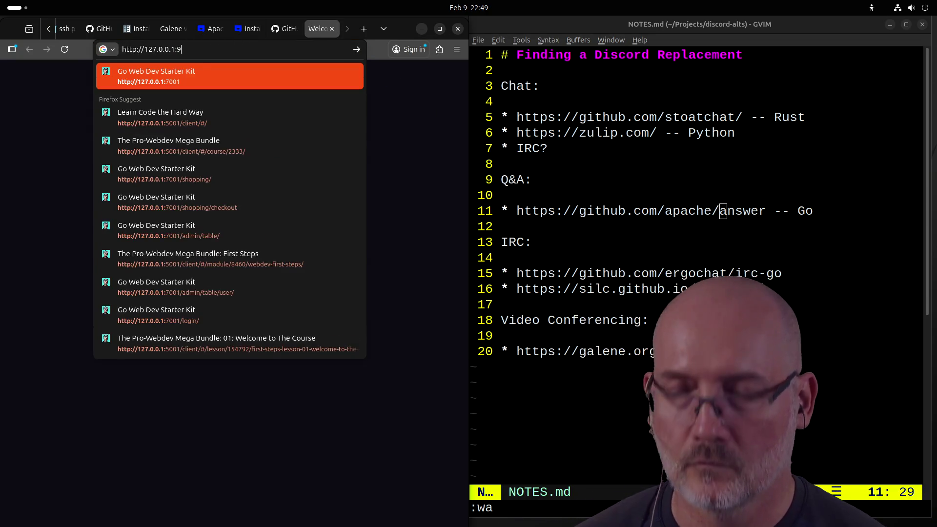
text(:9080)
key(Return)
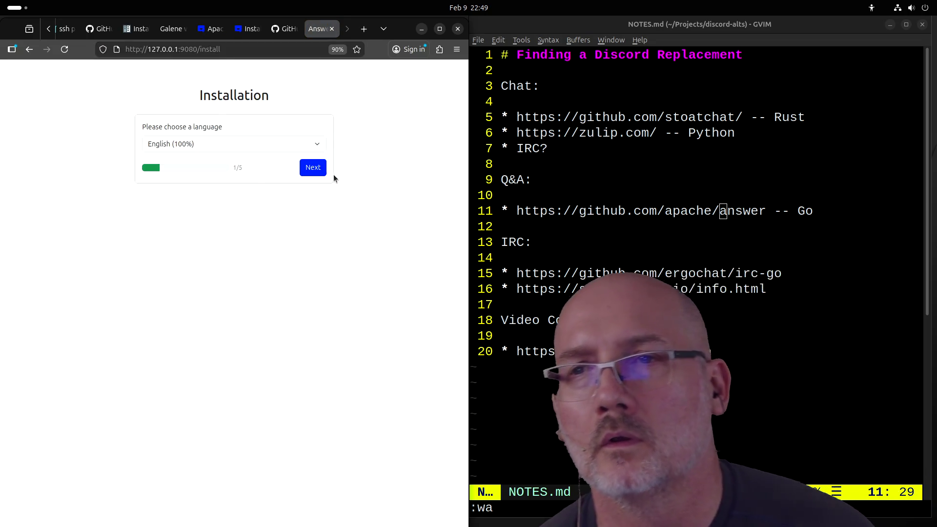
click(309, 168)
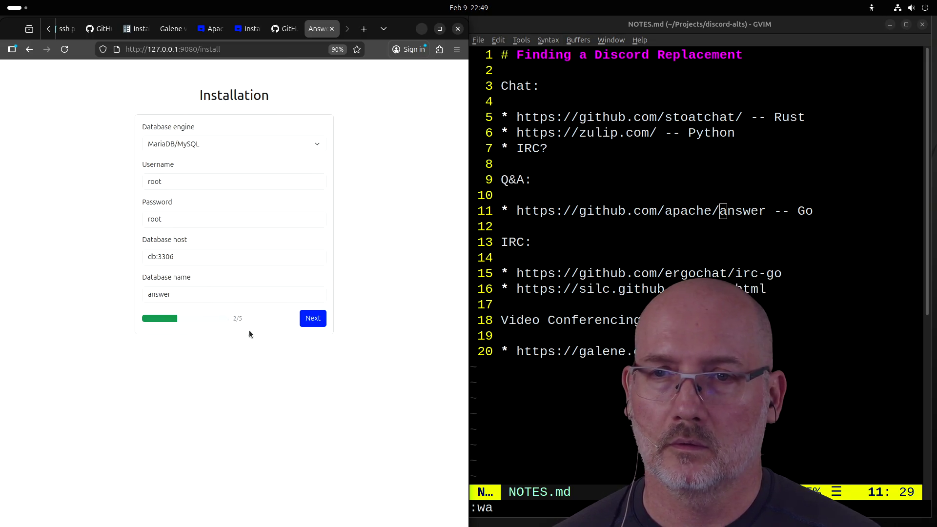
Step: Switch the database engine from MariaDB/MySQL to SQLite and create config.yaml
click(313, 318)
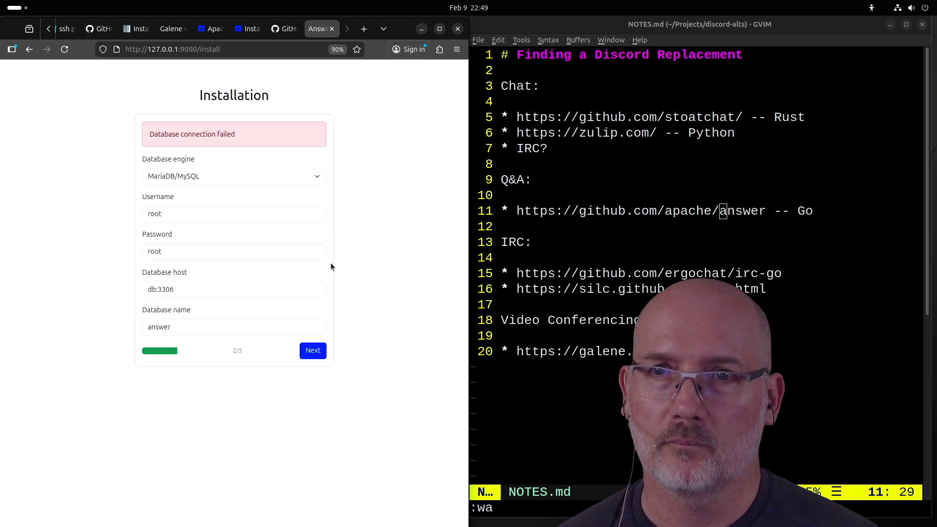
click(315, 177)
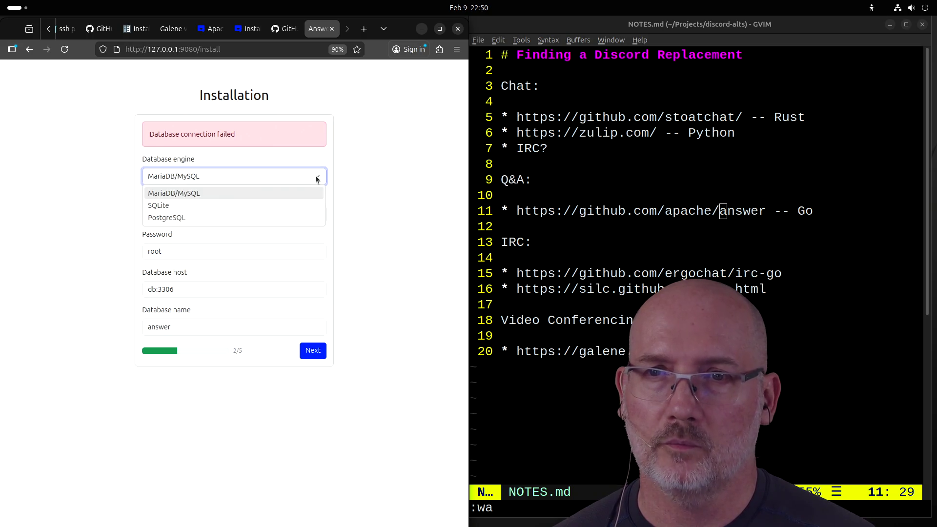
click(279, 211)
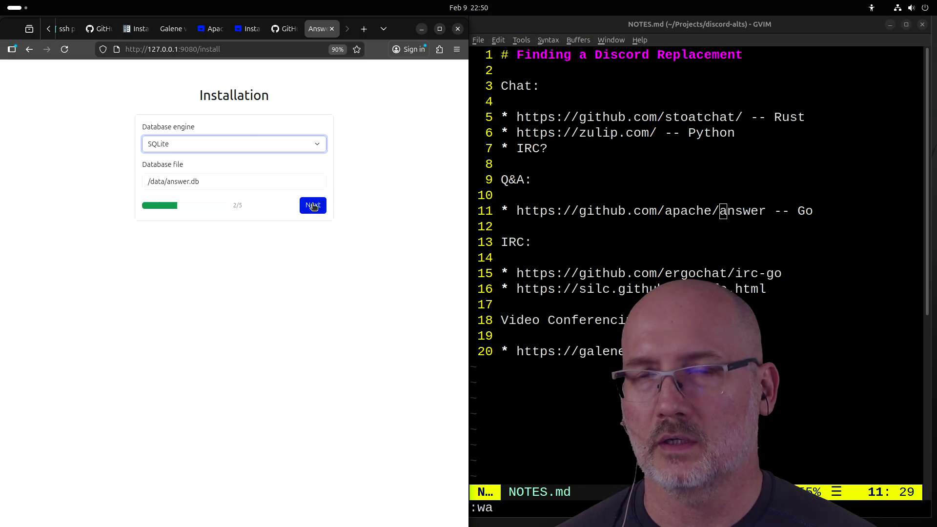
click(313, 206)
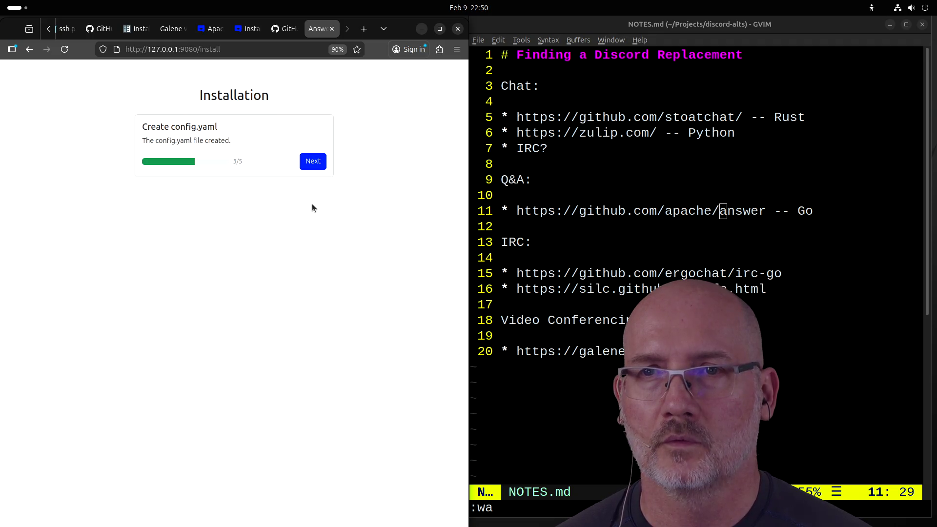
Step: On the site information step, enter the admin account's name
click(310, 165)
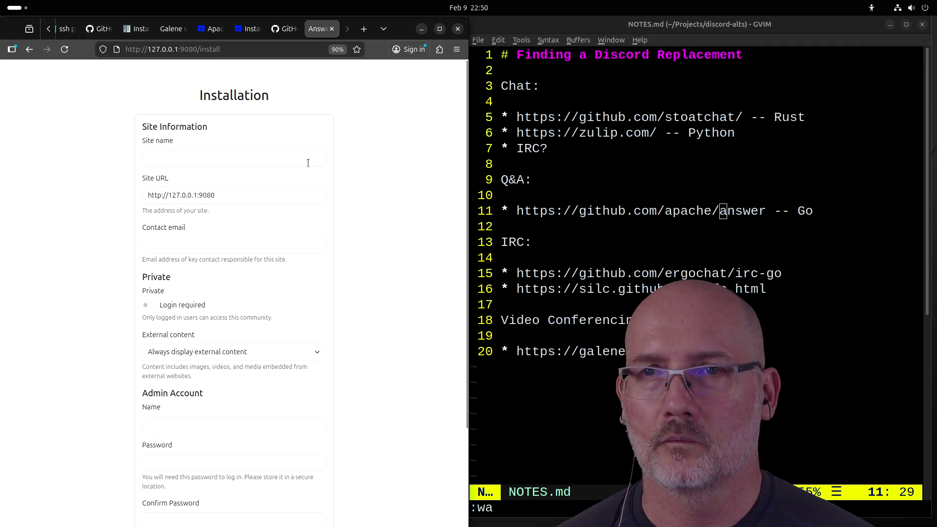
scroll(367, 197, down, 3)
scroll(367, 197, up, 1)
scroll(367, 198, up, 2)
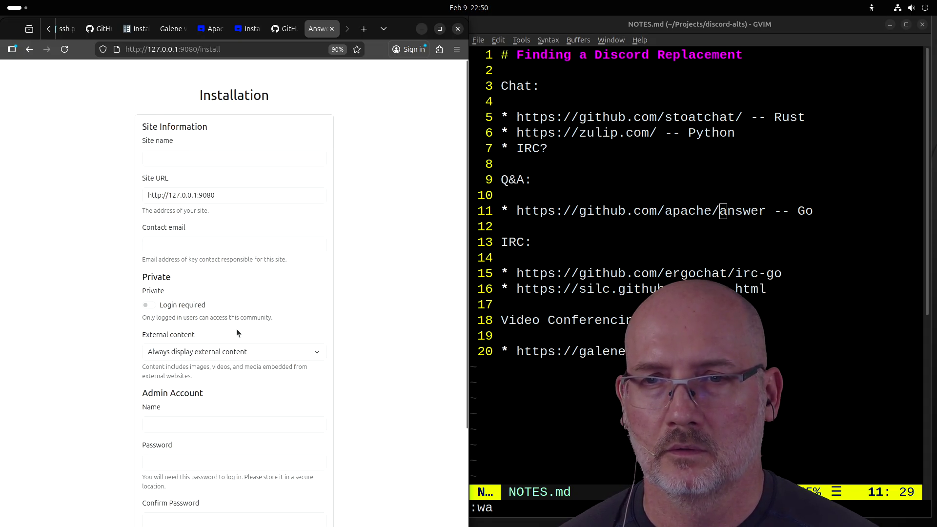
scroll(236, 332, down, 3)
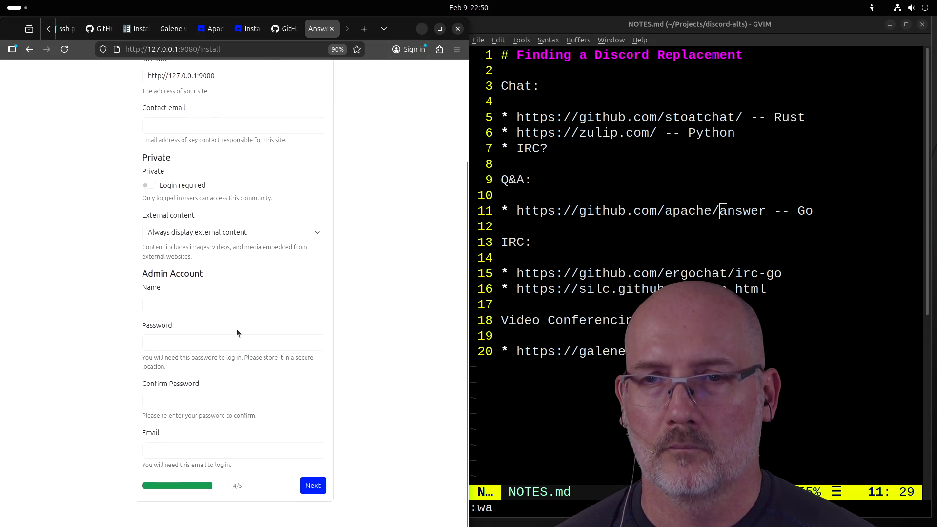
click(158, 306)
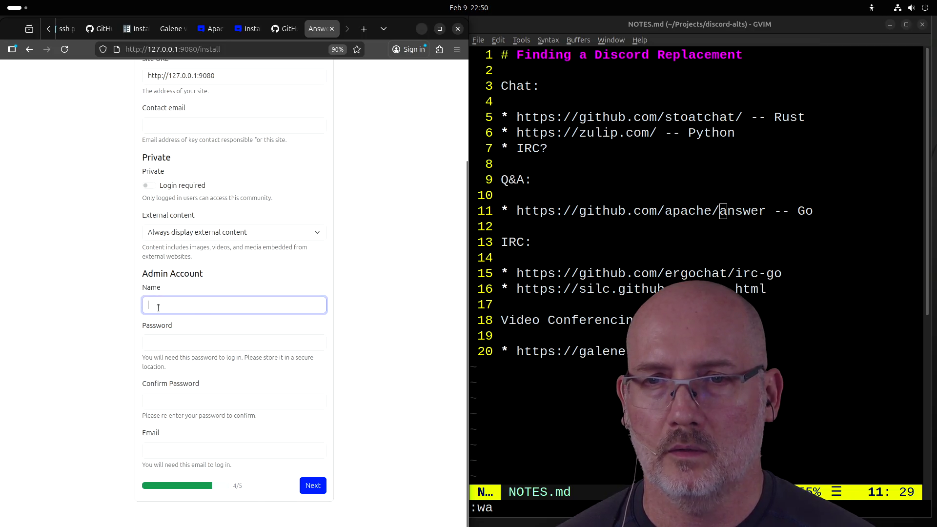
click(168, 342)
click(168, 302)
click(169, 342)
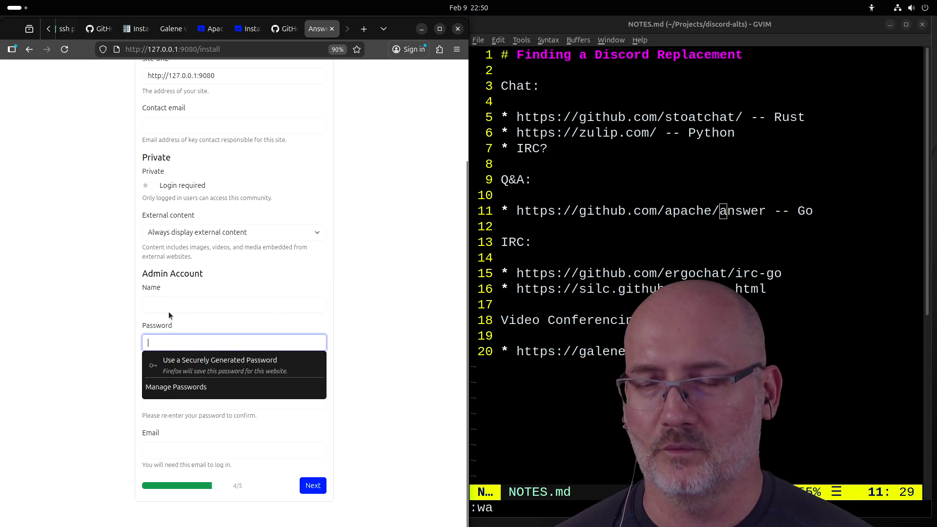
click(168, 311)
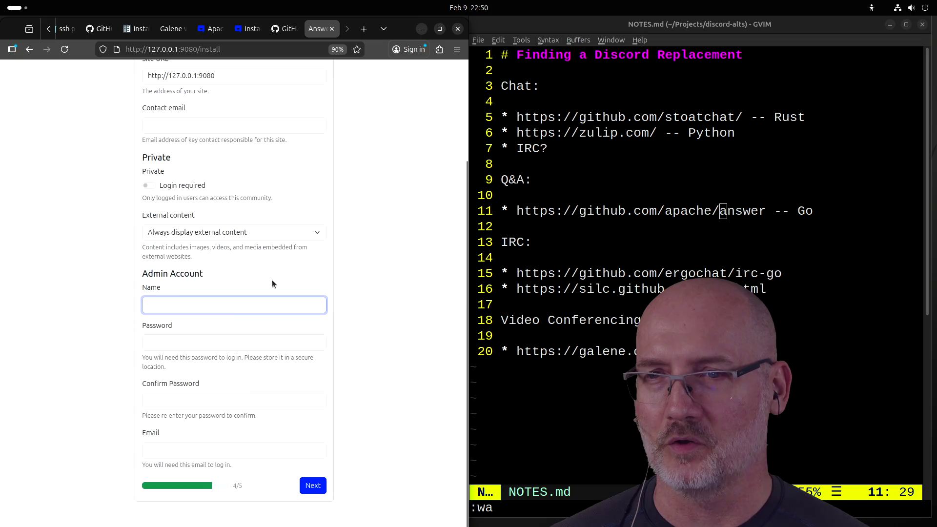
click(157, 341)
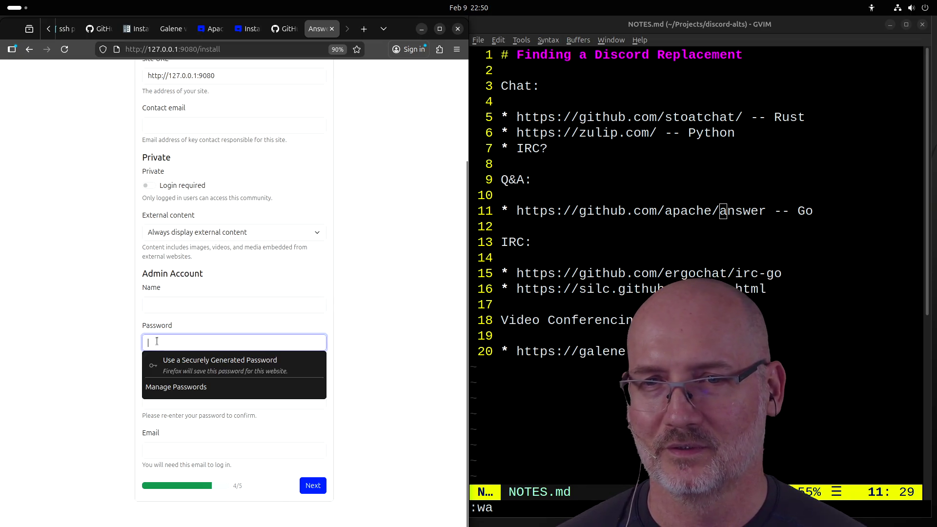
click(160, 303)
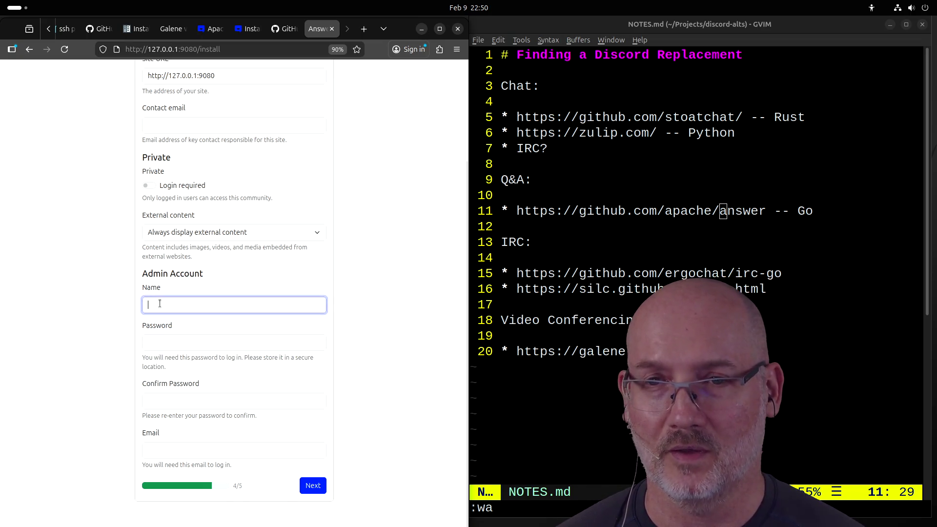
text(Zed )
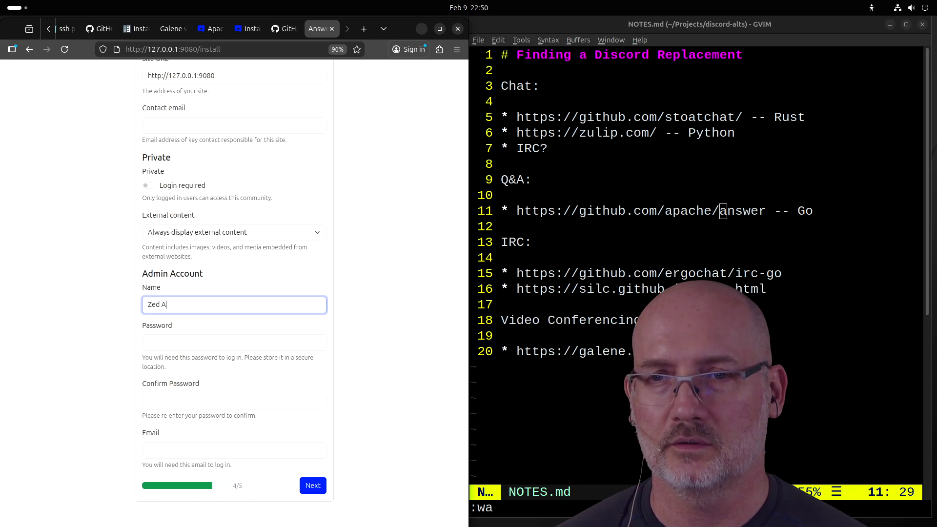
text(A. )
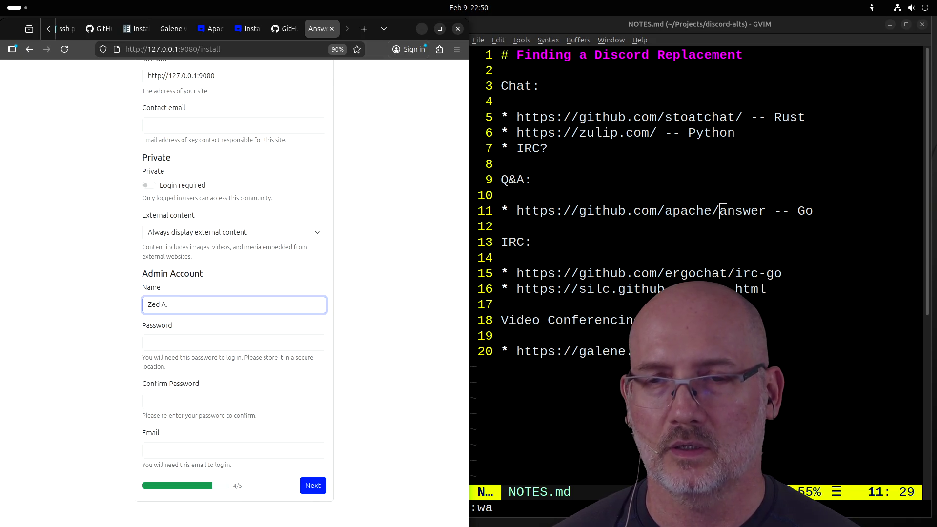
text(Shaw)
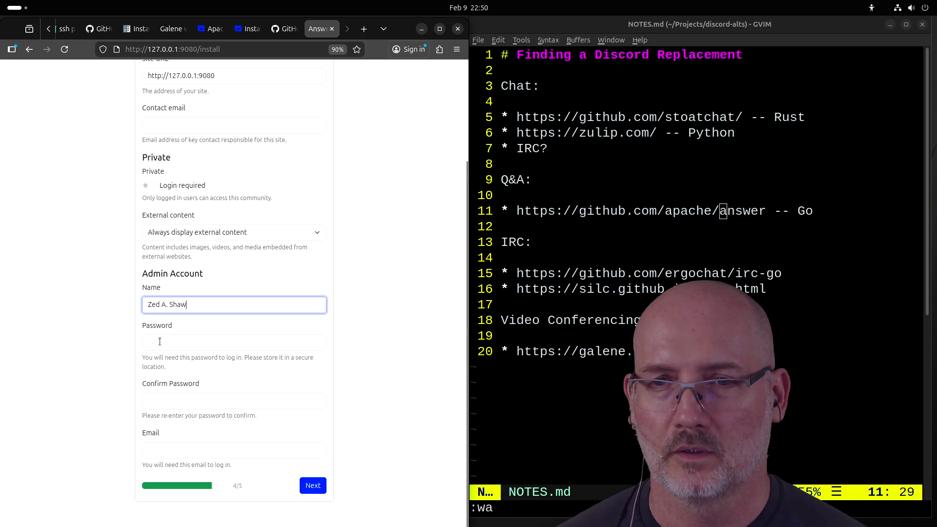
Step: Enter the admin password, its confirmation, and the admin email address
click(160, 342)
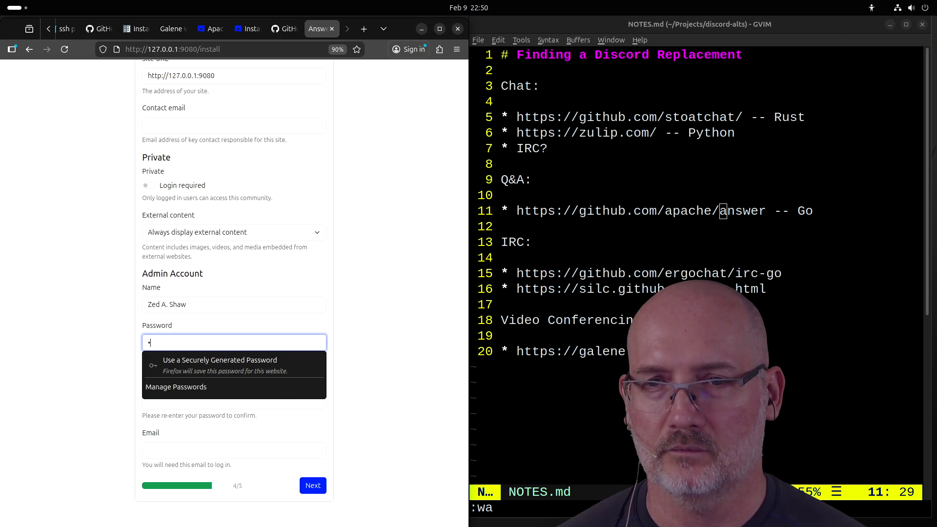
text(******)
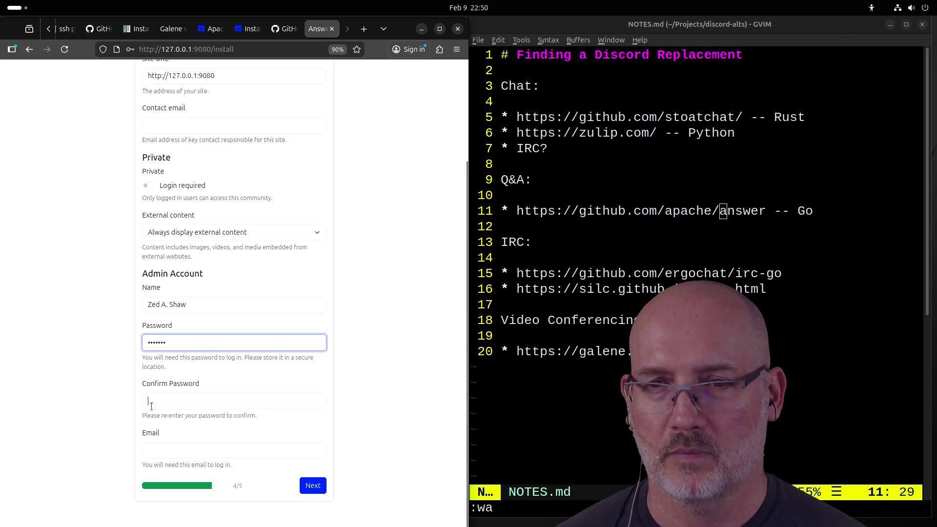
click(161, 400)
text(*******)
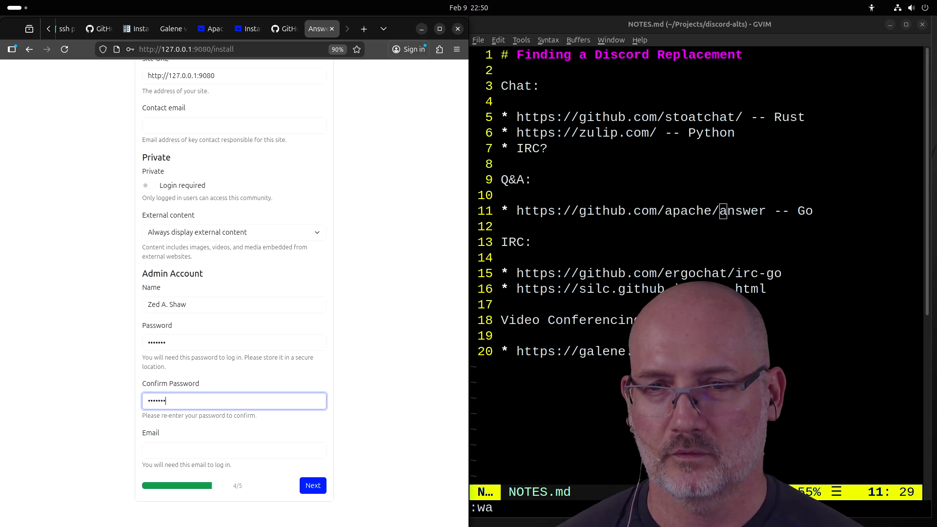
click(177, 450)
text(zed@test.)
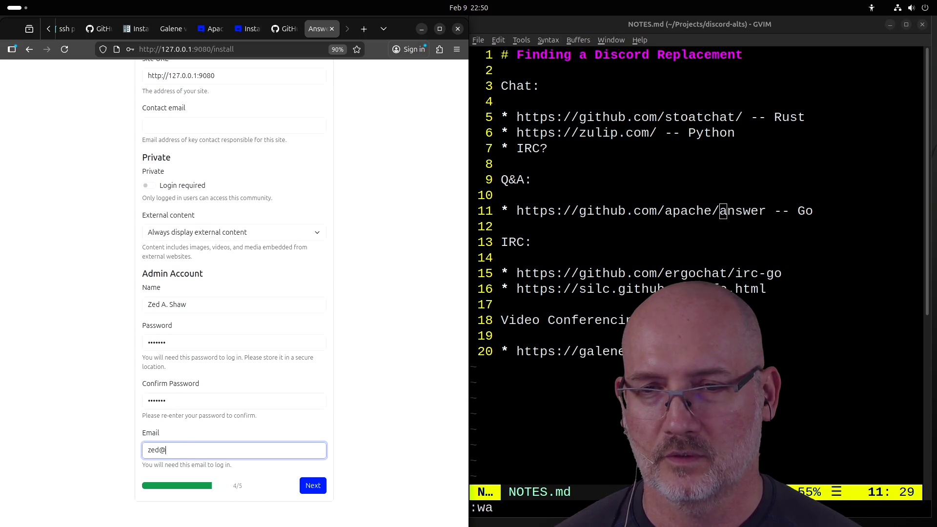
key(BackSpace)
key(BackSpace)
key(BackSpace)
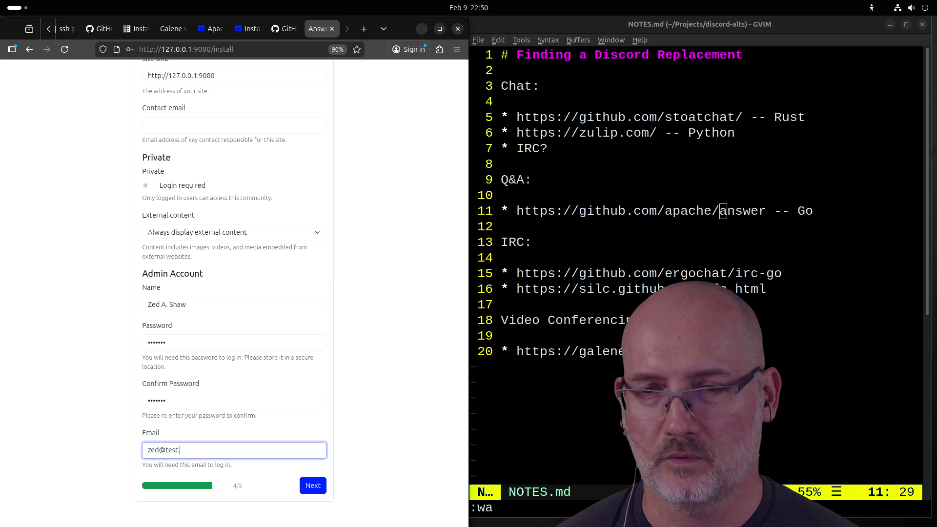
text(localhost)
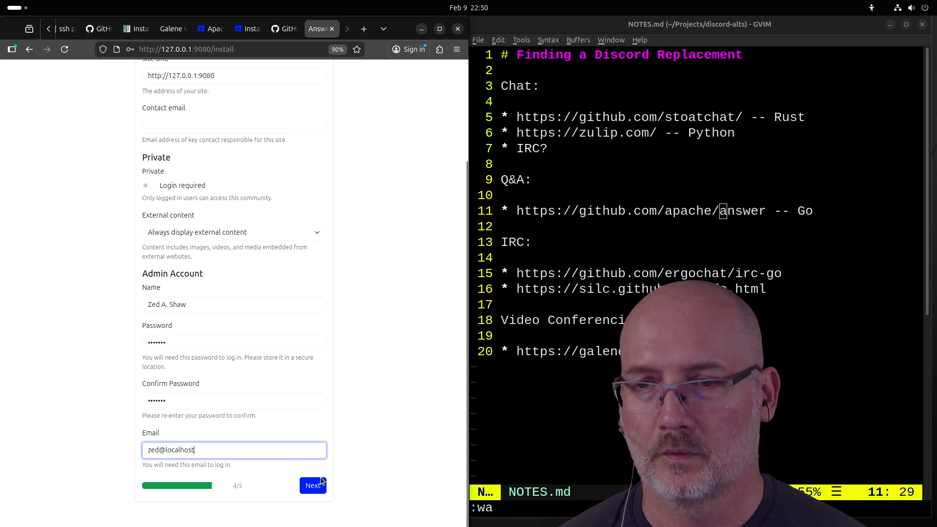
Step: Toggle Login required on and back off, and fill in the site contact email
scroll(373, 371, up, 3)
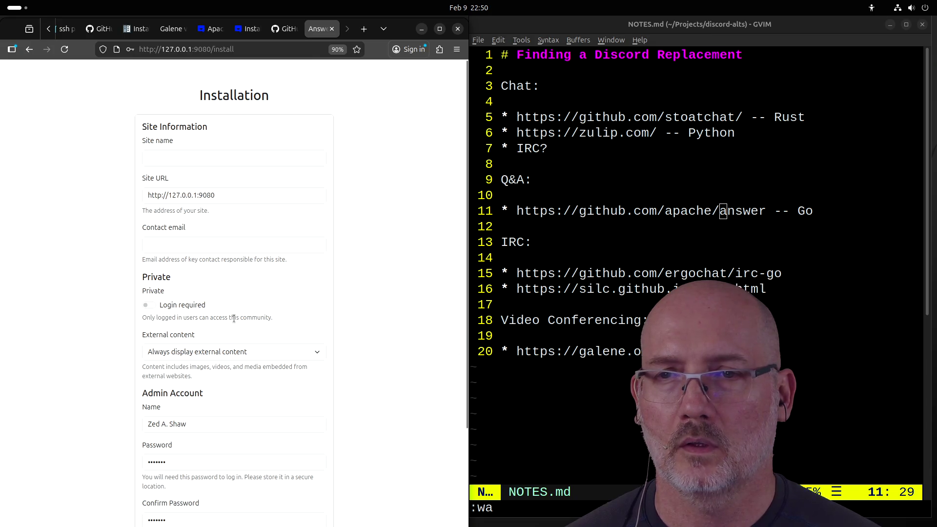
click(148, 305)
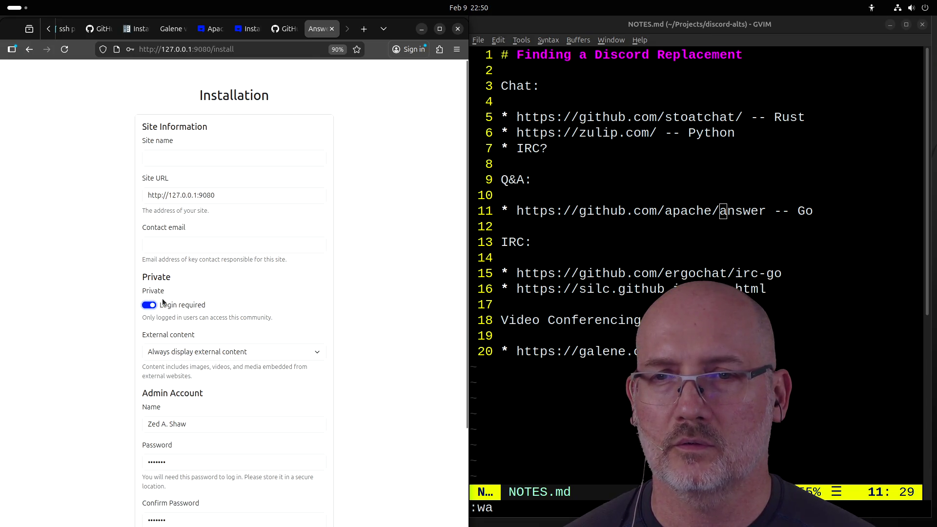
click(148, 306)
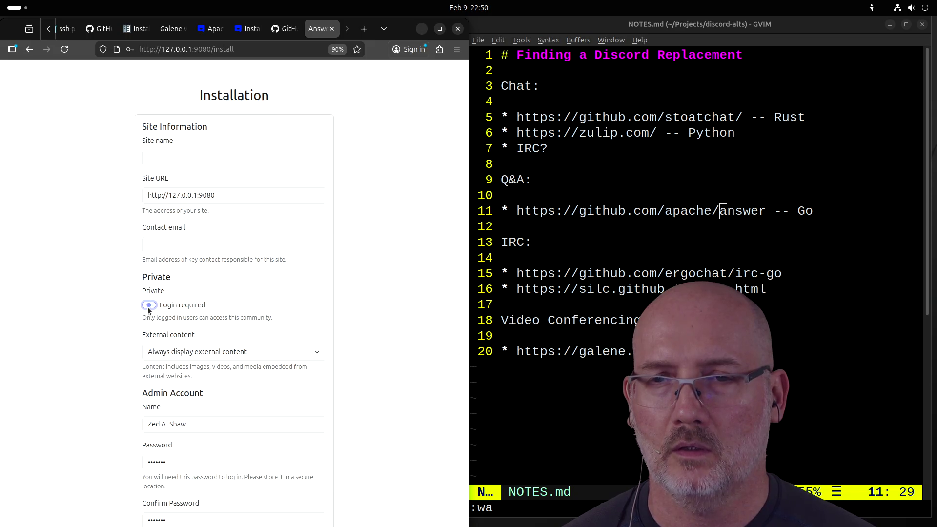
click(177, 245)
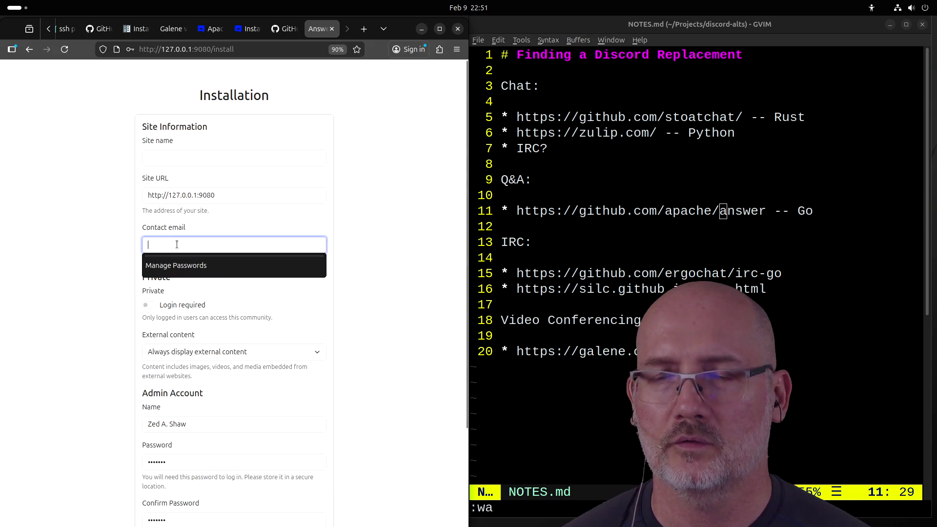
text(ed@localhost)
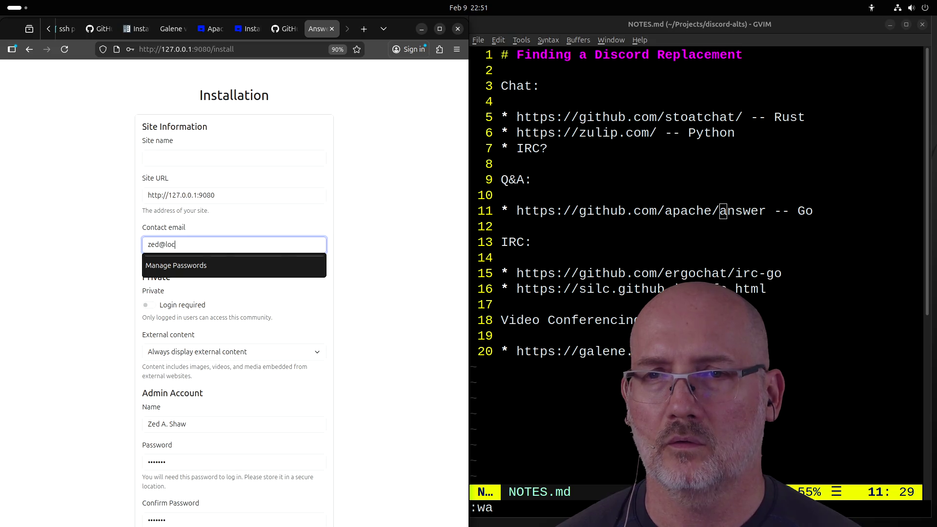
click(420, 253)
scroll(400, 271, down, 3)
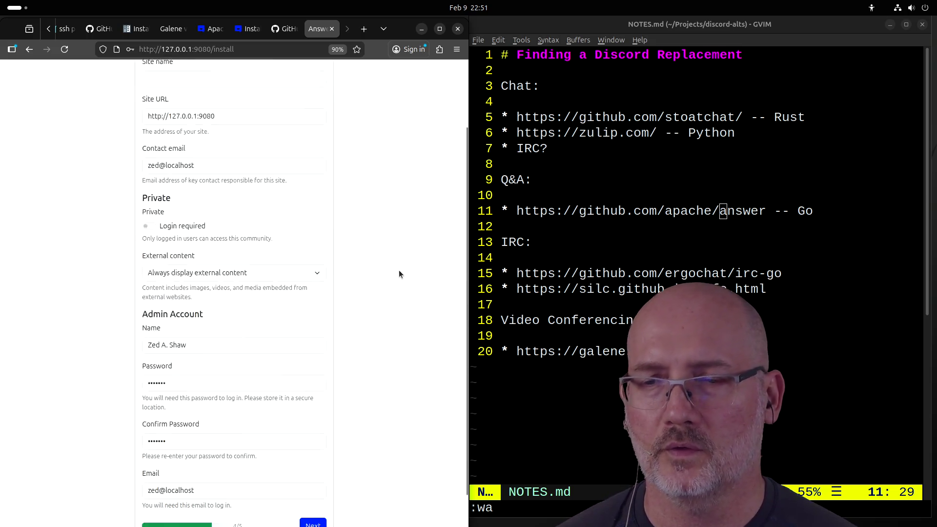
Step: Decline saving the password and fix the invalid domains in the contact and admin emails
click(304, 489)
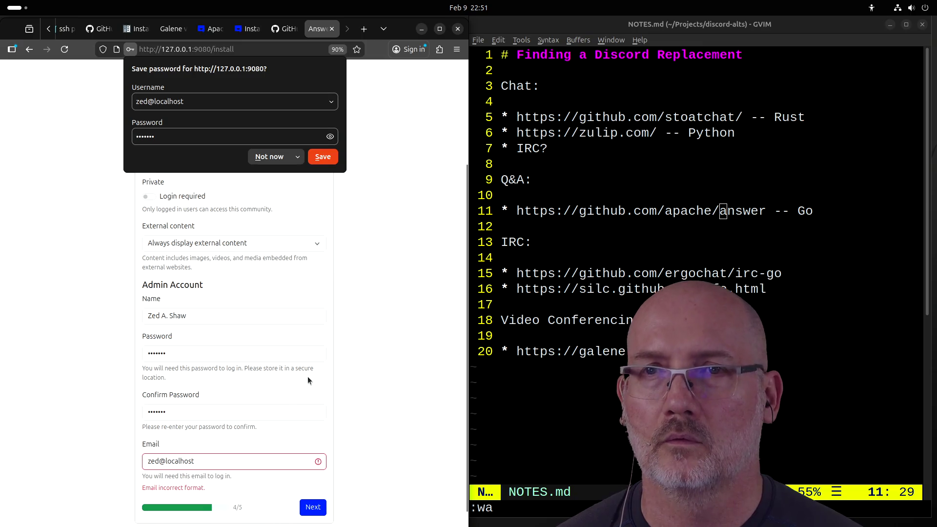
click(276, 161)
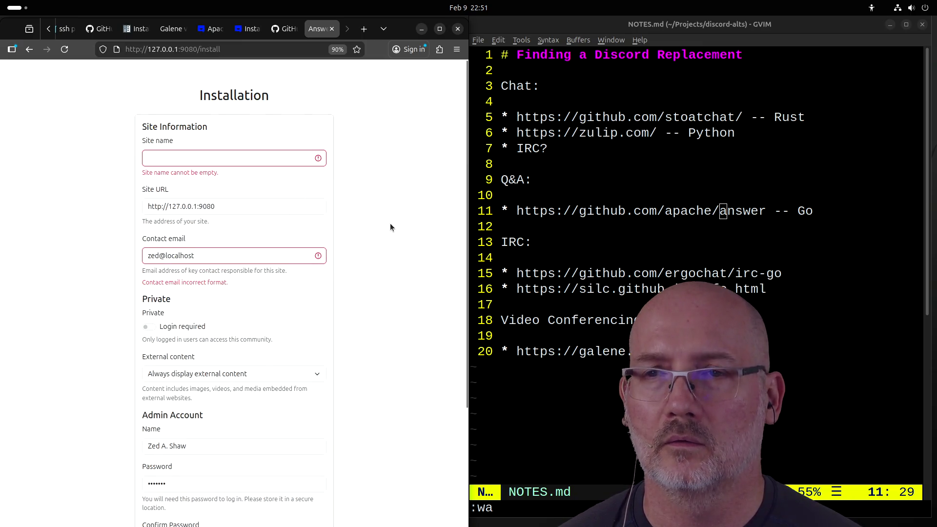
click(259, 261)
click(354, 247)
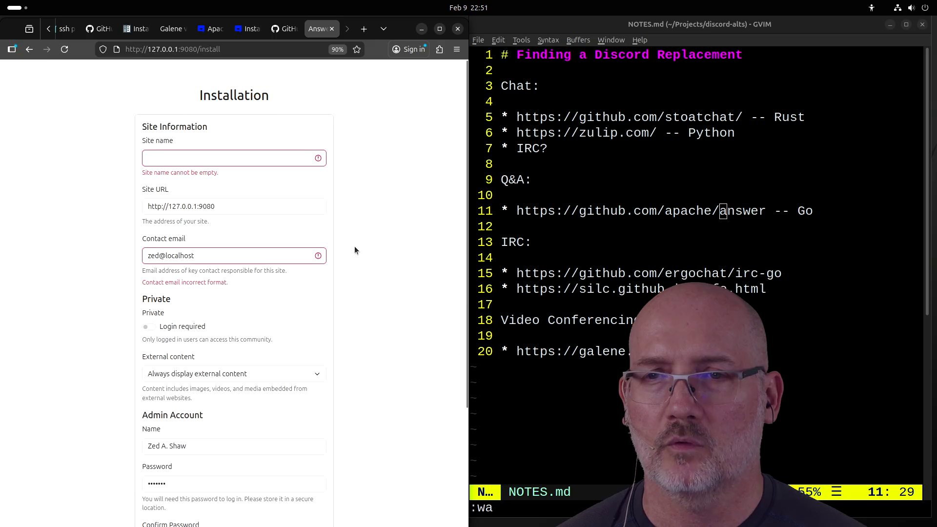
click(221, 255)
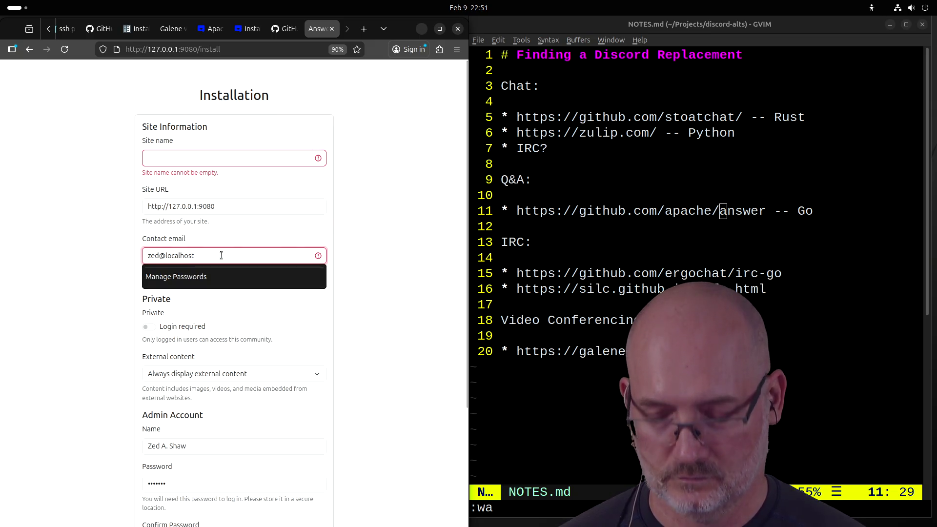
key(BackSpace)
key(BackSpace)
key(BackSpace)
key(BackSpace)
key(BackSpace)
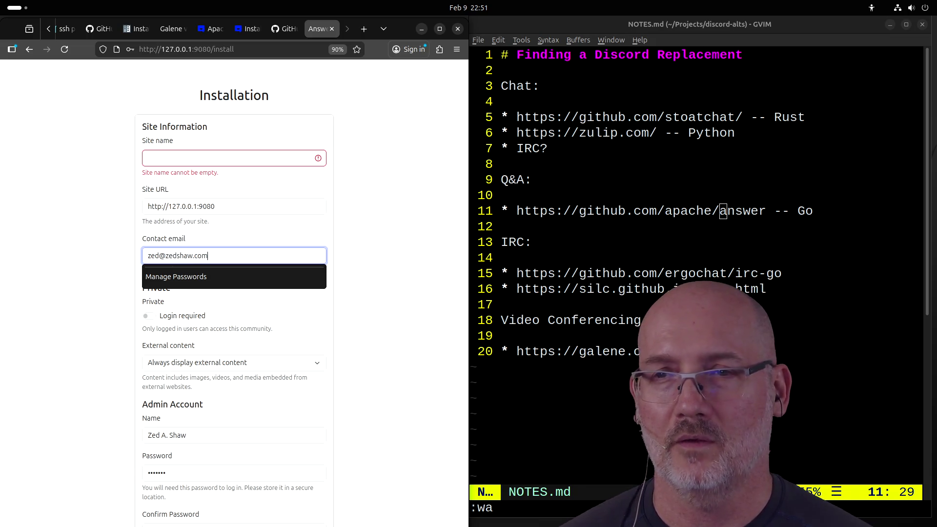
scroll(414, 320, down, 5)
click(230, 439)
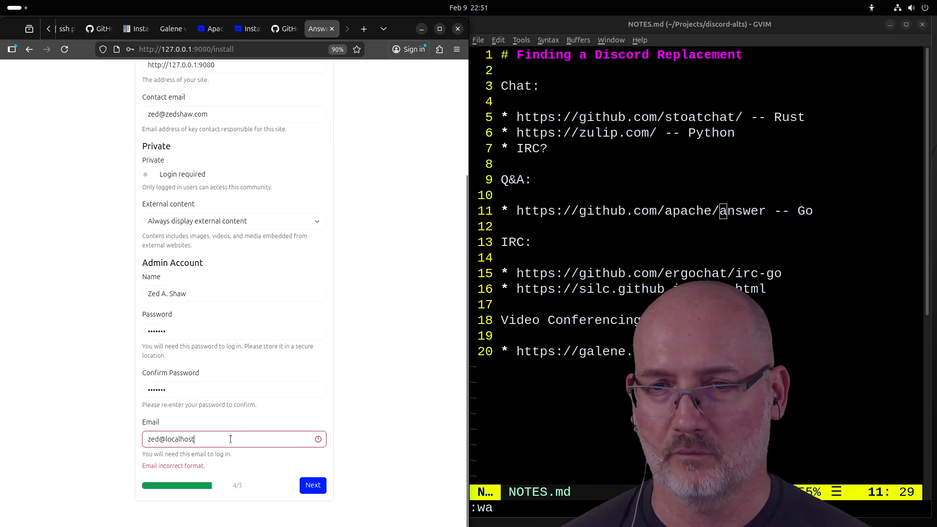
key(BackSpace)
key(BackSpace)
key(BackSpace)
click(309, 487)
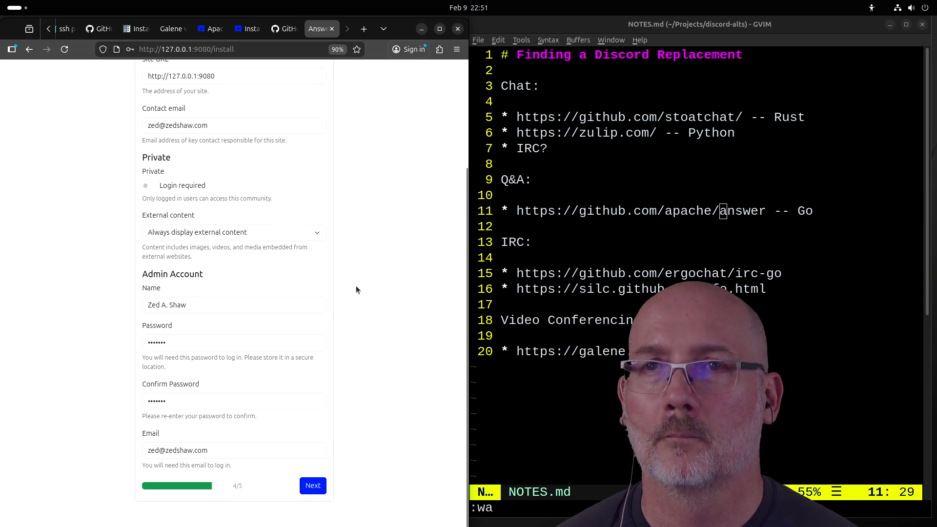
Step: Set the site name to qa.learncodethehardway.com and an 8-character admin password, confirmed identically
click(239, 160)
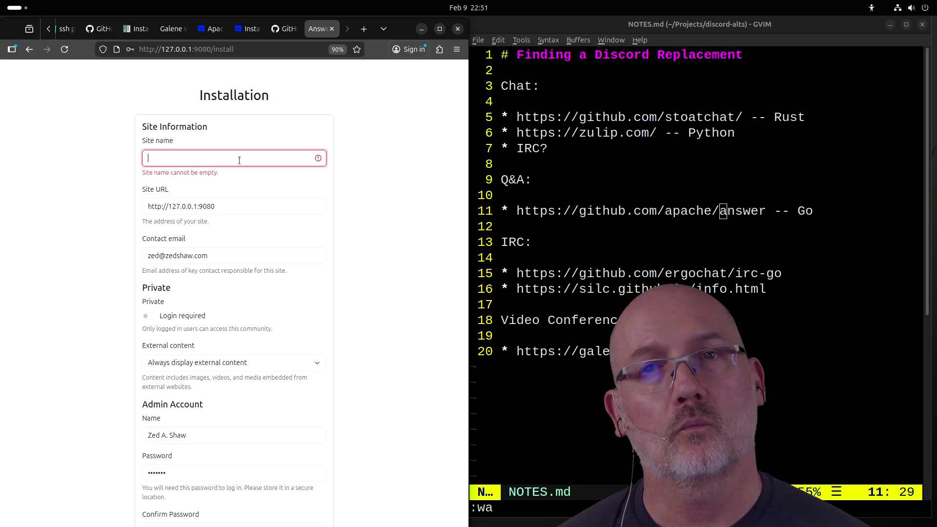
text(learncodethehardway.com)
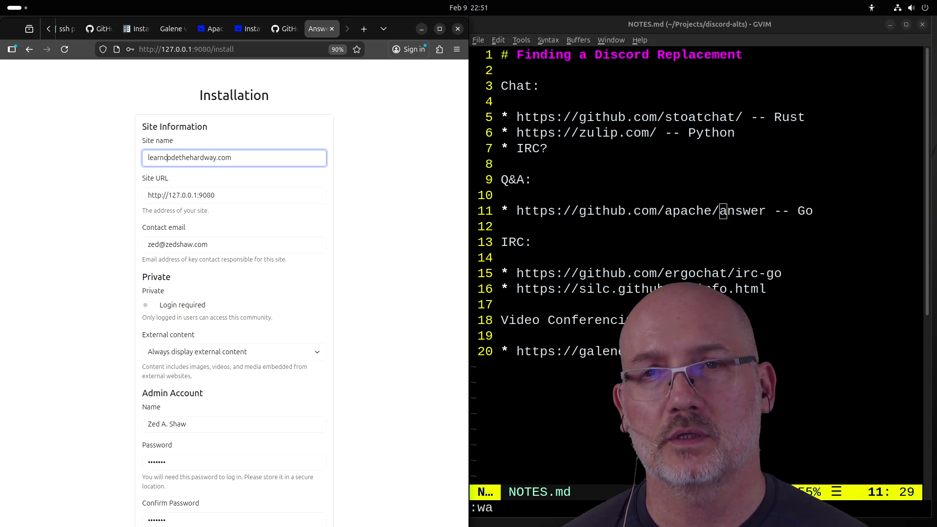
text(qa.)
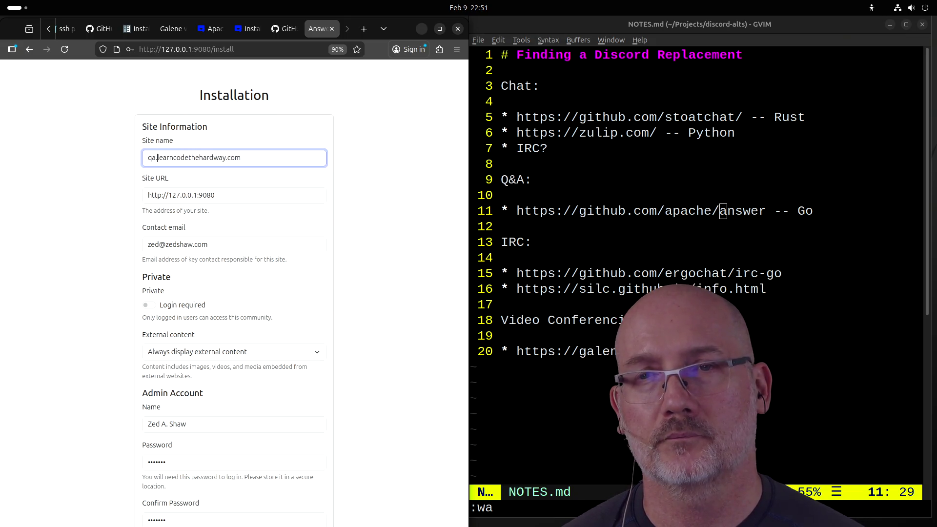
key(Return)
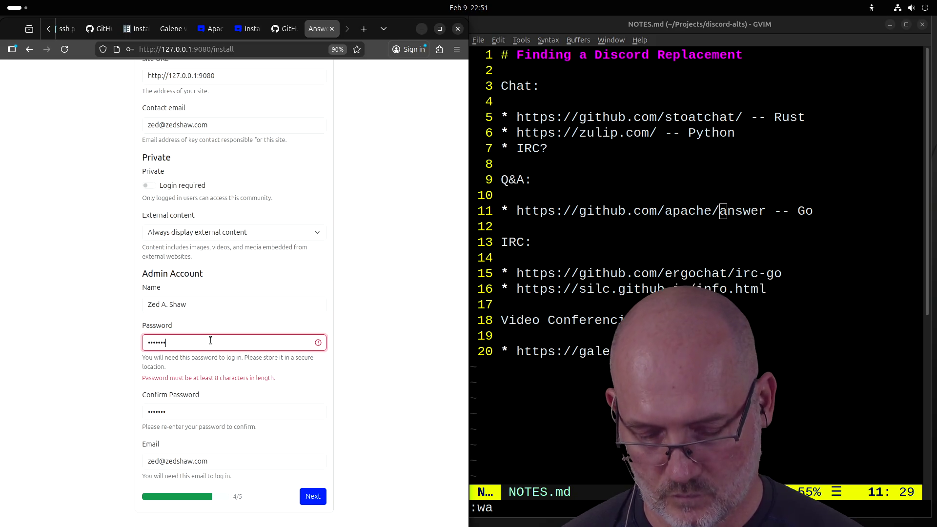
key(BackSpace)
key(BackSpace)
key(BackSpace)
text(password)
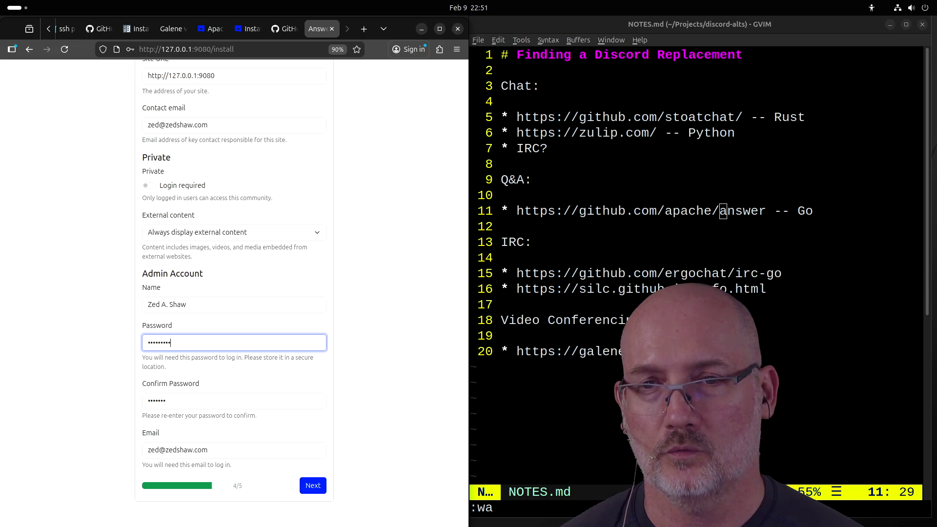
key(Tab)
text(passwor)
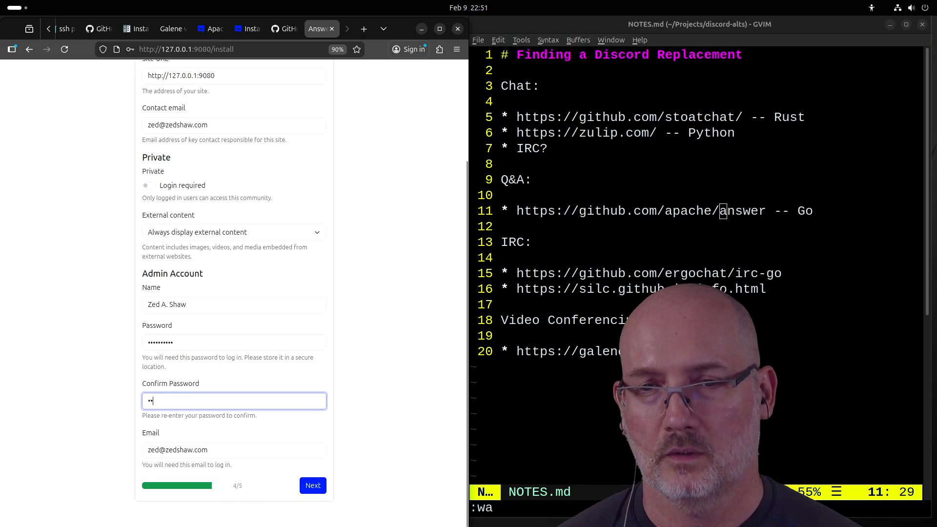
key(BackSpace)
key(BackSpace)
key(BackSpace)
text(password)
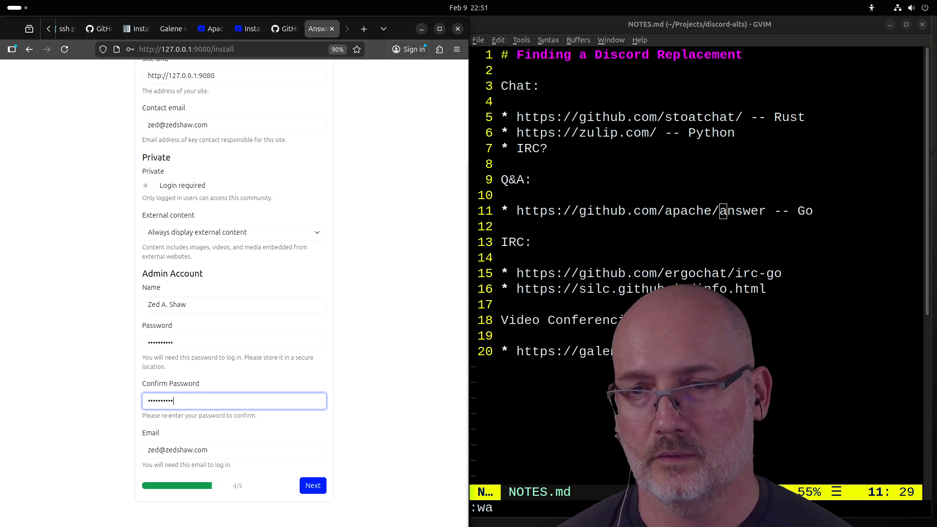
click(312, 488)
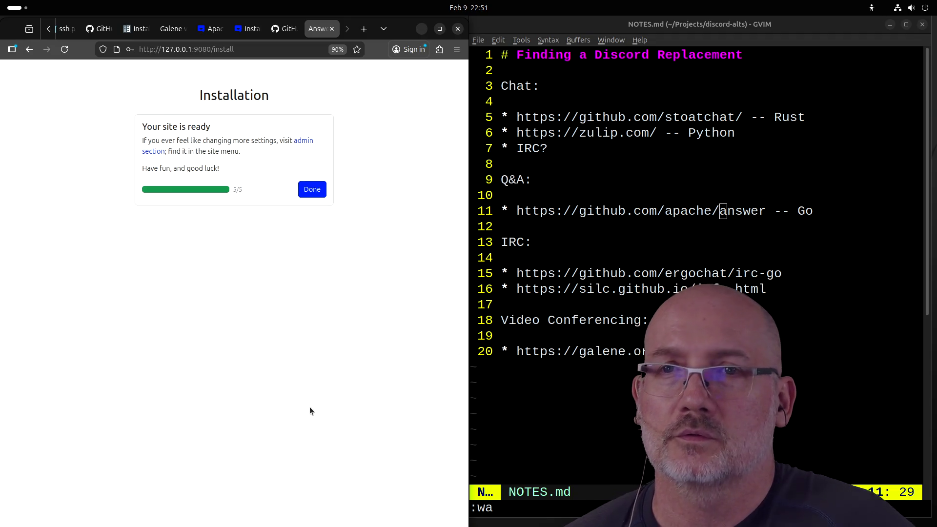
Step: Click Done to open the new site's All Questions list, then maximize the Firefox window
click(312, 189)
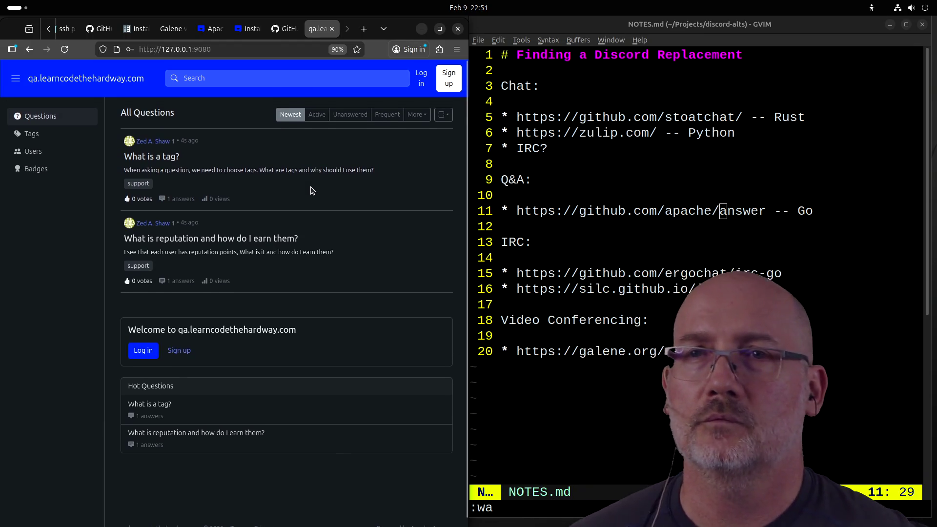
click(11, 85)
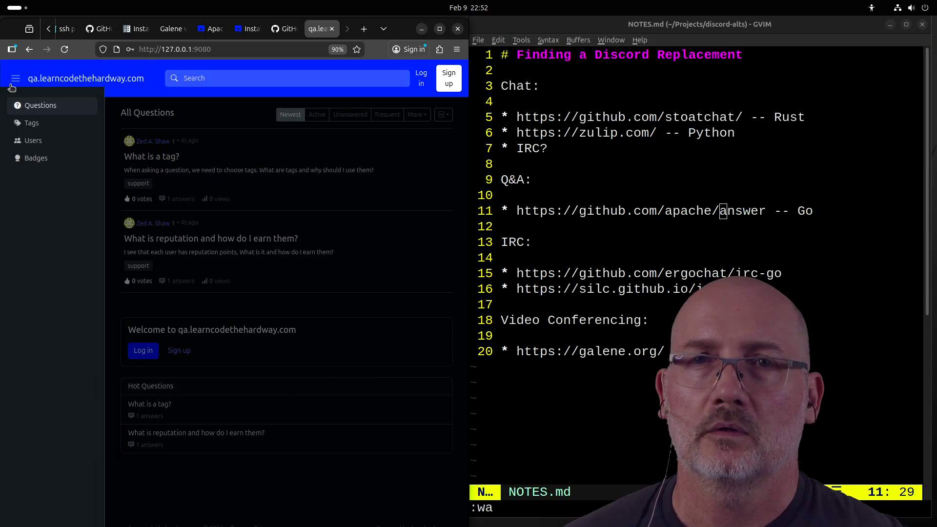
click(12, 85)
click(12, 86)
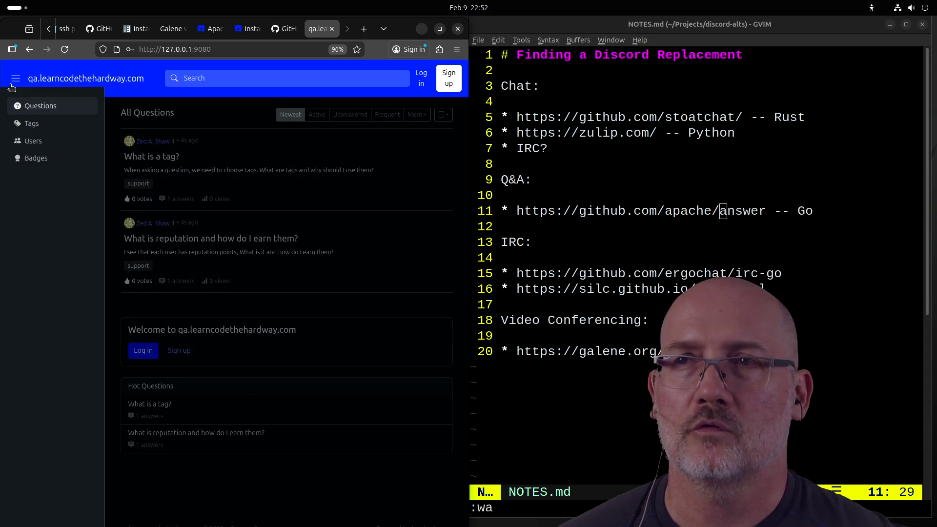
click(12, 85)
click(442, 29)
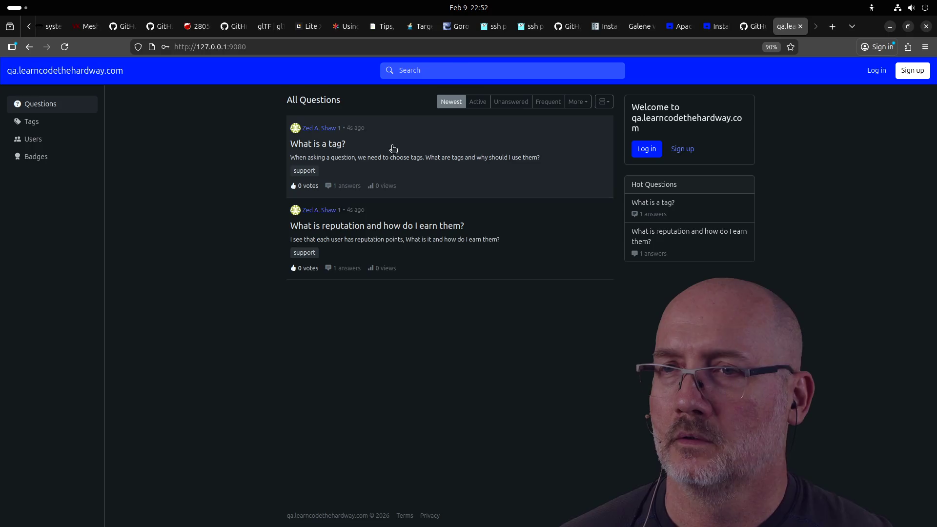
Step: Read the 'What is a tag?' question, then browse the Tags list and the only user's profile
click(330, 153)
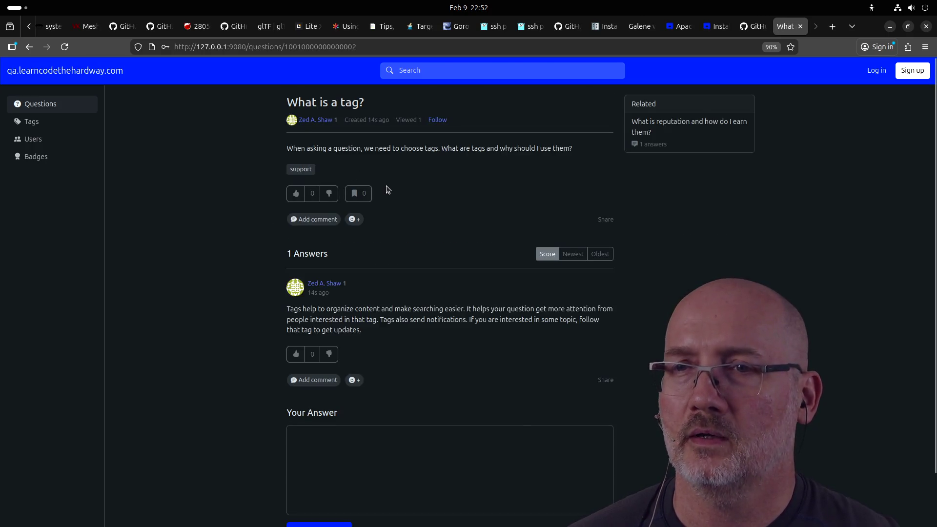
scroll(388, 189, down, 2)
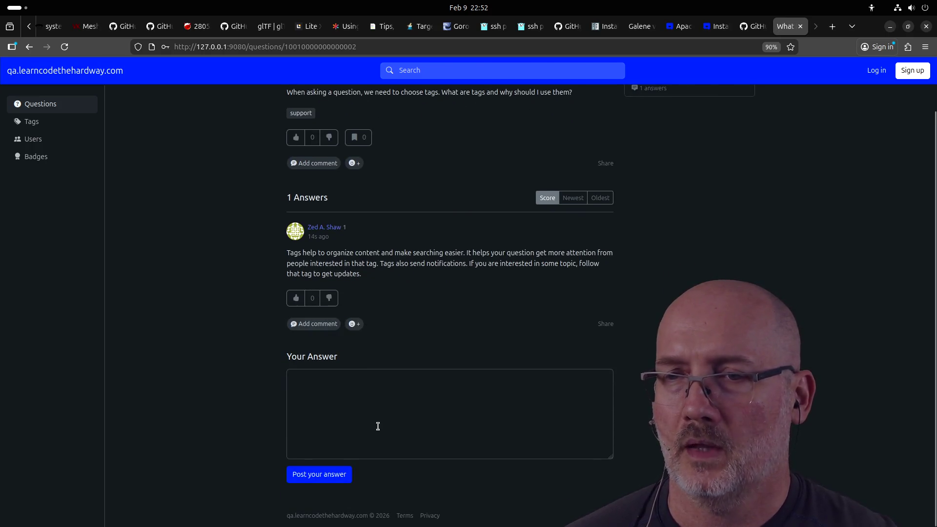
scroll(422, 311, up, 2)
click(32, 122)
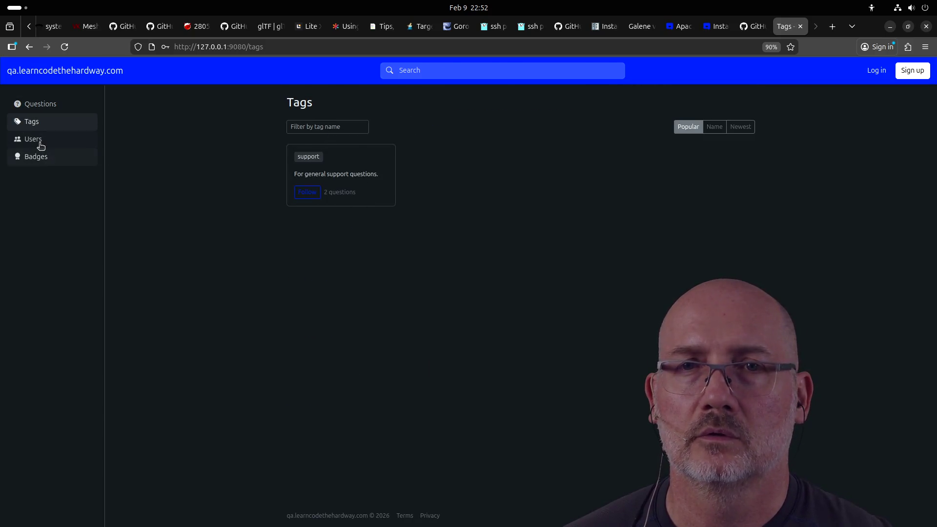
click(39, 140)
click(338, 148)
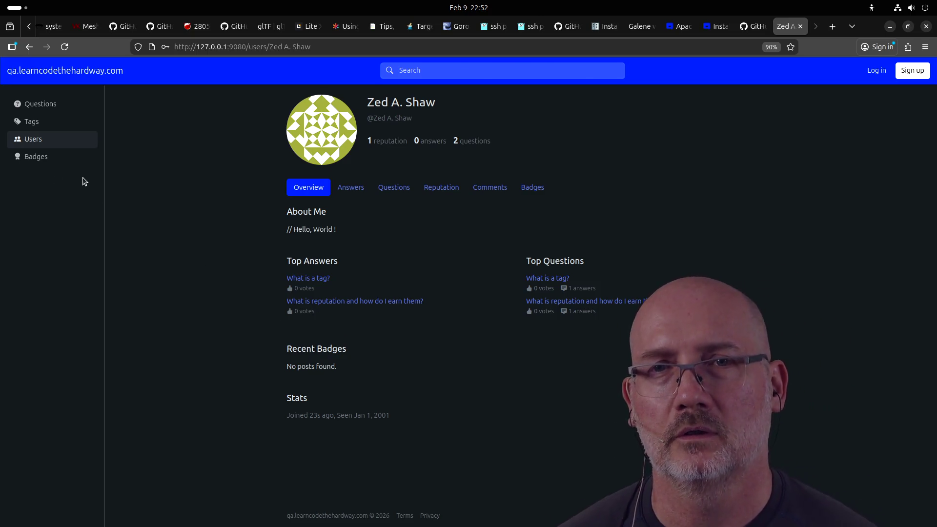
Step: Scroll through the Badges page, then return to the All Questions list
click(36, 156)
scroll(414, 200, down, 3)
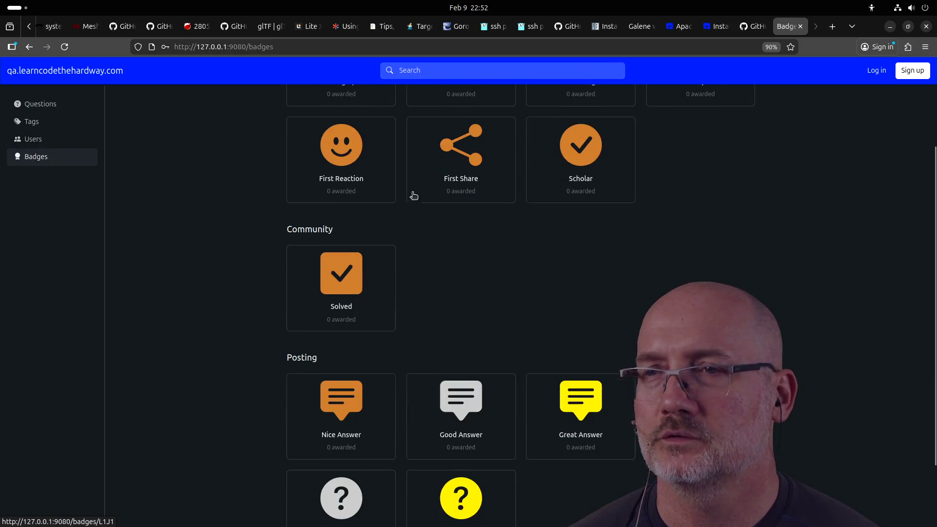
scroll(414, 195, down, 2)
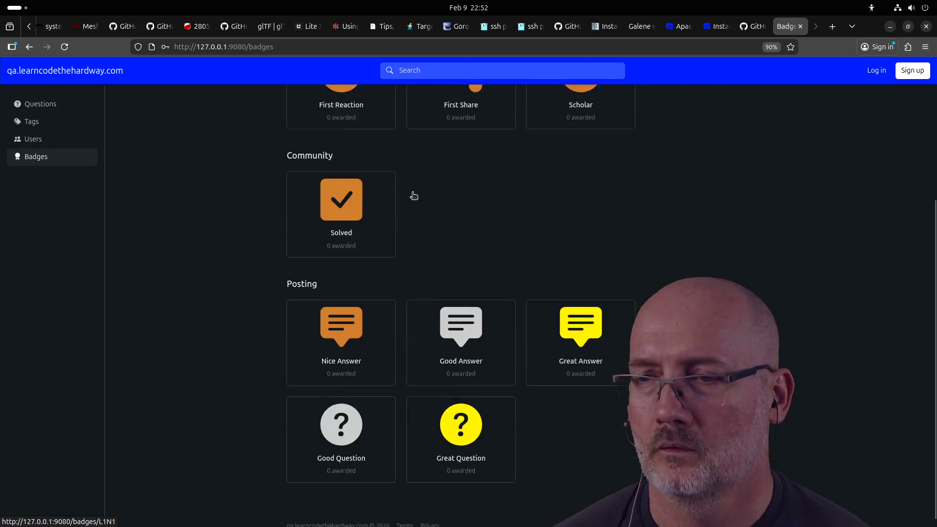
scroll(414, 195, up, 5)
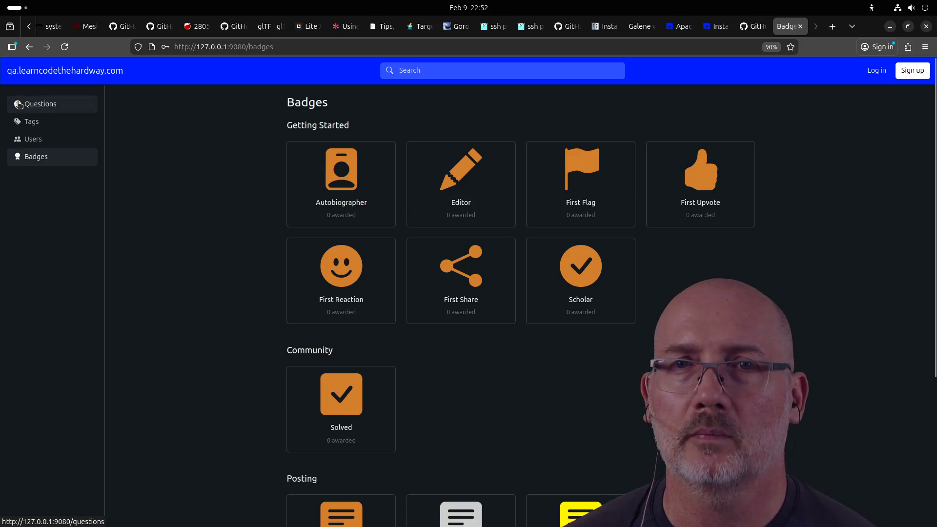
click(39, 104)
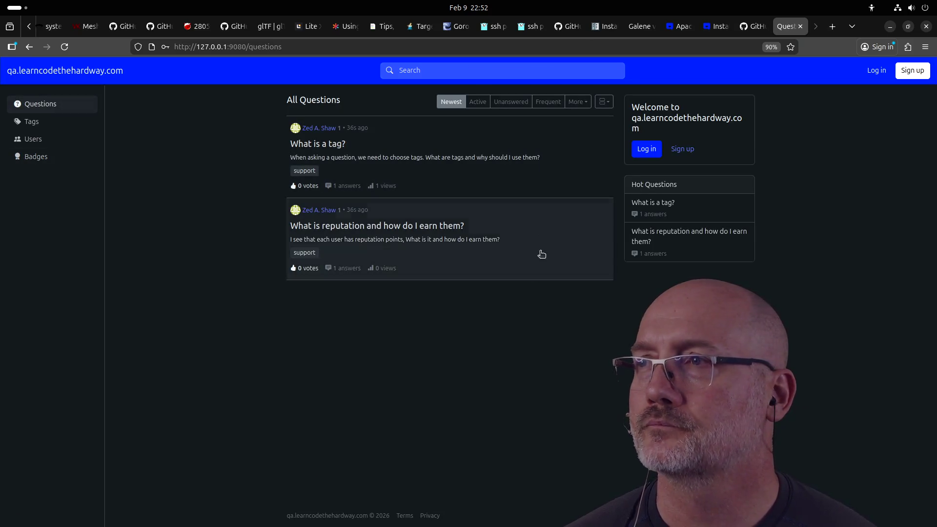
Step: Log in with the saved admin email and its password
click(875, 72)
click(481, 174)
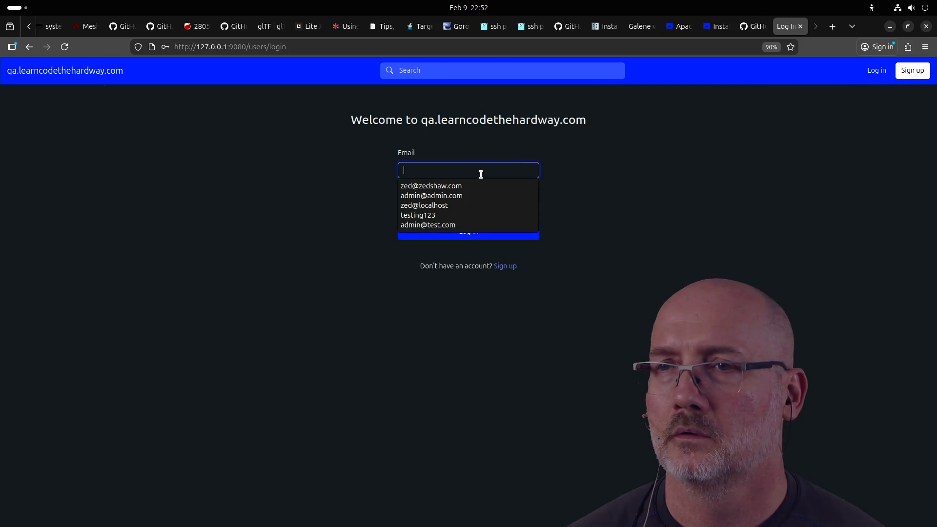
key(Down)
key(Return)
key(Tab)
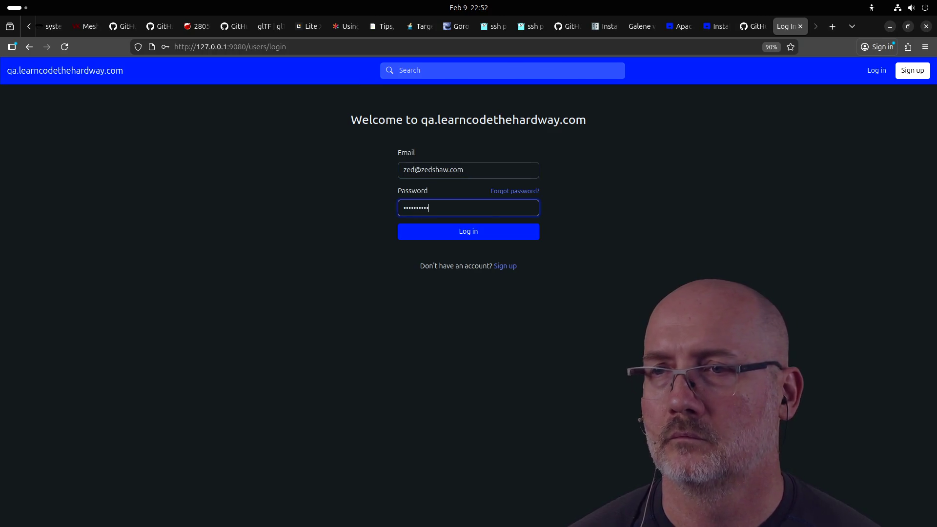
click(477, 234)
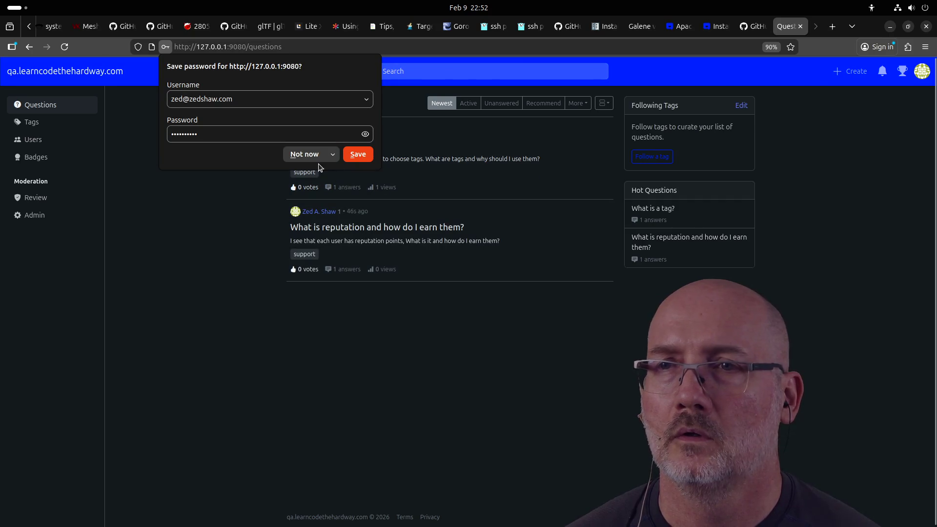
Step: Choose Never save for the site's password and open the Create Question form
click(333, 155)
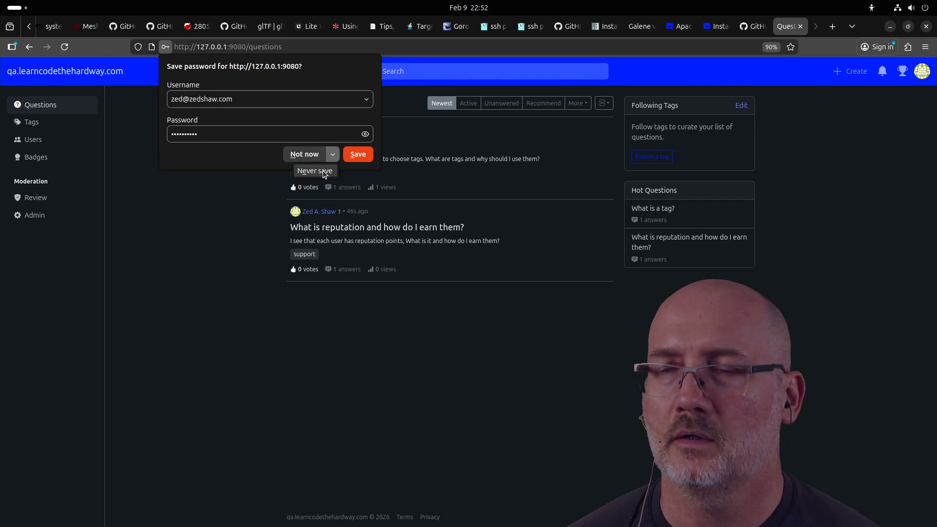
click(323, 171)
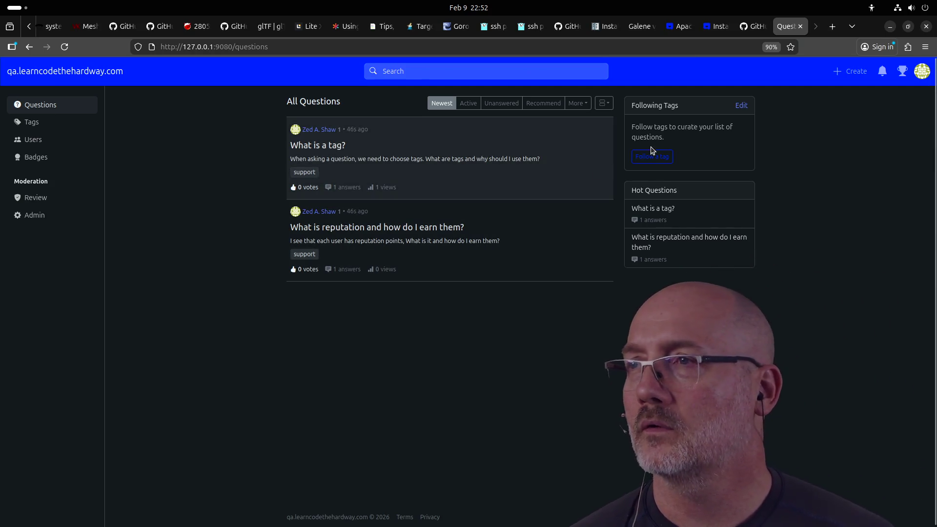
click(858, 73)
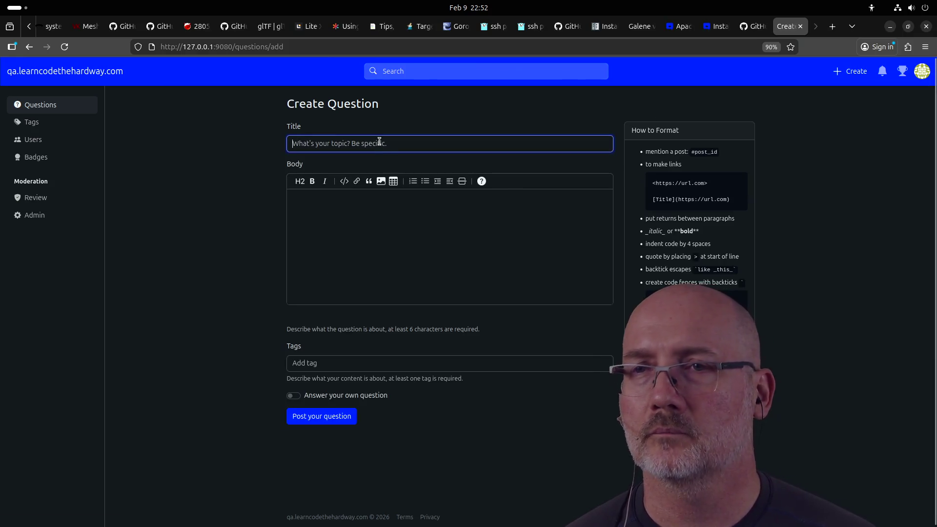
Step: Open a separate blank Firefox window with Ctrl+N
key(alt)
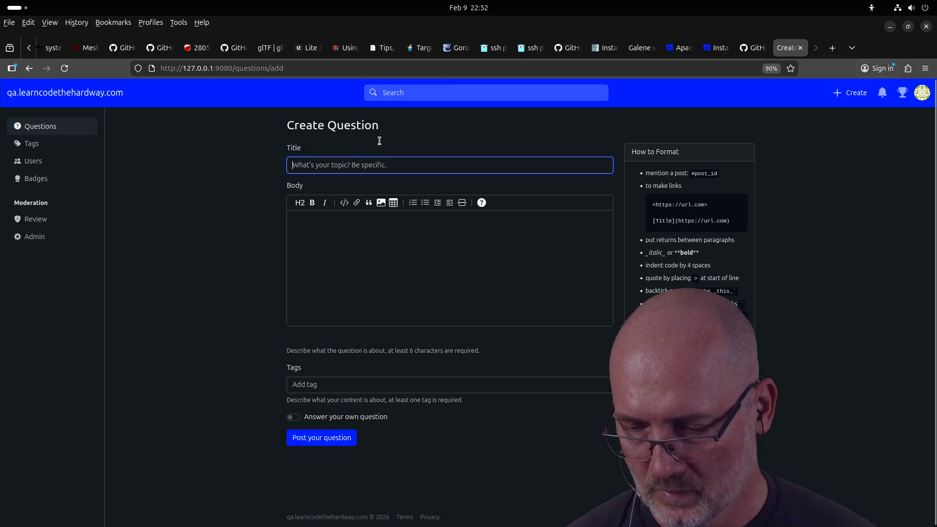
key(alt)
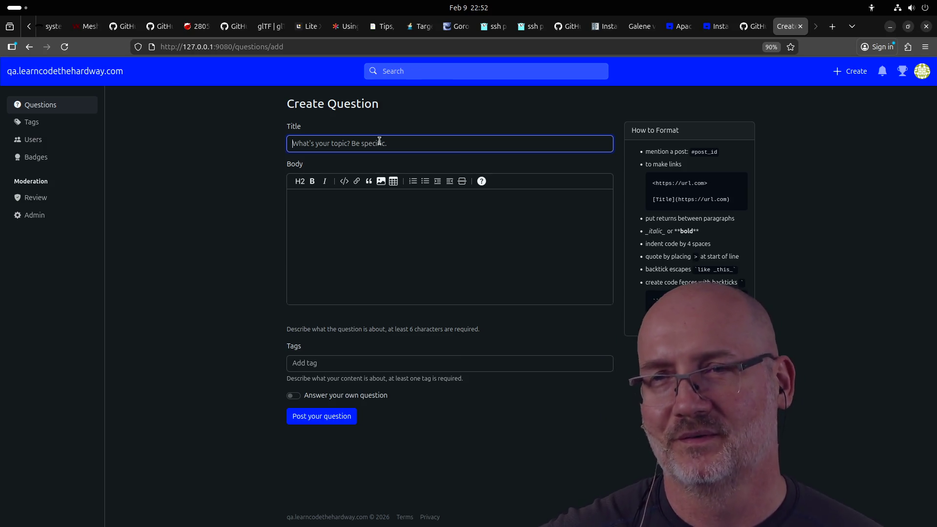
key(ctrl+n)
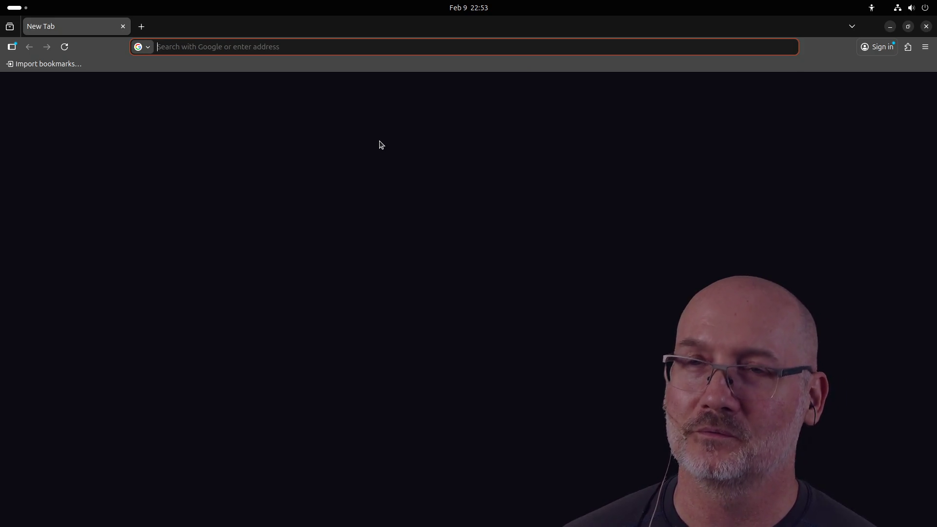
Step: Search the web for 'teamspeak 6' and look over the TeamSpeak Downloads page
text(teamspeak )
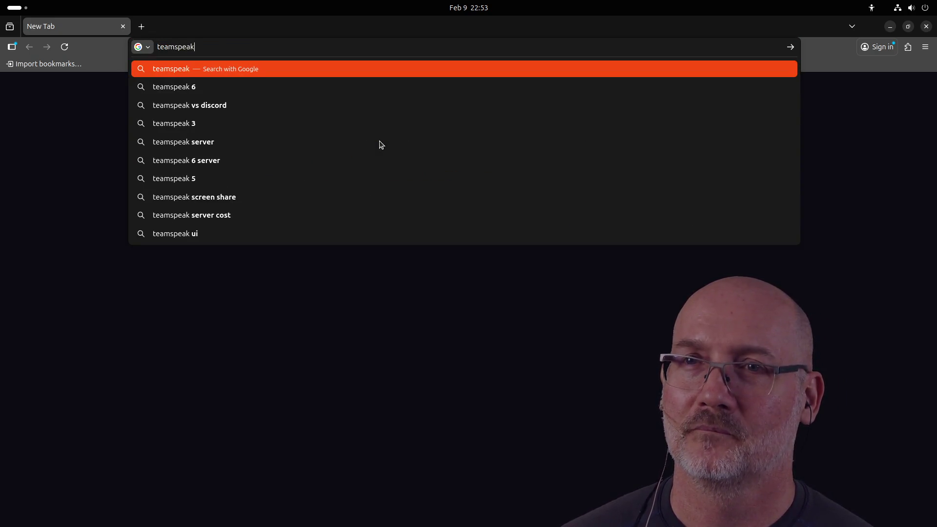
text(6)
key(Return)
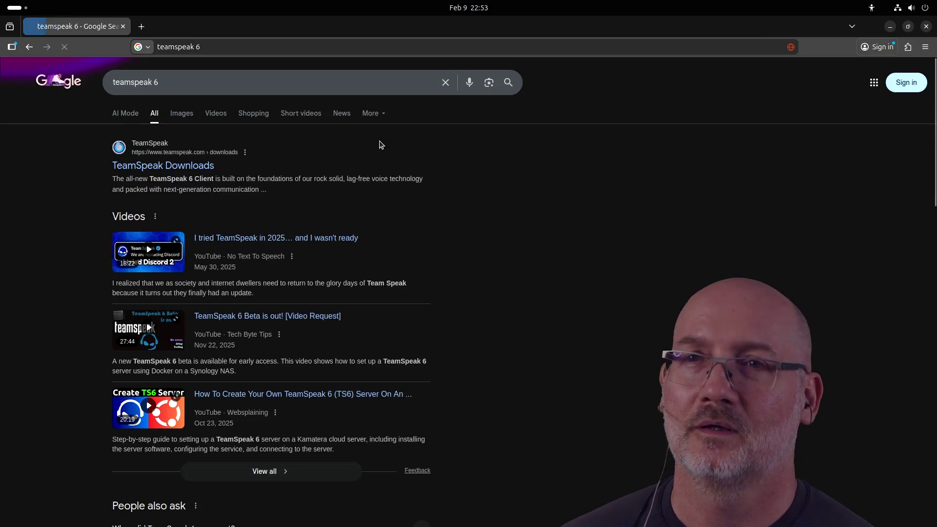
click(143, 163)
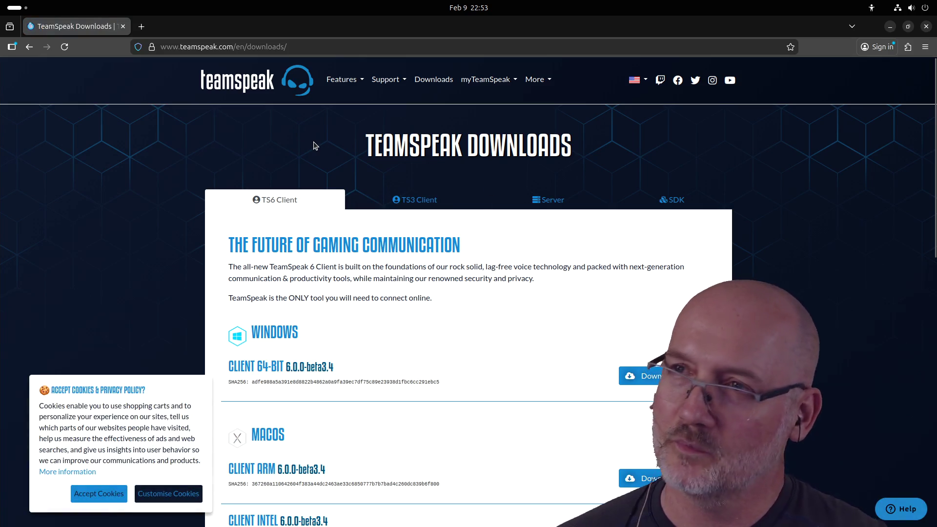
scroll(303, 160, down, 5)
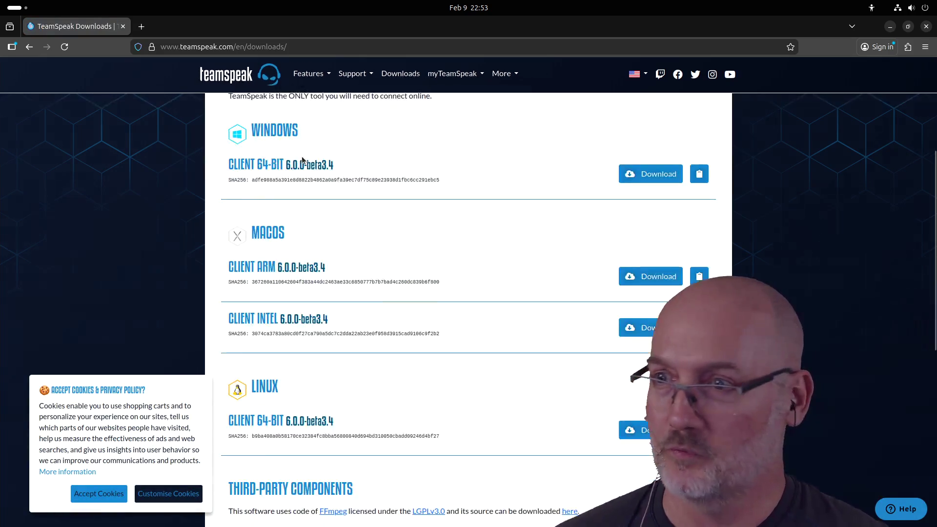
scroll(303, 160, up, 5)
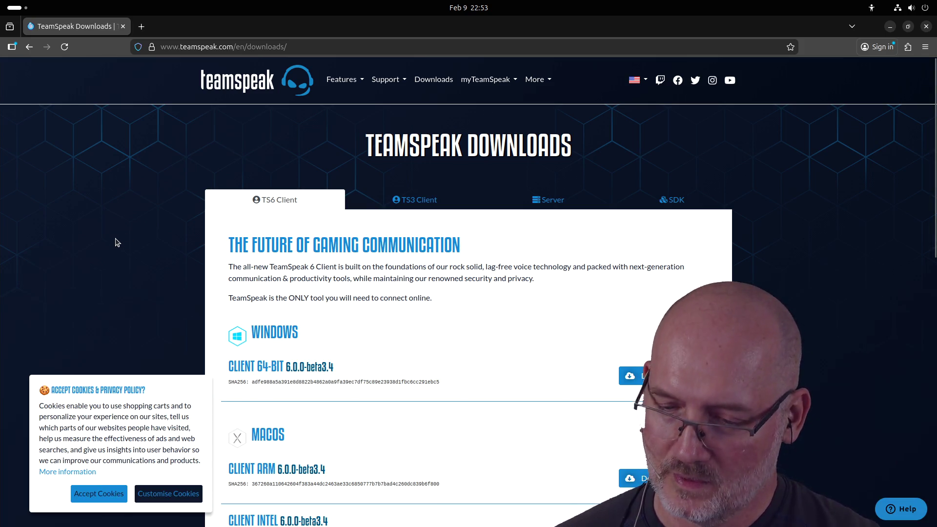
scroll(117, 243, down, 10)
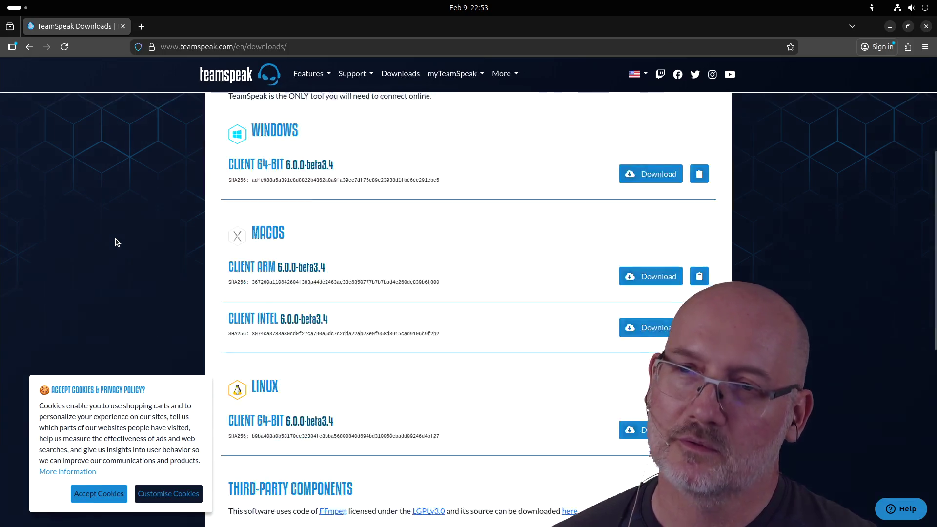
scroll(118, 243, up, 10)
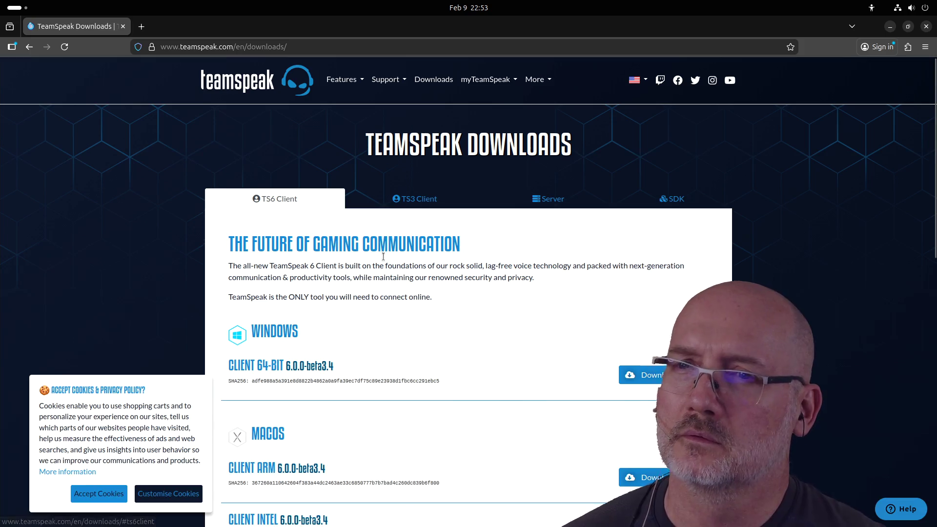
scroll(384, 256, down, 3)
scroll(383, 256, up, 3)
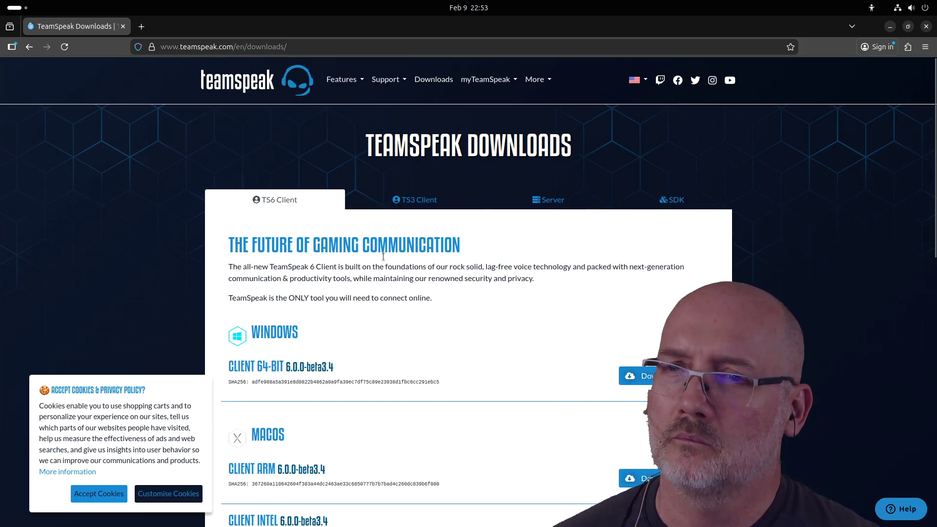
Step: Copy the TeamSpeak downloads page address and switch to the Create Question window
triple_click(302, 263)
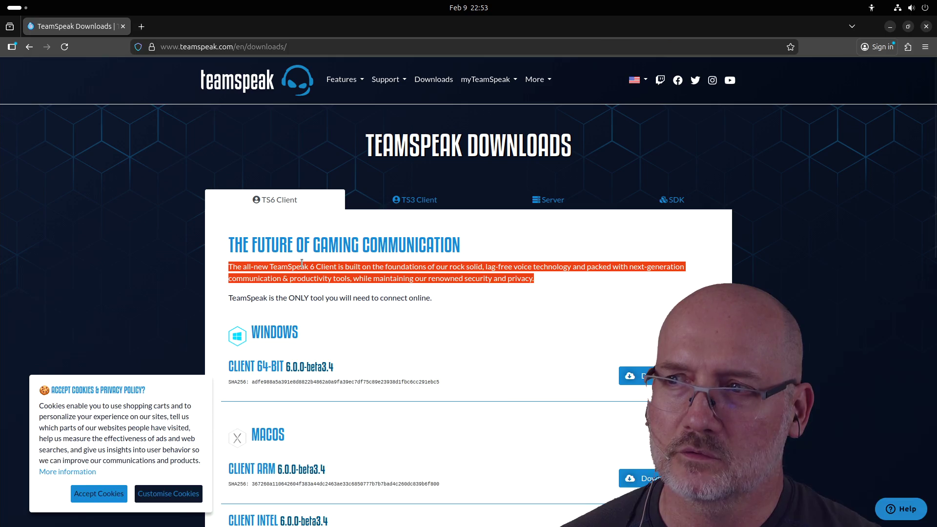
click(302, 262)
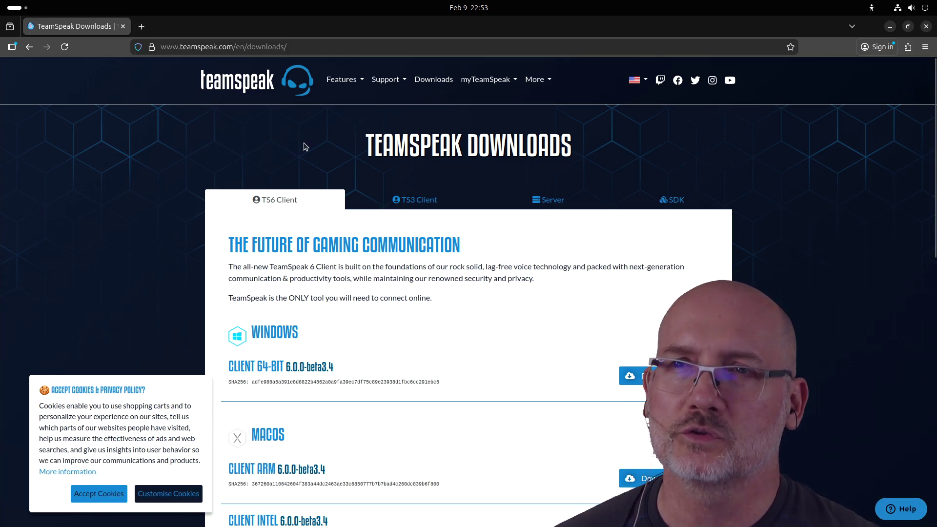
click(309, 46)
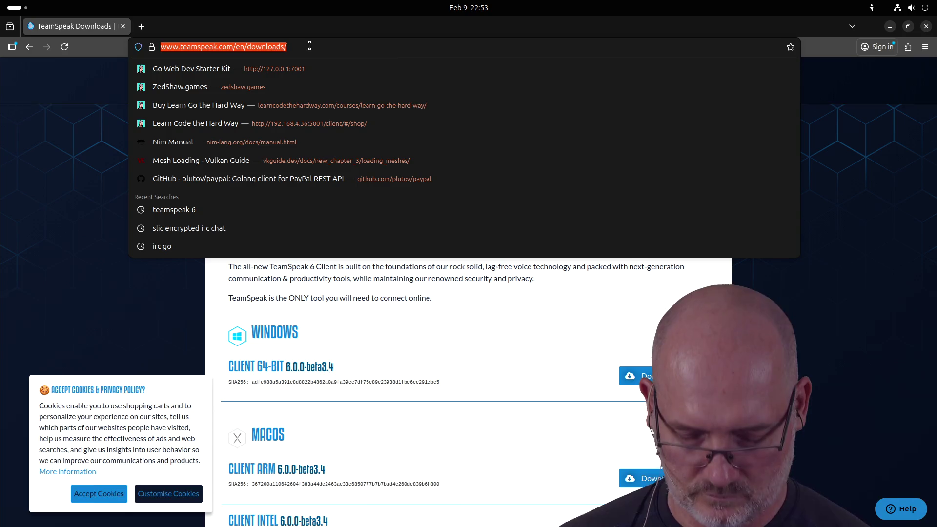
key(alt+Tab)
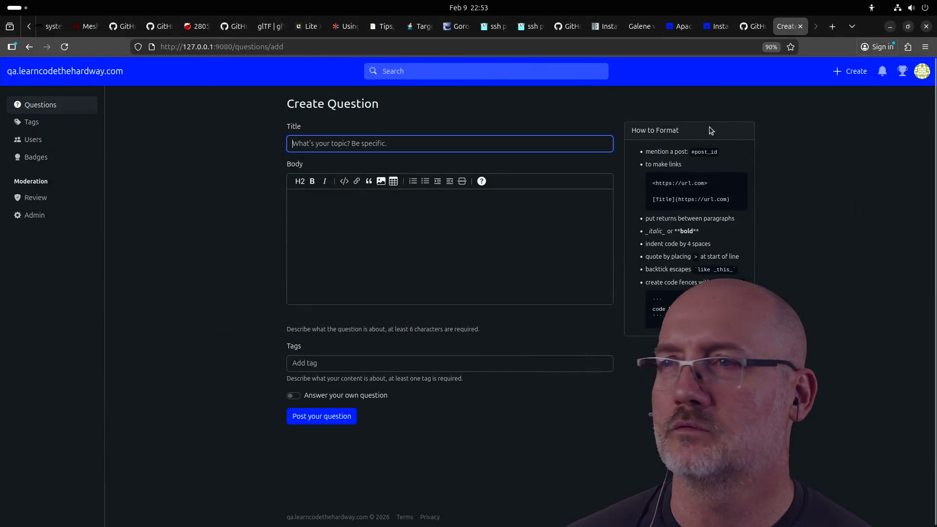
Step: Paste the TeamSpeak downloads URL onto a new line below the IRC? entry in NOTES.md
key(alt+Tab)
key(alt+Tab)
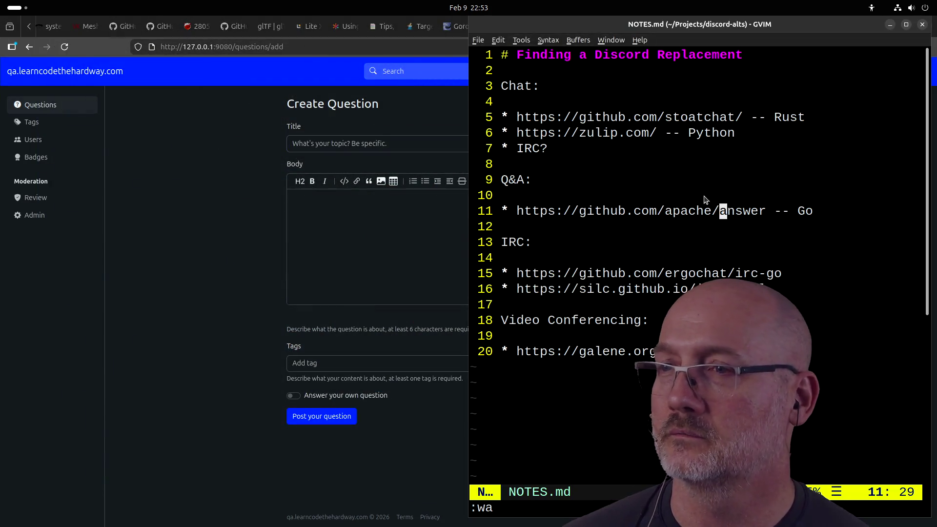
scroll(703, 195, down, 4)
scroll(654, 184, up, 2)
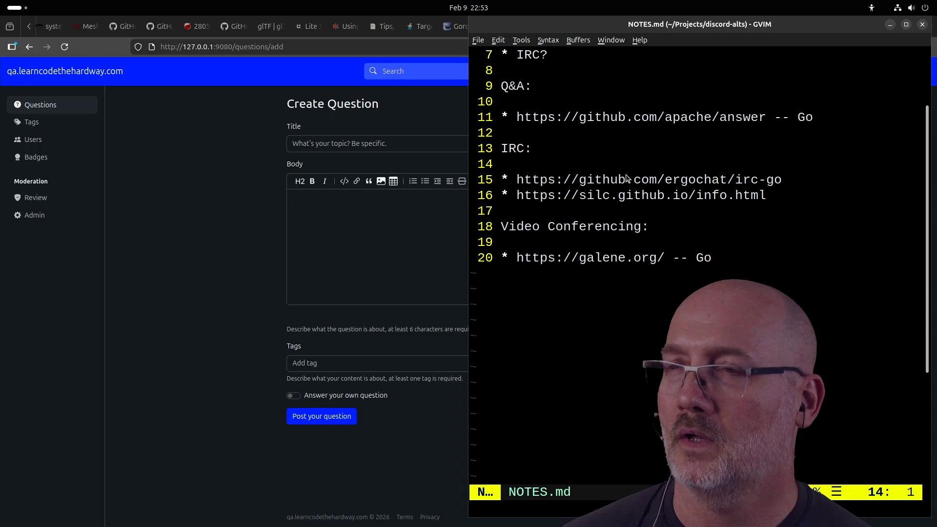
scroll(636, 164, up, 2)
click(615, 157)
key(o)
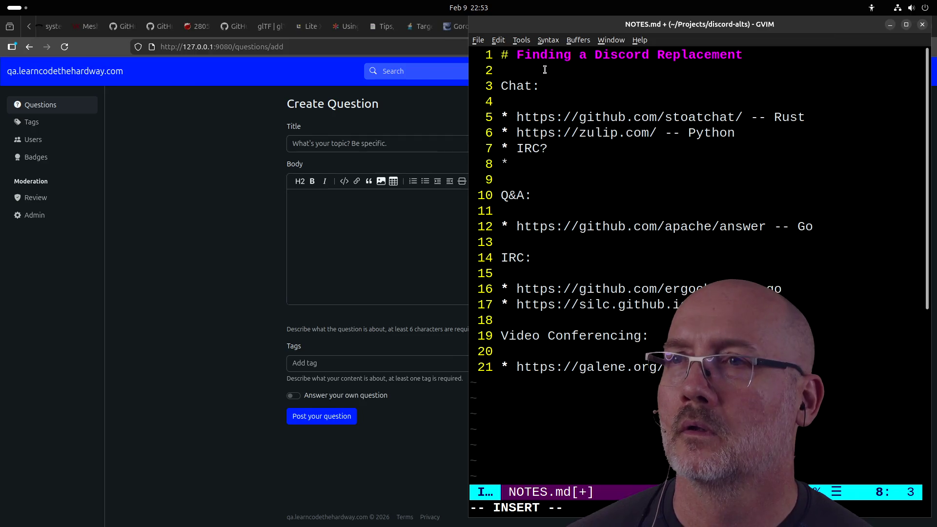
click(490, 42)
click(504, 119)
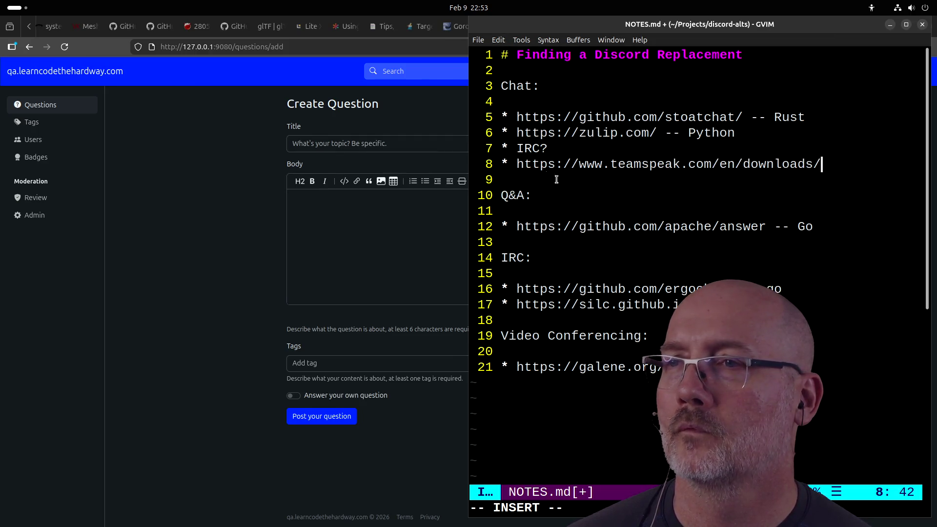
Step: Save NOTES.md with :w and bring the terminal window forward
key(Escape)
text(:w)
key(Return)
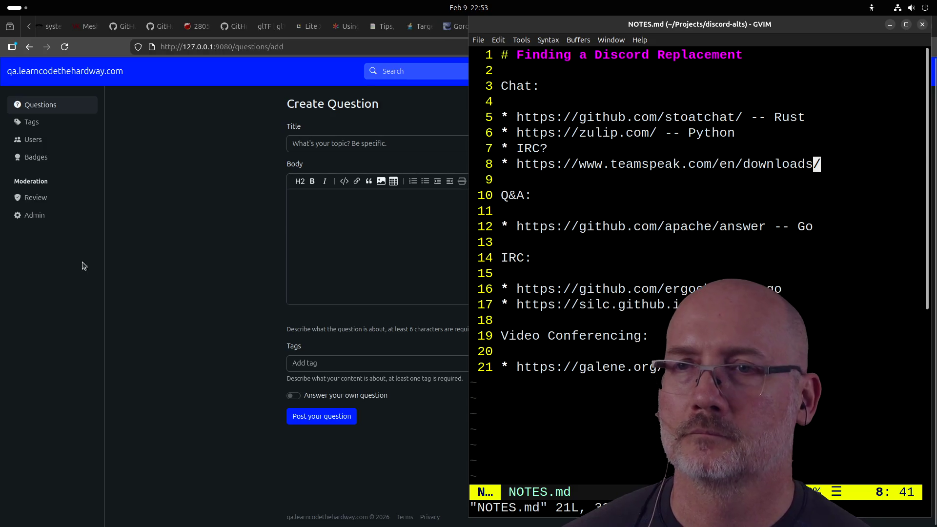
click(171, 238)
key(alt+Tab)
key(alt+Tab)
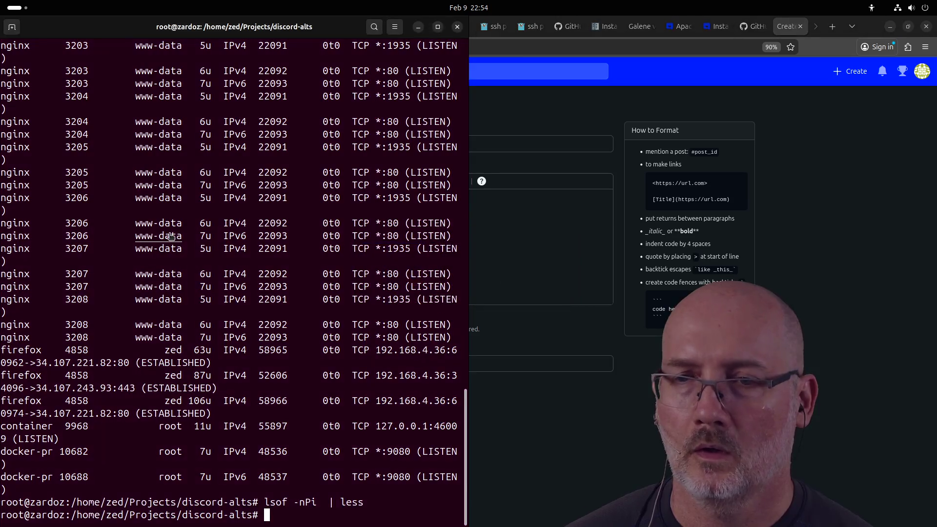
Step: Run ps aux | grep answer to find the running answer process
text(ps)
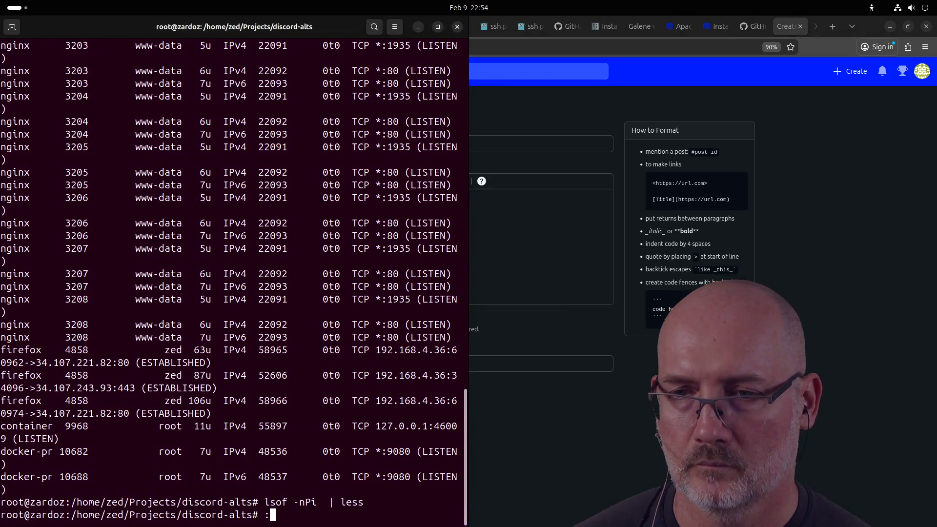
text( aux | grpe)
key(BackSpace)
key(BackSpace)
text(ep answer)
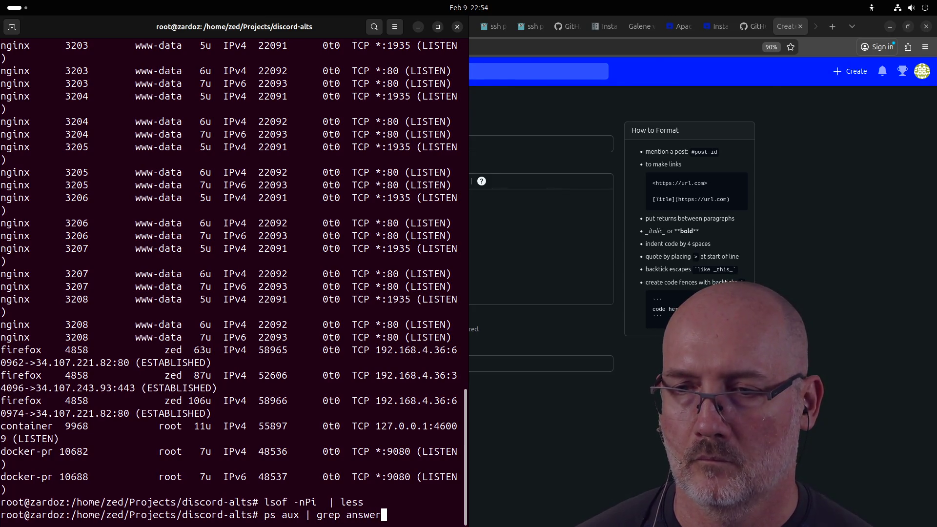
key(Return)
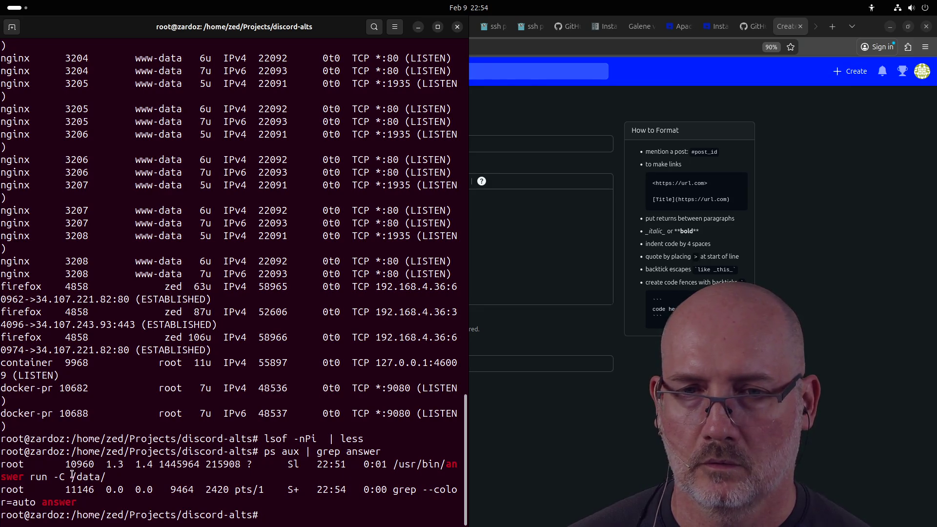
Step: Copy the usr/bin/answer binary path from the answer process line
double_click(187, 464)
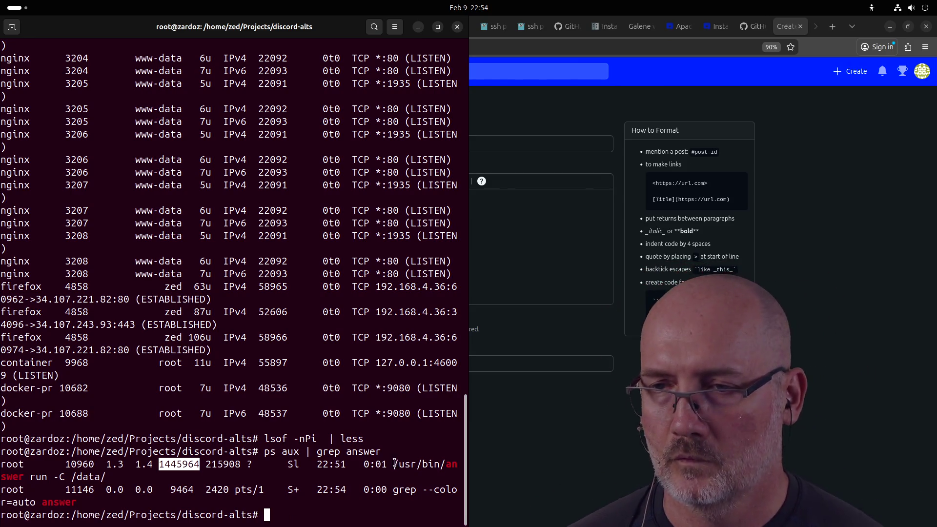
mouse_move(397, 464)
mouse_down()
mouse_move(453, 477)
mouse_move(27, 472)
mouse_up()
key(super+c)
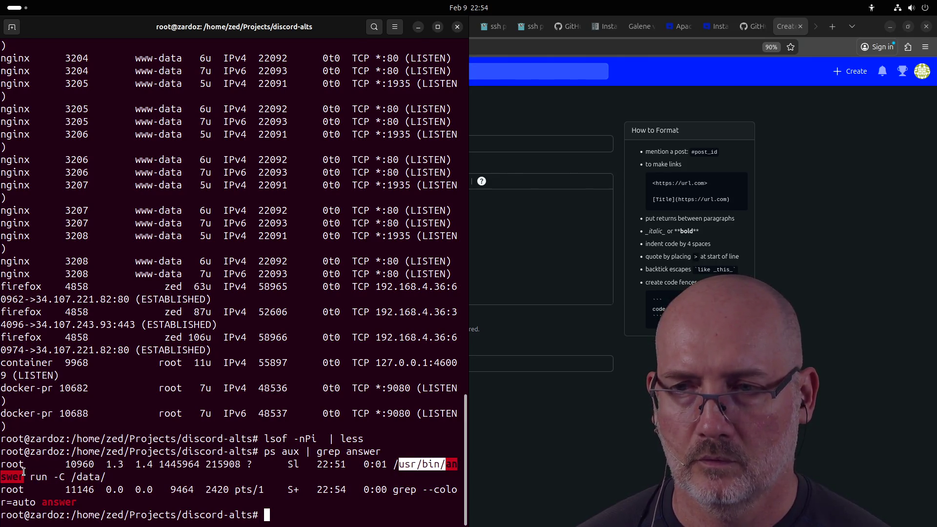
key(Return)
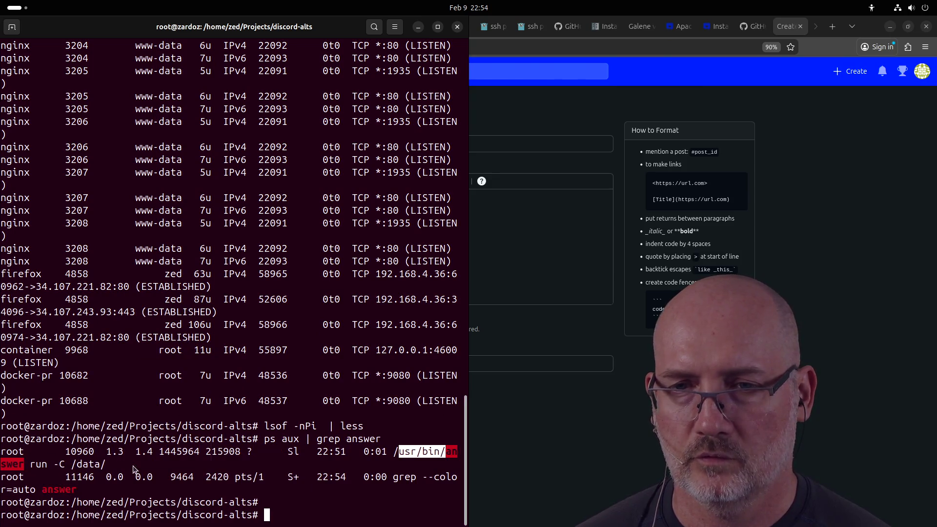
right_click(133, 465)
click(157, 368)
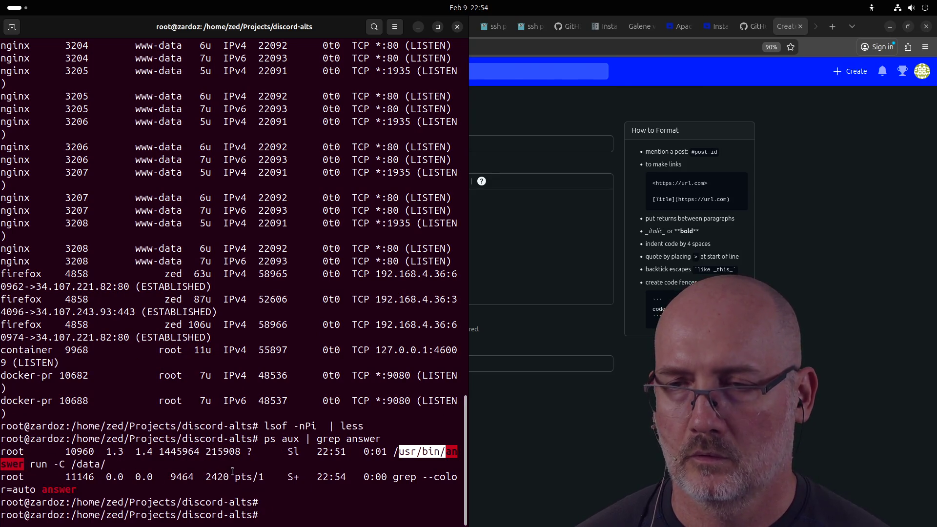
Step: Open the pasted usr/bin/answer path in vim, then quit with :q
text(vim)
right_click(404, 407)
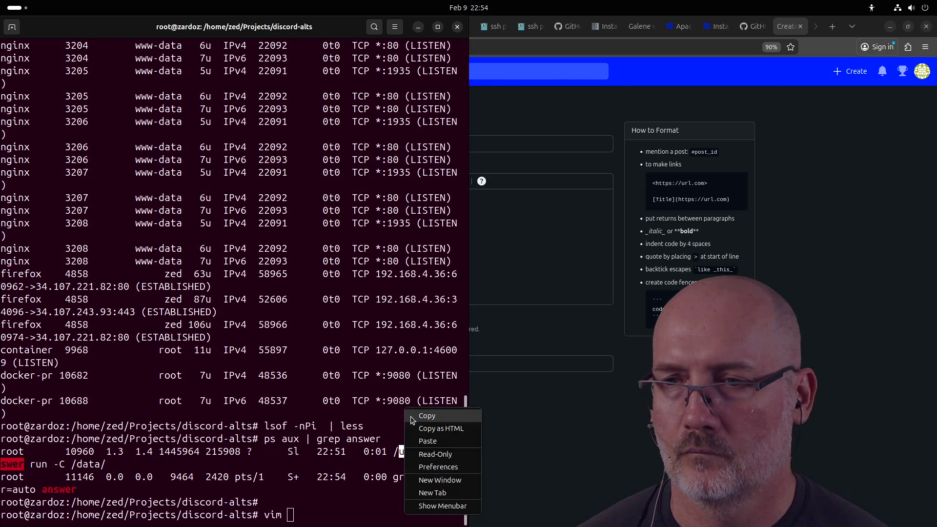
click(426, 441)
key(Left)
key(Left)
key(Left)
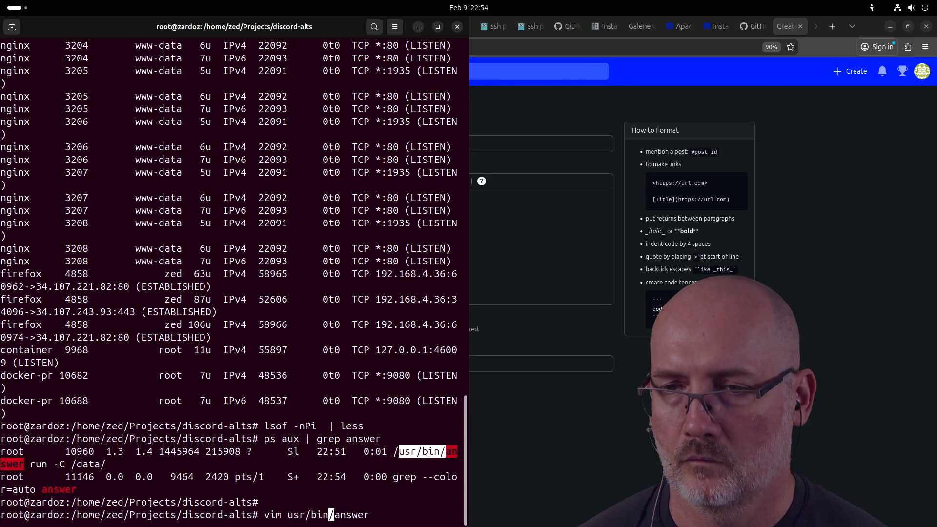
key(Return)
key(ctrl+c)
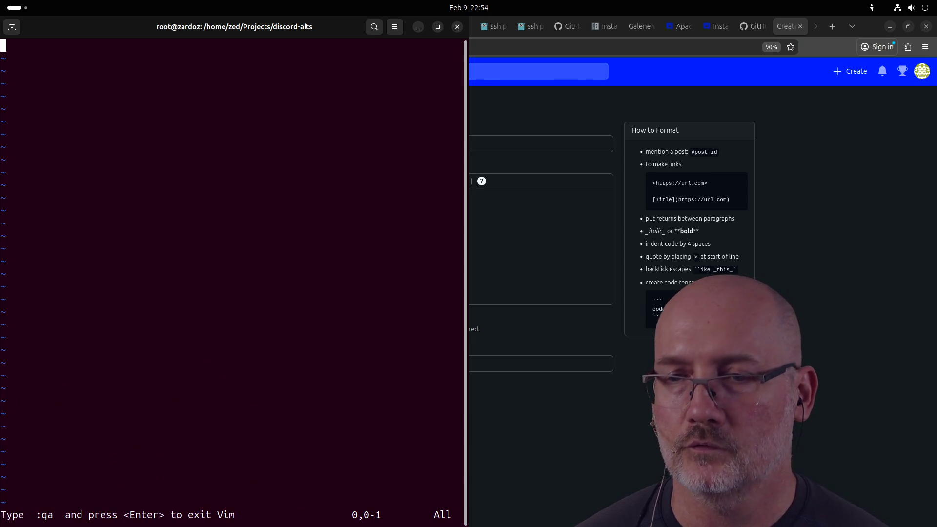
text(:q)
key(Return)
Step: Reopen the file as /usr/bin/answer in vim, then quit with :q
key(Right)
key(Up)
key(Left)
key(Left)
key(Left)
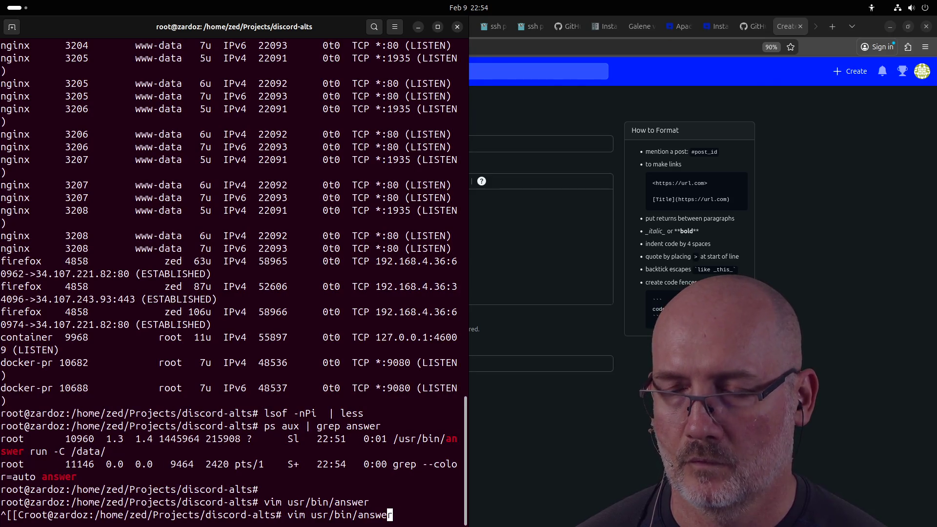
text(/)
key(Return)
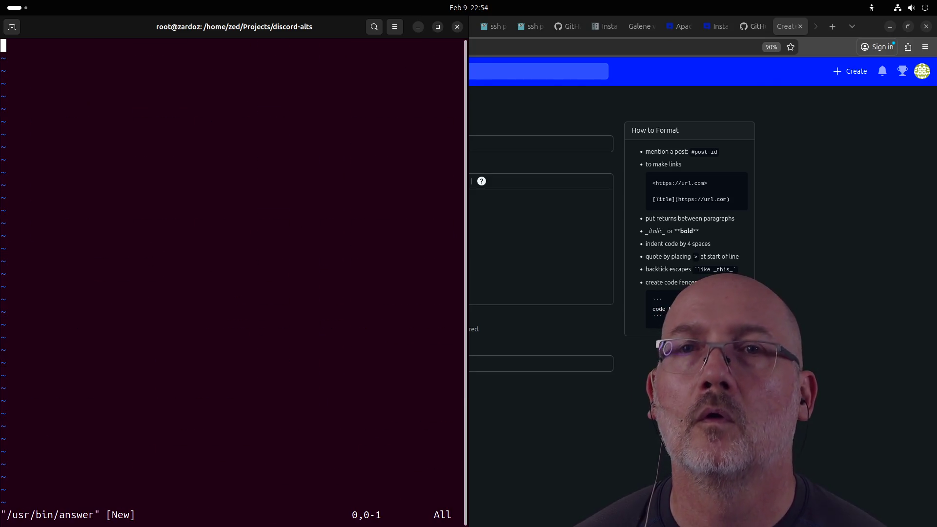
text(:q)
key(Return)
Step: Clear the terminal screen and return to the browser
key(Up)
key(Left)
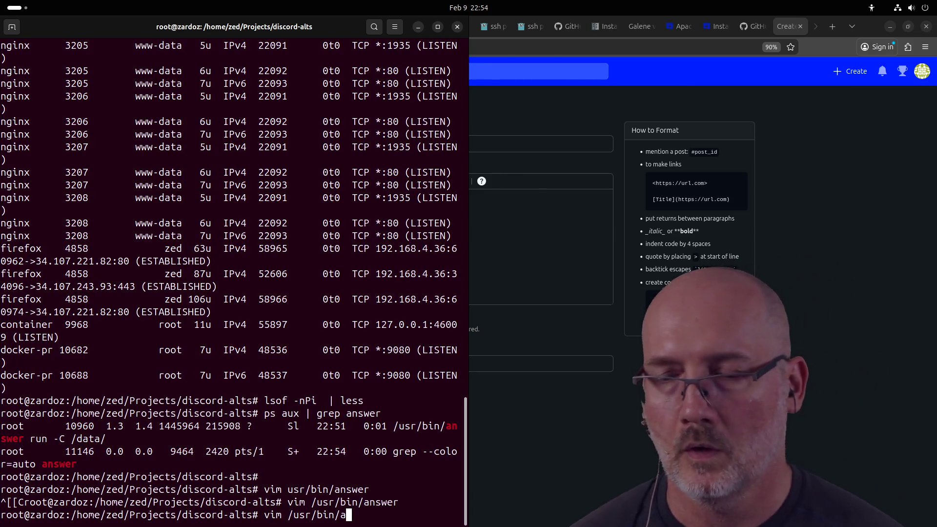
key(ctrl+c)
text(clear)
key(Return)
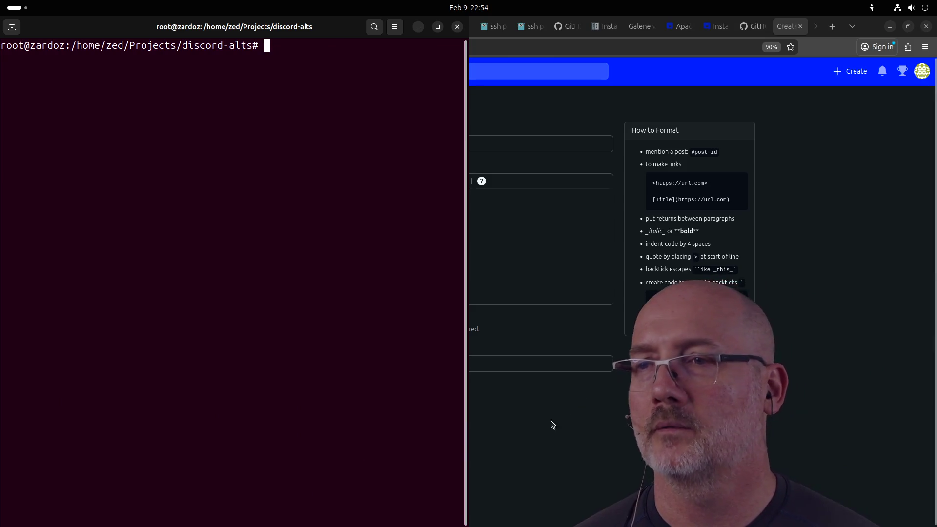
click(552, 420)
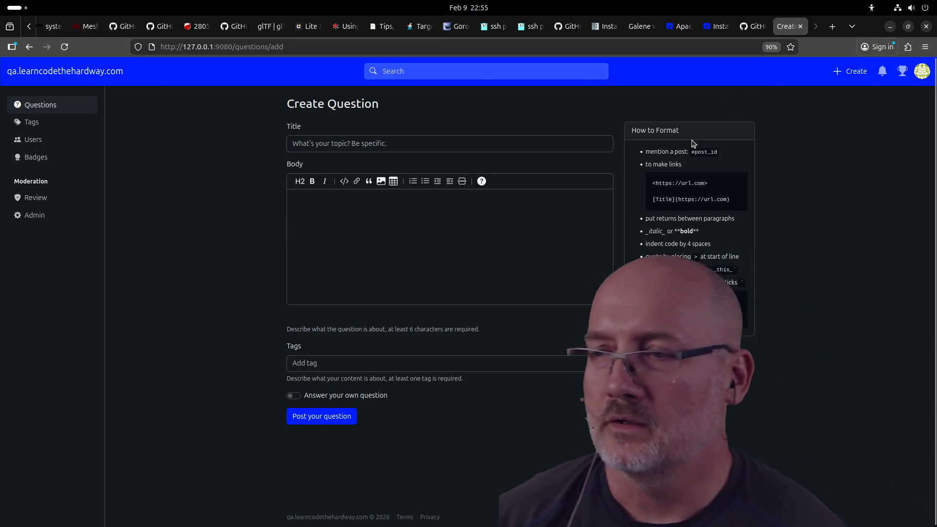
key(alt+Tab)
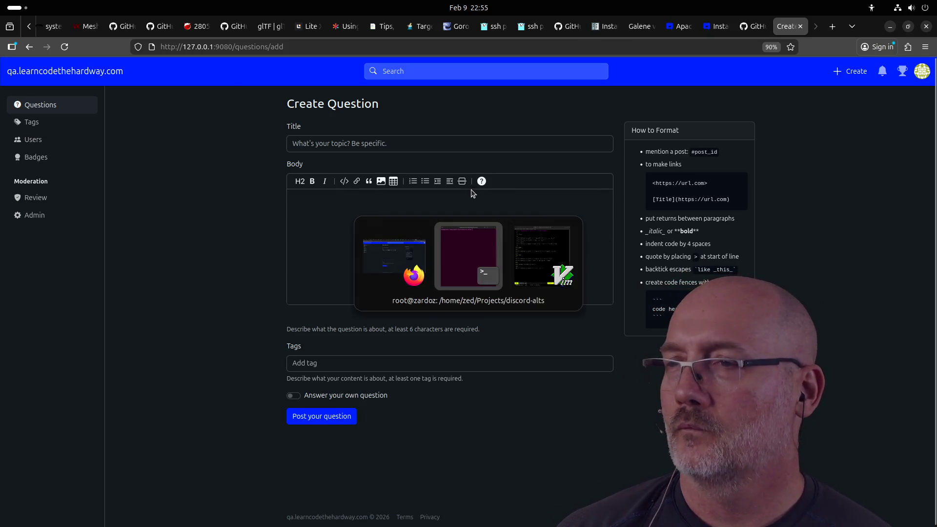
key(alt+Tab)
key(alt+Tab)
key(alt+Tab)
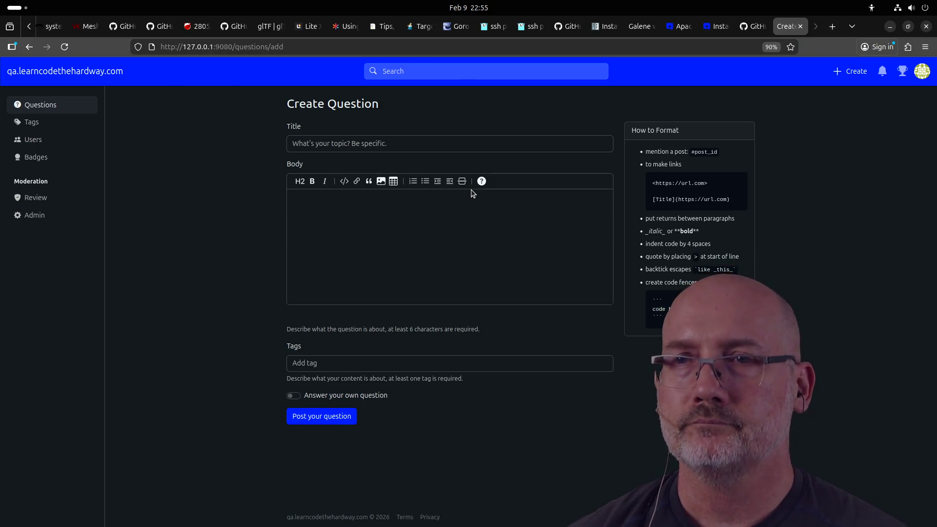
click(402, 140)
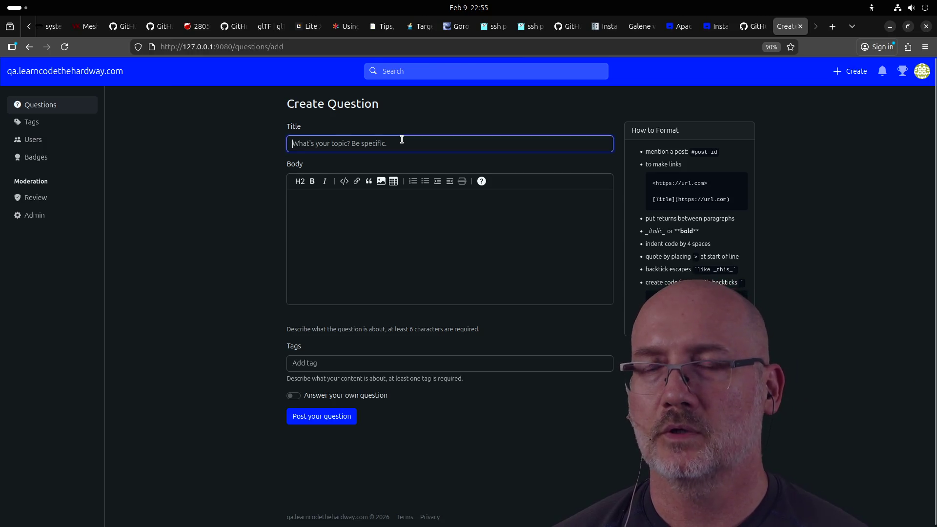
Step: Enter the woodchuck title and a body asking about an unladen swallow's speed, removing the trailing sentence
text(How)
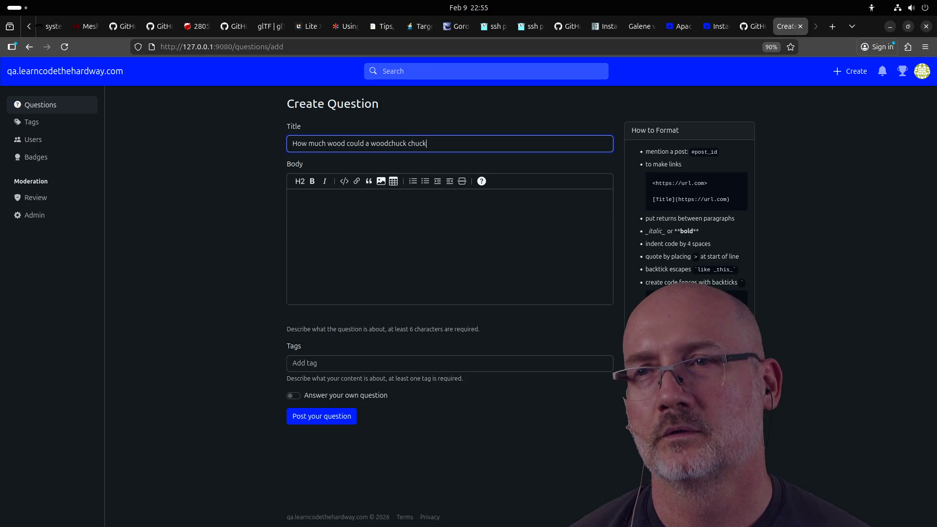
click(372, 228)
text(I)
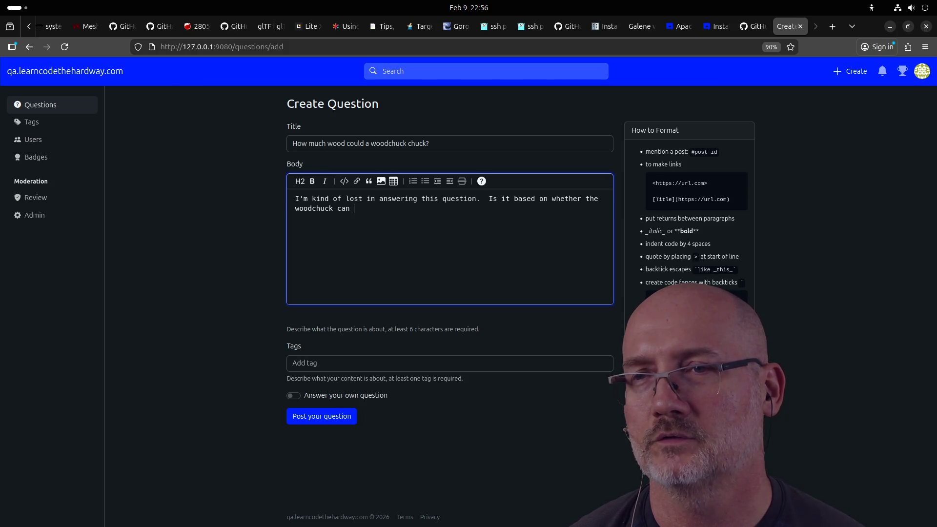
text(r is it the)
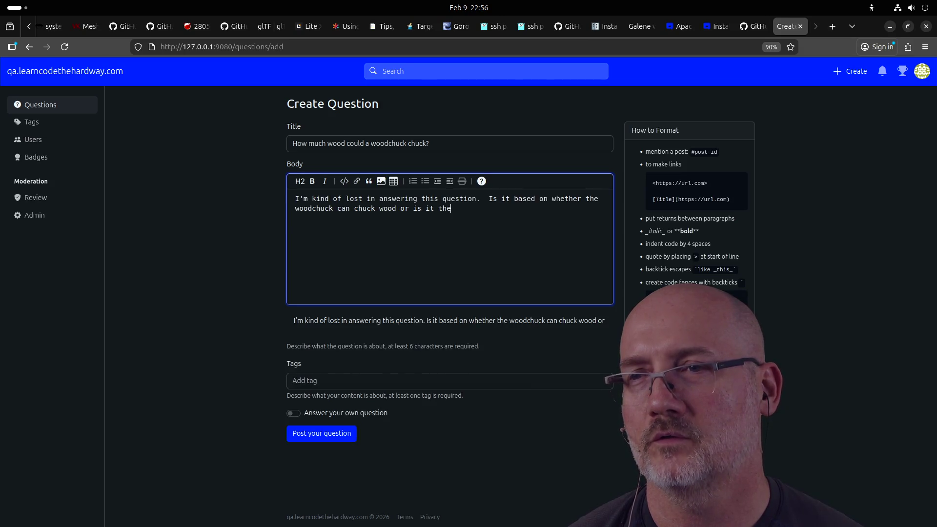
text( speed of an unladen swallow. Afi)
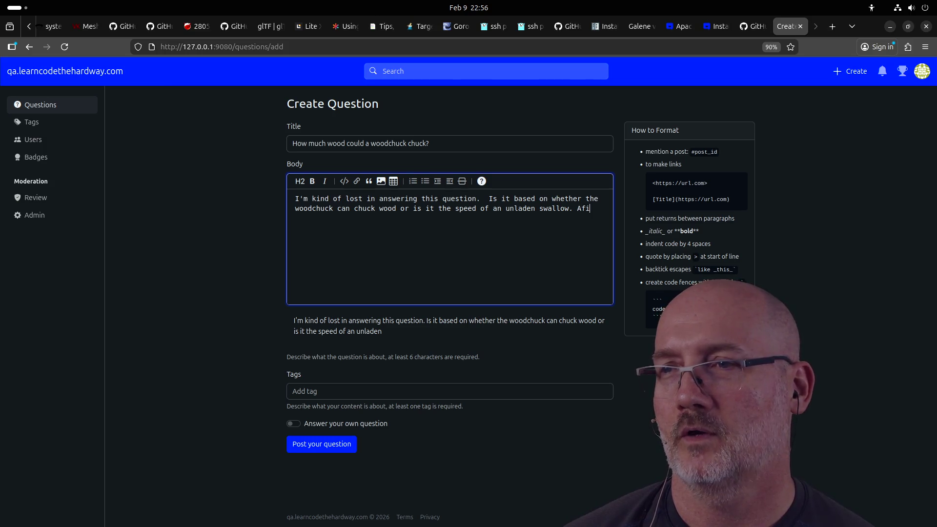
key(BackSpace)
text(rican or European?)
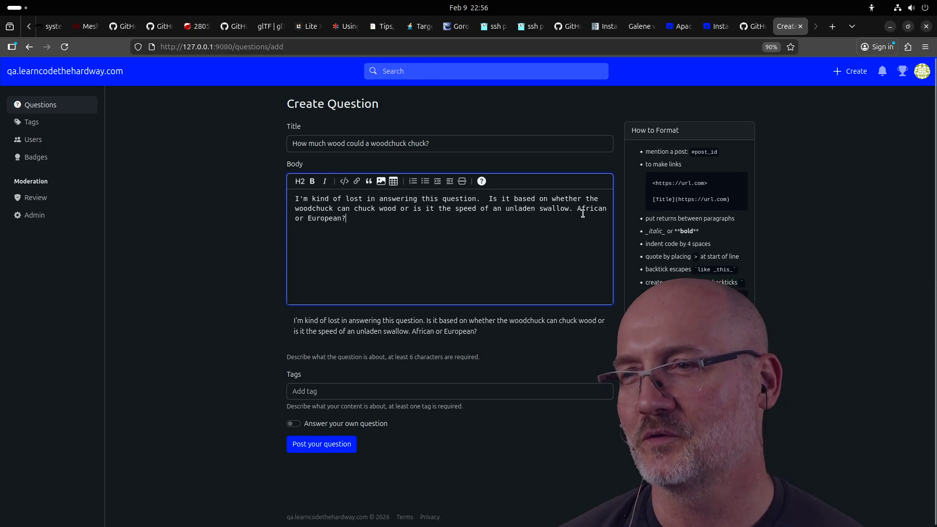
drag(579, 209, 594, 226)
key(BackSpace)
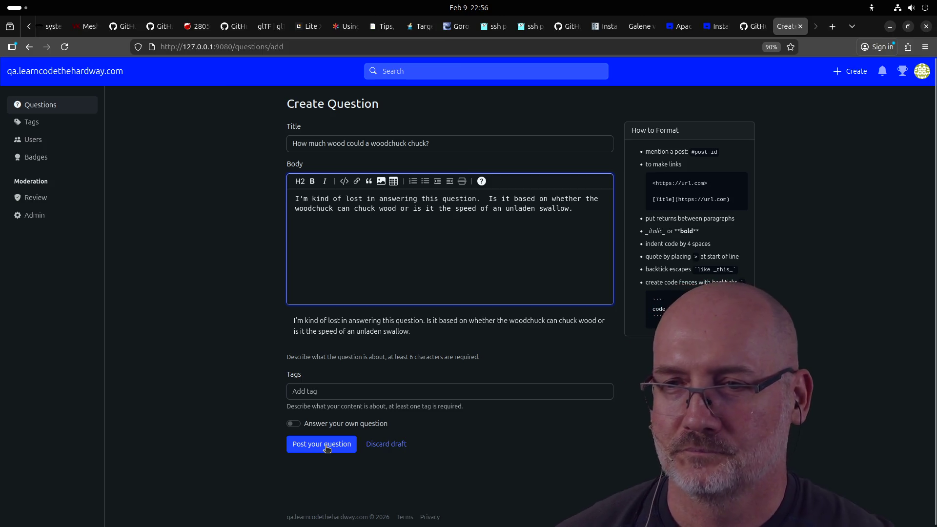
Step: Enable answering your own question and type the answer 'African or European?'
click(294, 425)
scroll(226, 351, down, 3)
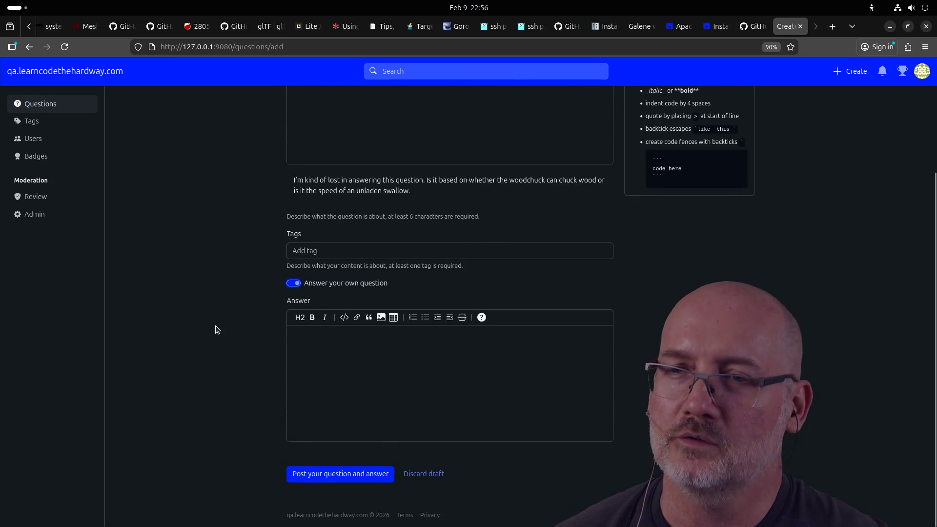
click(307, 373)
text(African or European?)
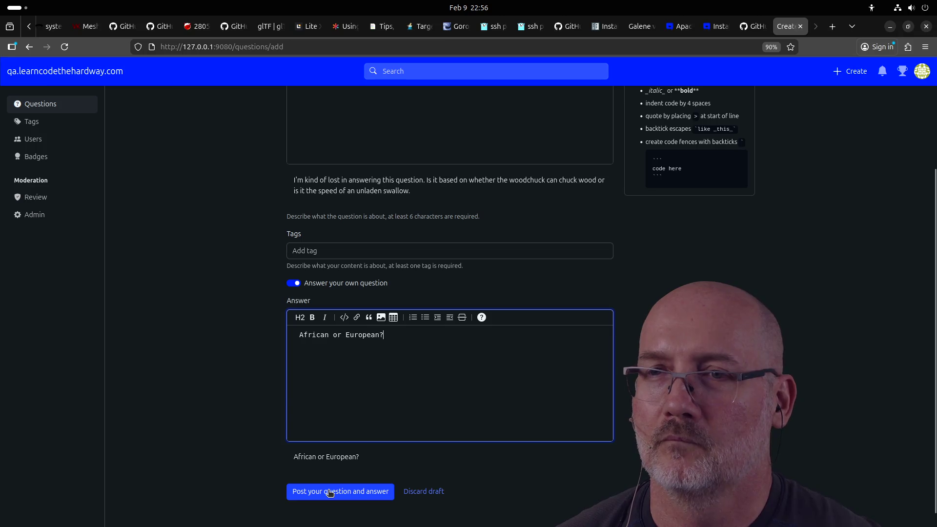
Step: Create a new animaltrivia tag described as 'For animal trivia' and submit the question
click(337, 252)
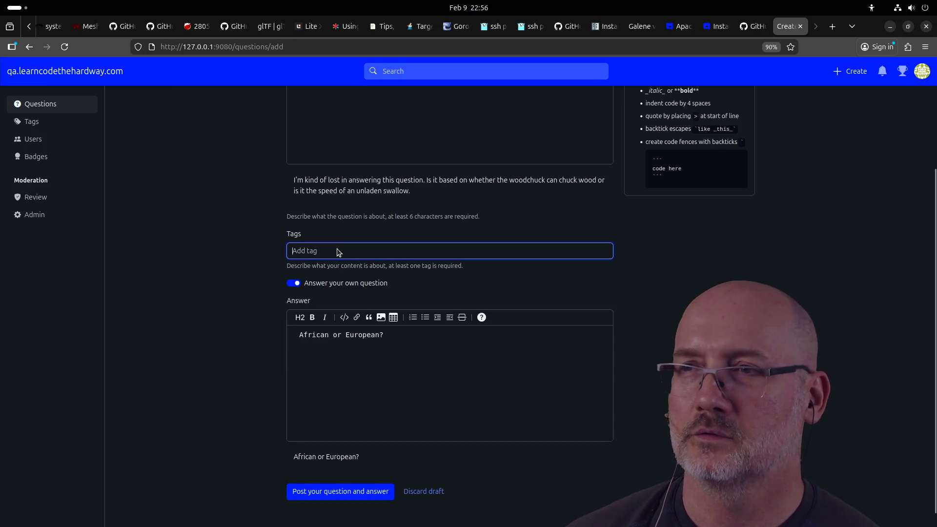
text(#)
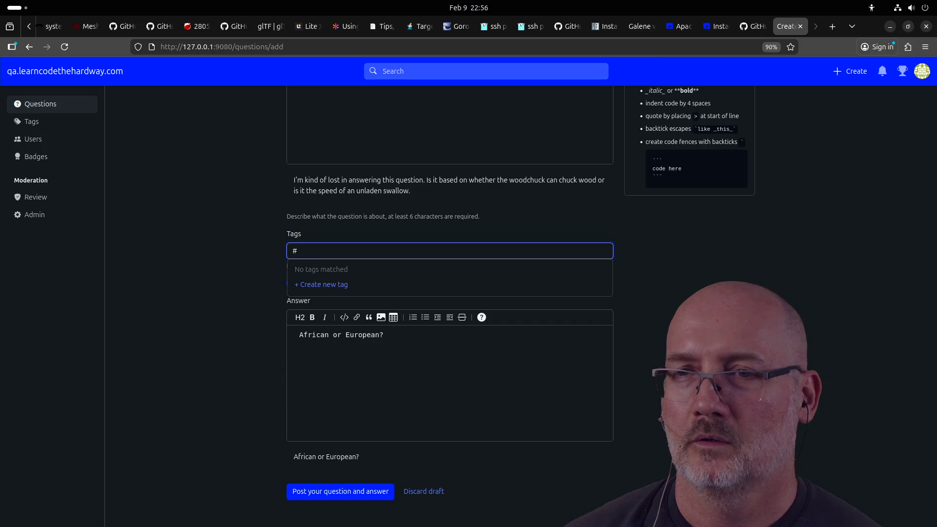
key(BackSpace)
key(BackSpace)
key(BackSpace)
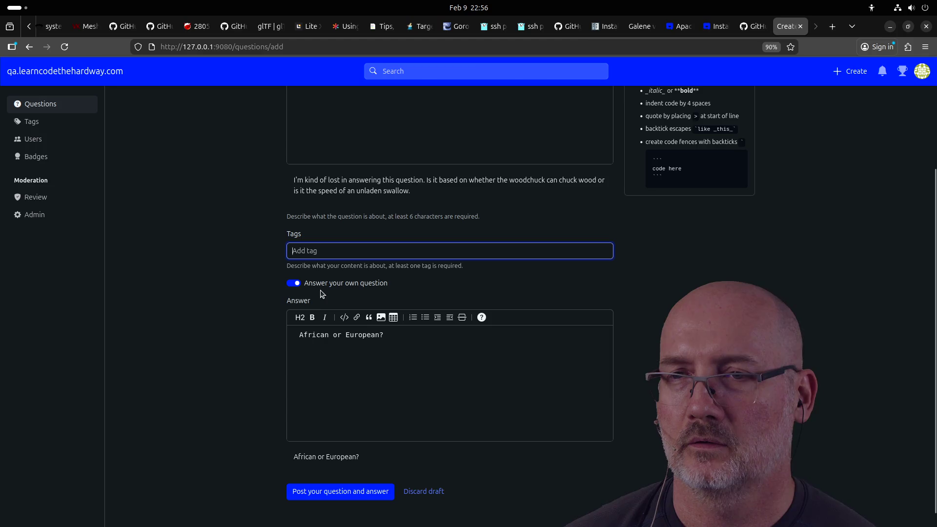
text(#)
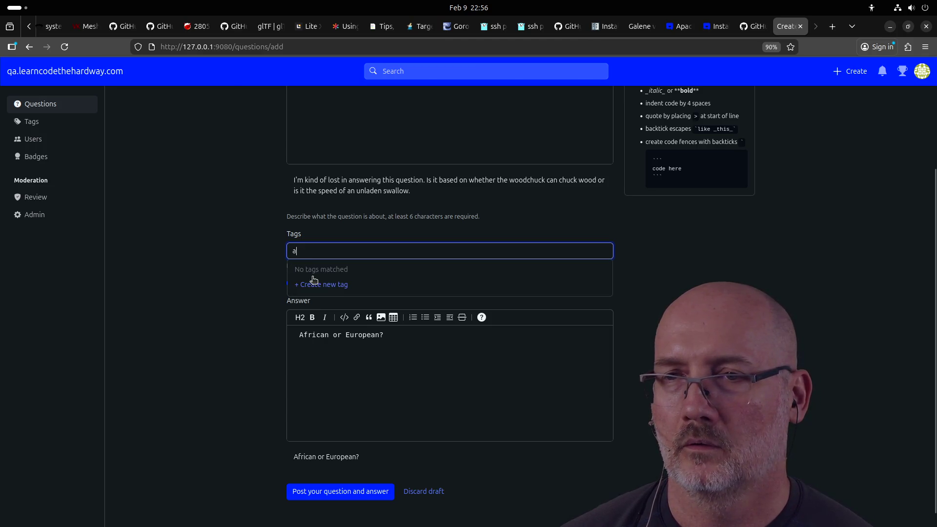
key(BackSpace)
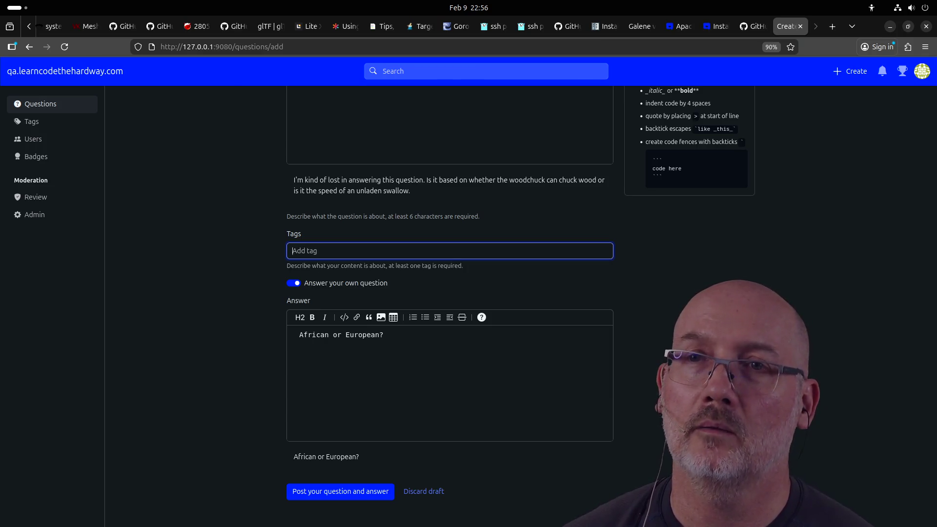
text(animaltrivia)
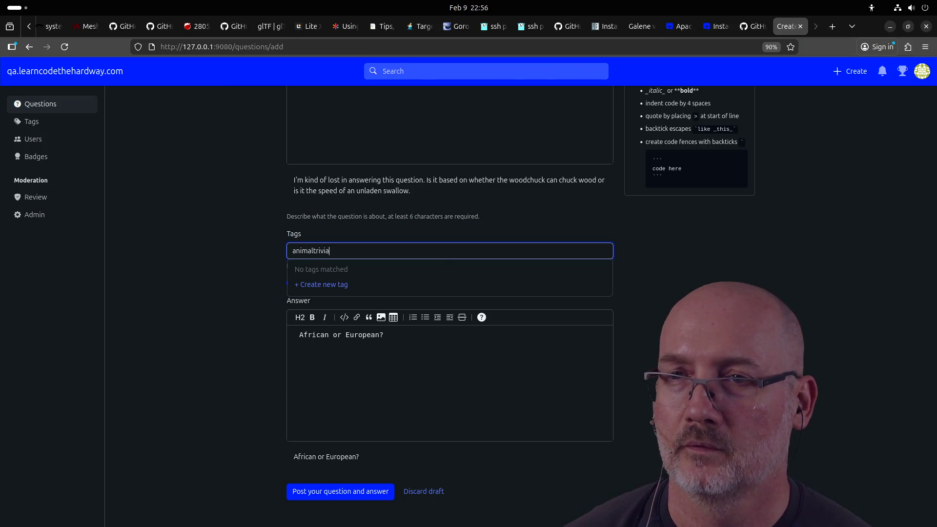
click(308, 286)
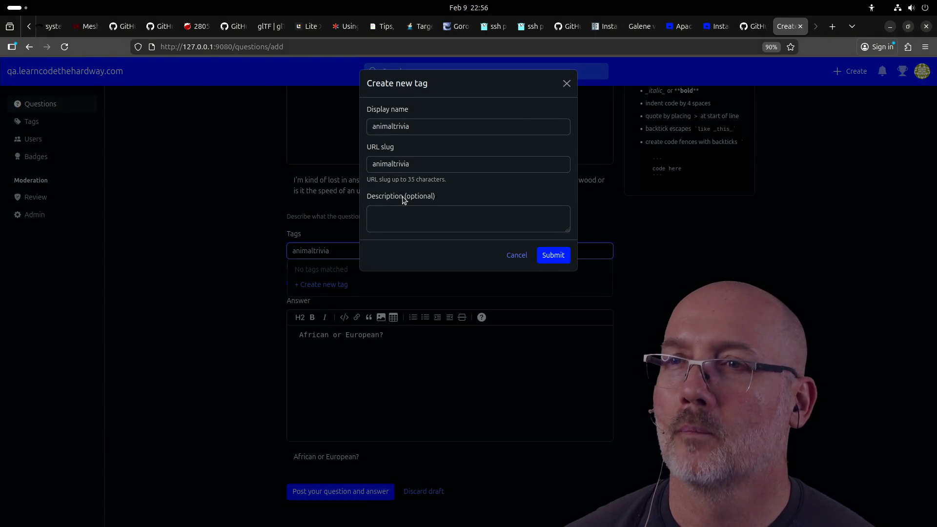
click(422, 215)
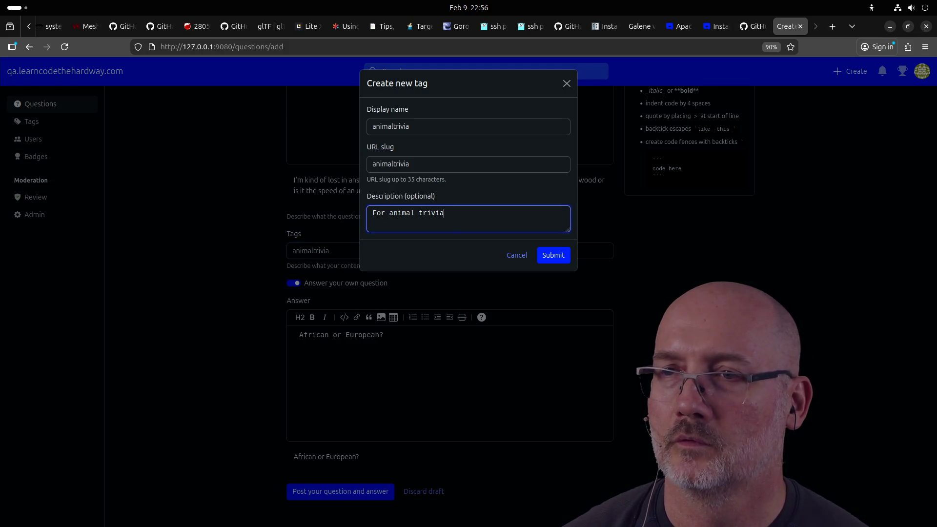
click(565, 254)
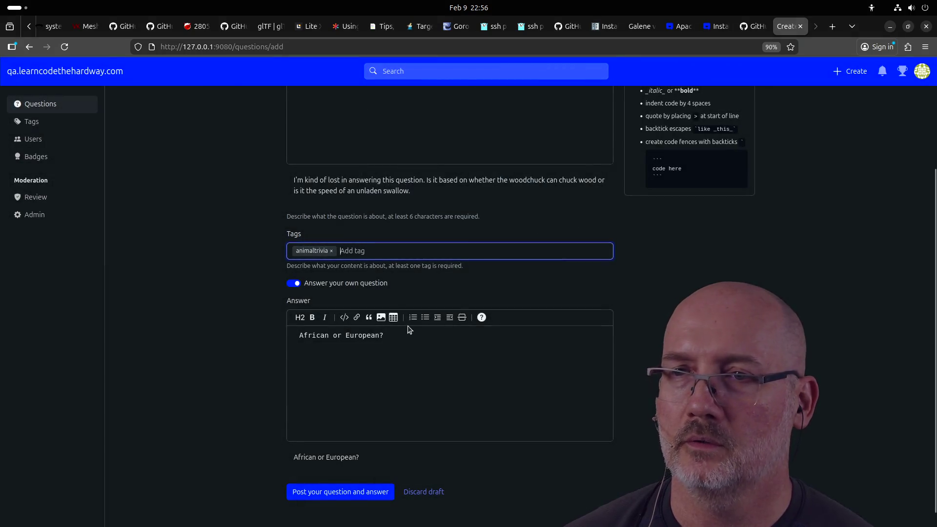
click(349, 493)
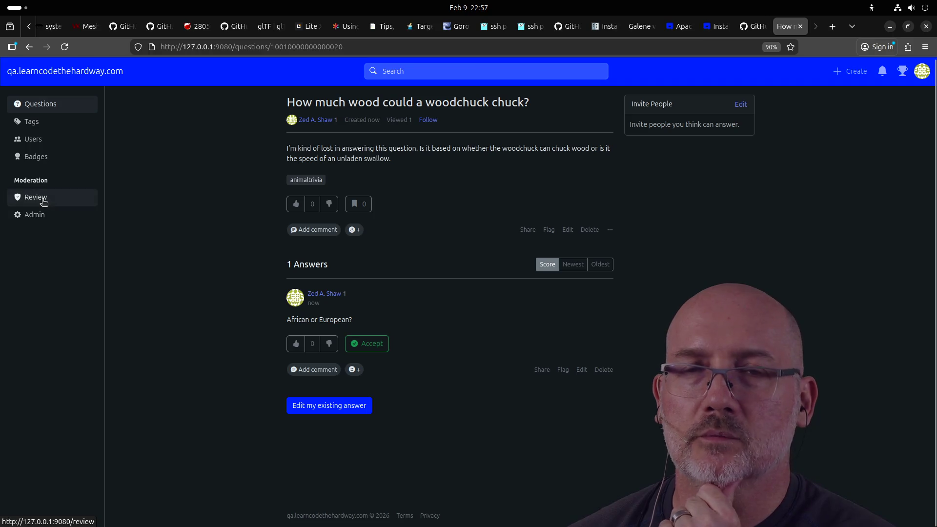
Step: Go to the Review queue from the published woodchuck question page
click(37, 196)
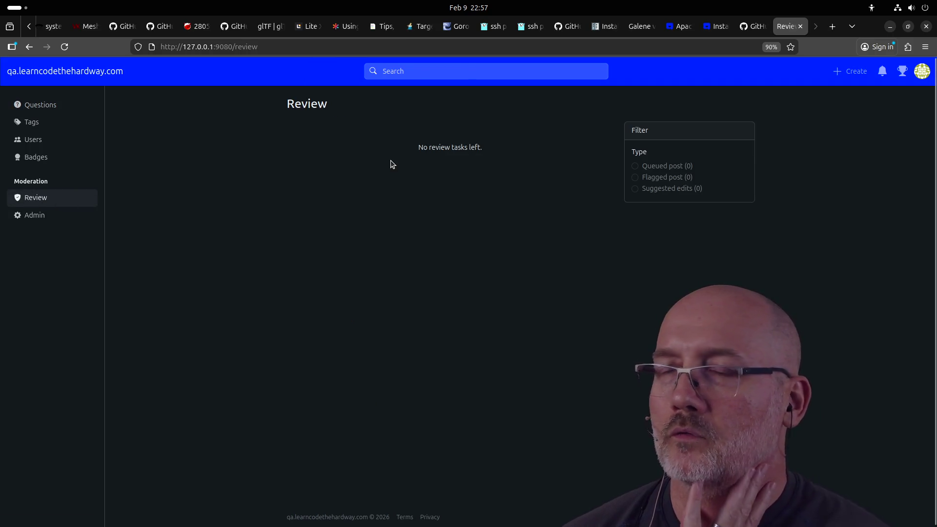
Step: Browse the admin Contents Questions and Tags pages, then open Intelligence > AI Settings
click(34, 214)
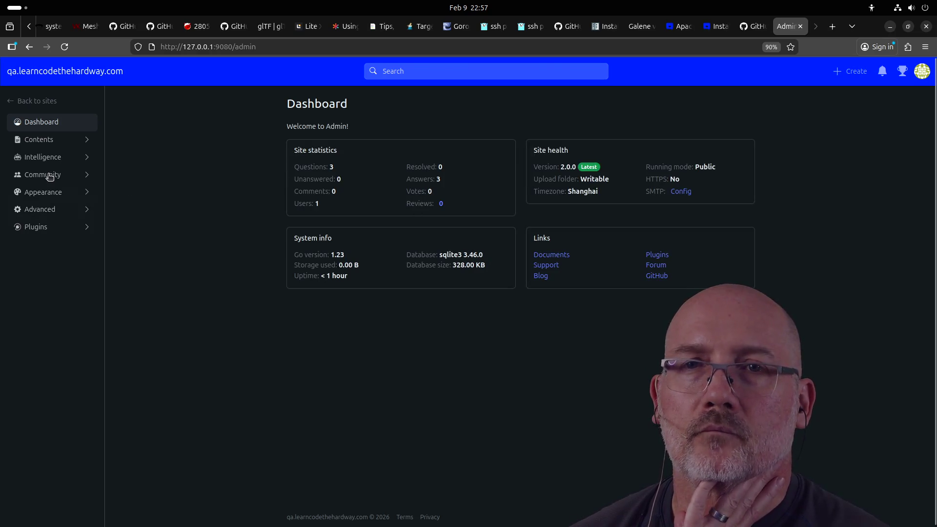
click(47, 143)
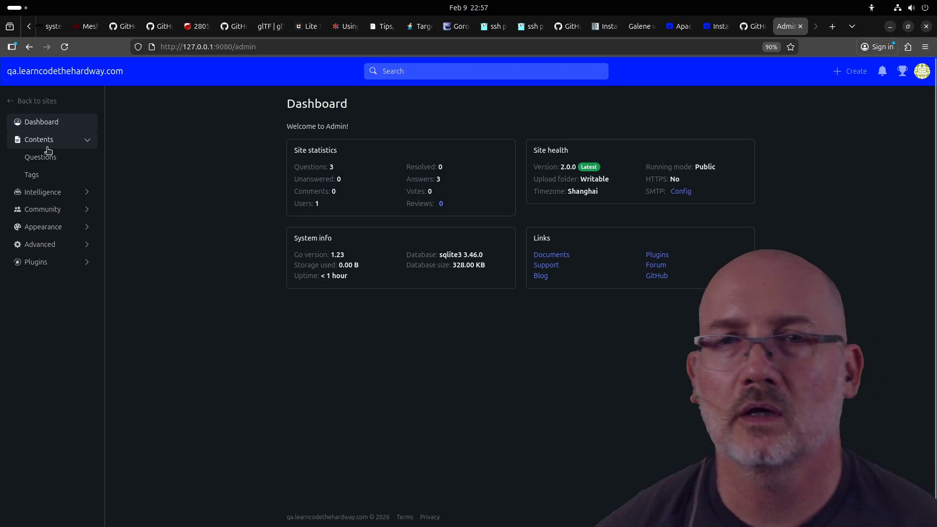
click(47, 157)
click(45, 177)
click(47, 193)
click(48, 176)
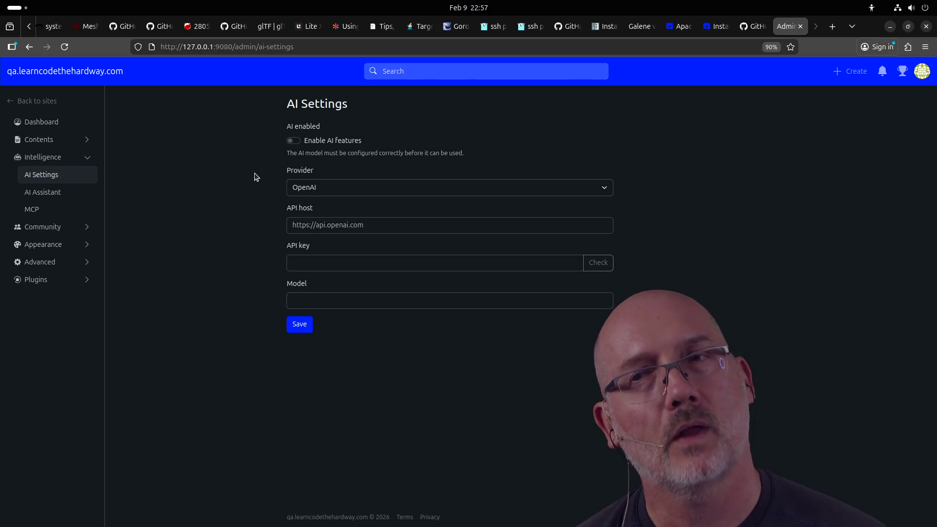
click(56, 195)
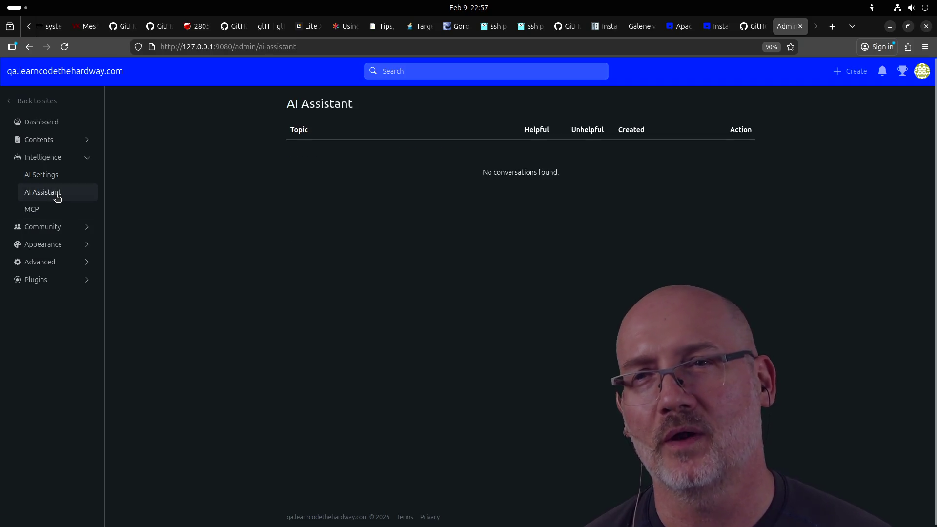
click(54, 209)
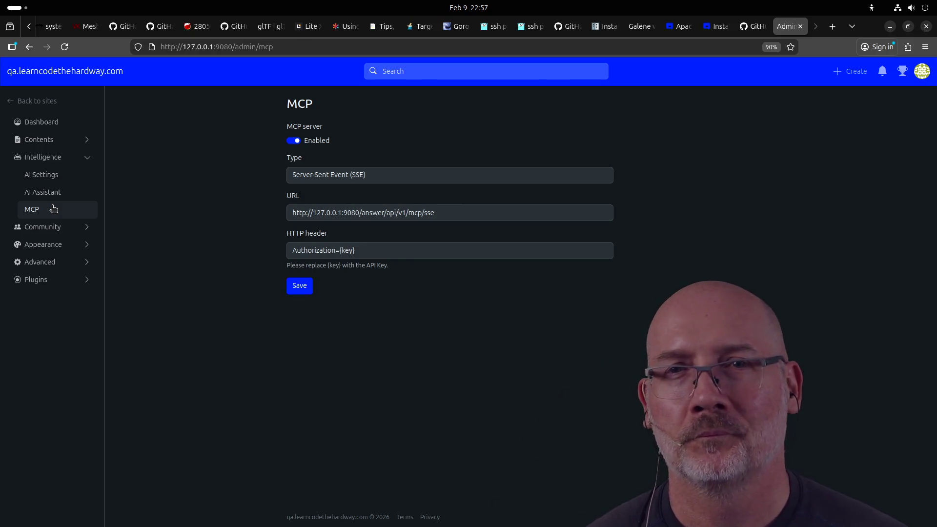
click(30, 176)
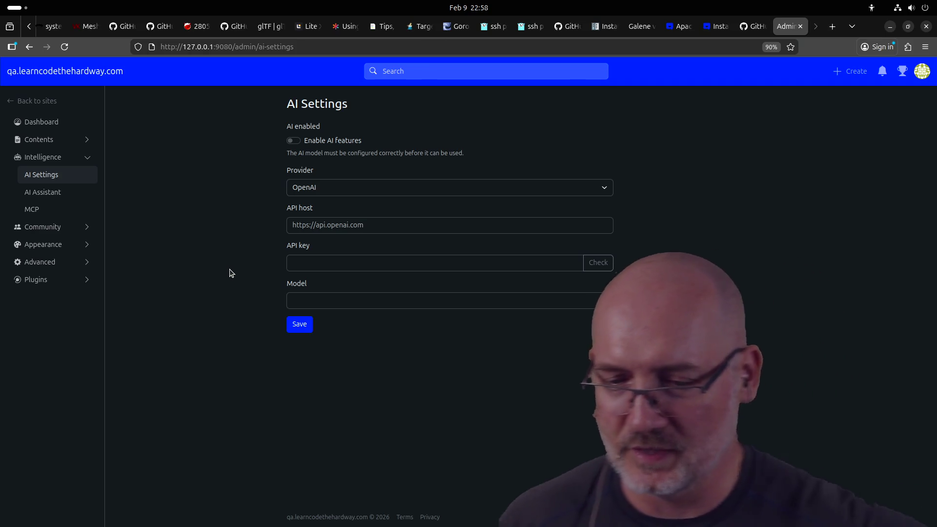
click(54, 226)
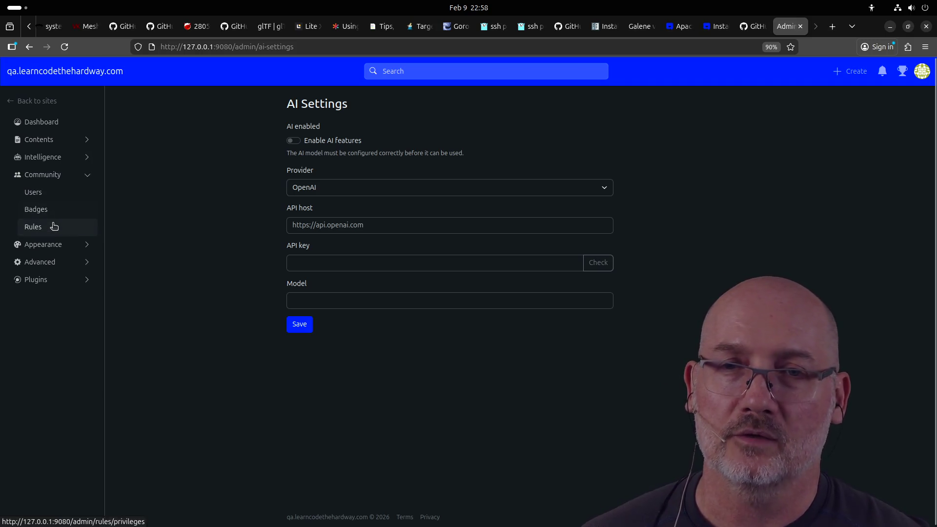
Step: Visit the Users and Badges admin pages, open the Rules privileges page, and expand Appearance
click(53, 192)
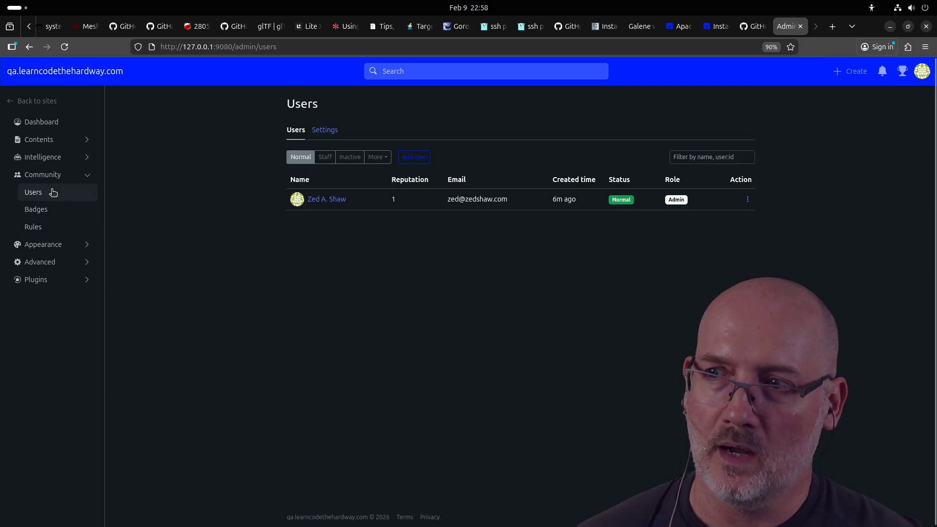
click(53, 216)
click(54, 226)
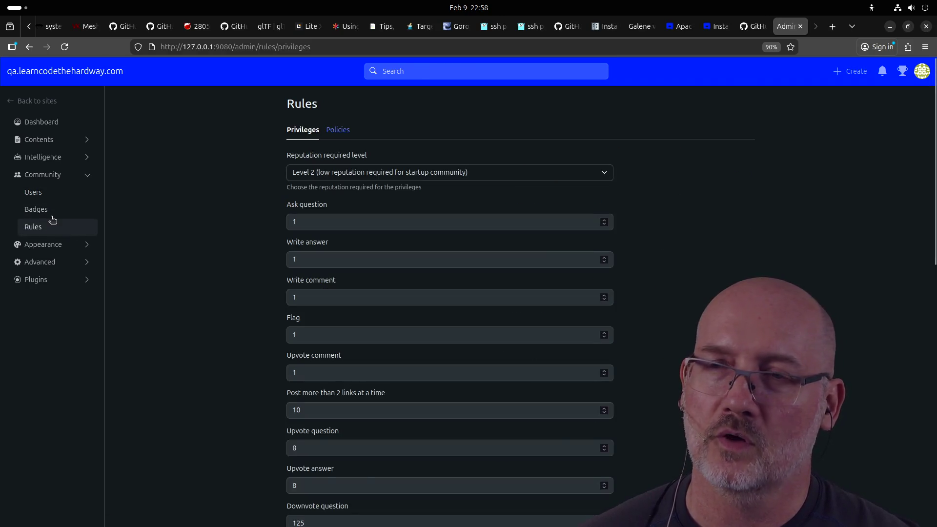
click(53, 214)
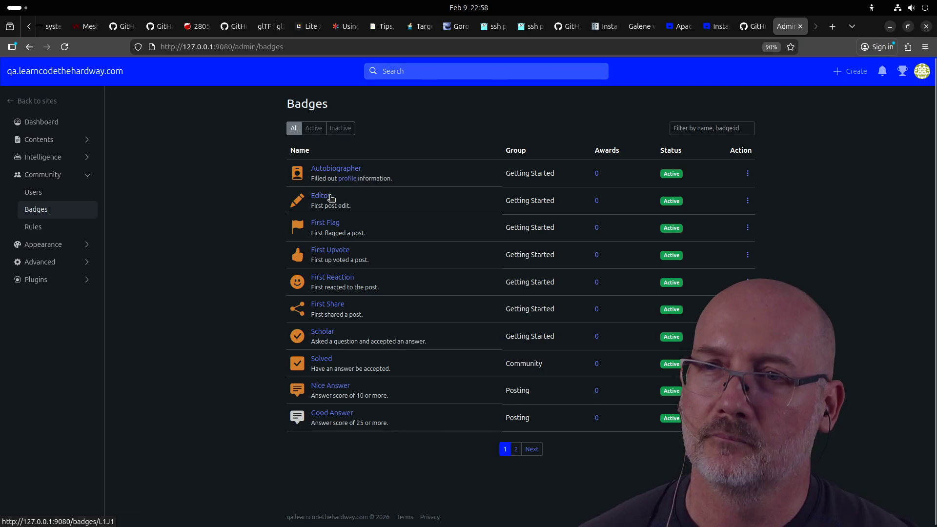
click(54, 194)
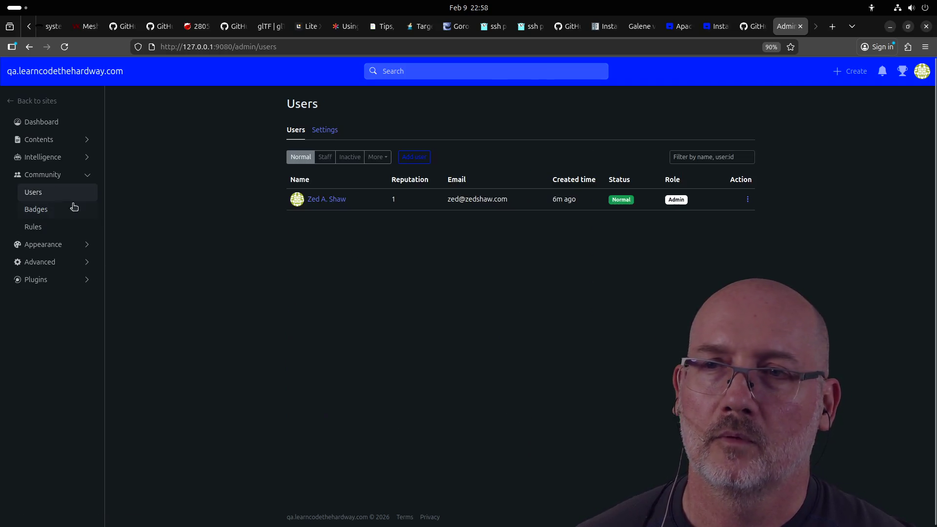
click(45, 225)
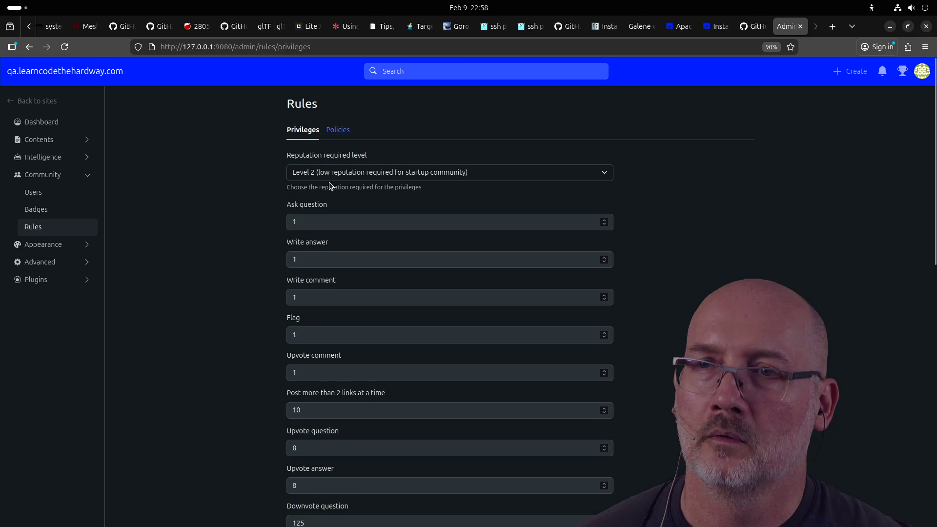
scroll(258, 258, down, 10)
scroll(257, 249, up, 10)
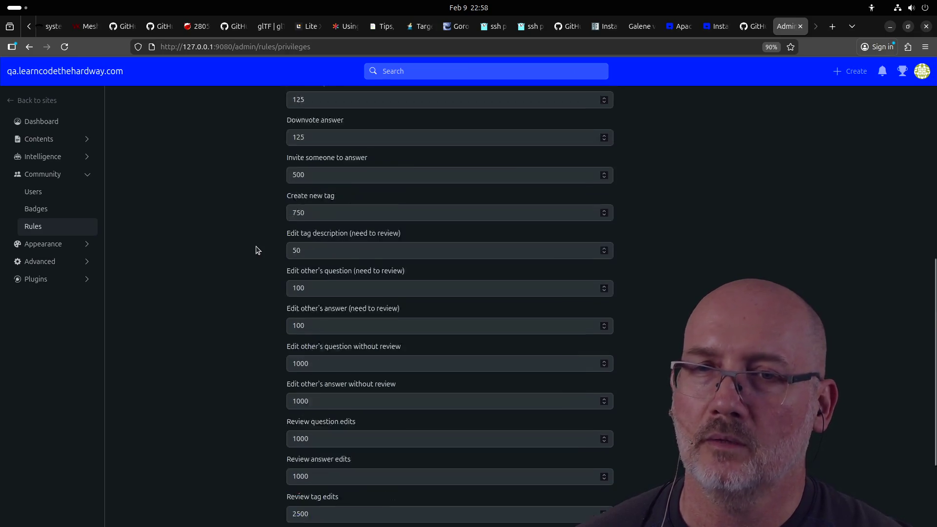
click(55, 246)
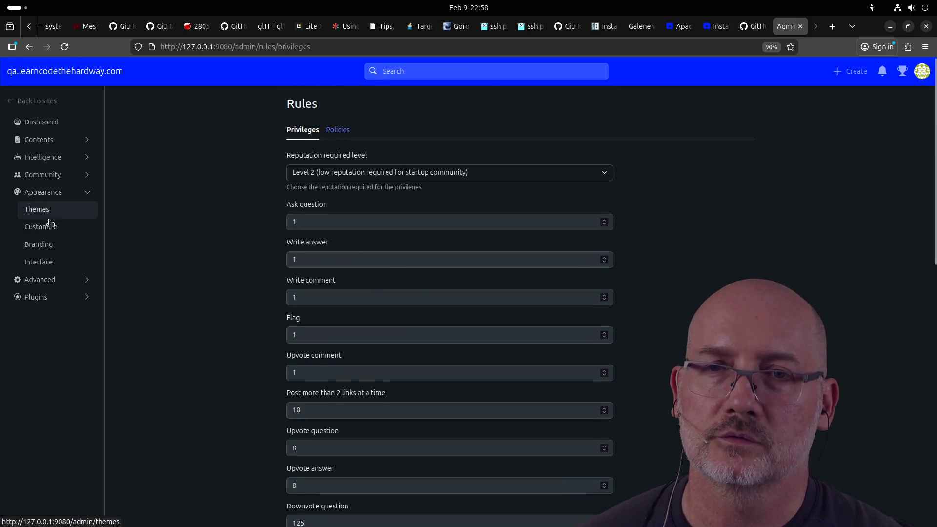
Step: Expand Advanced and review the Security and Login settings, including allowed email domains
click(45, 282)
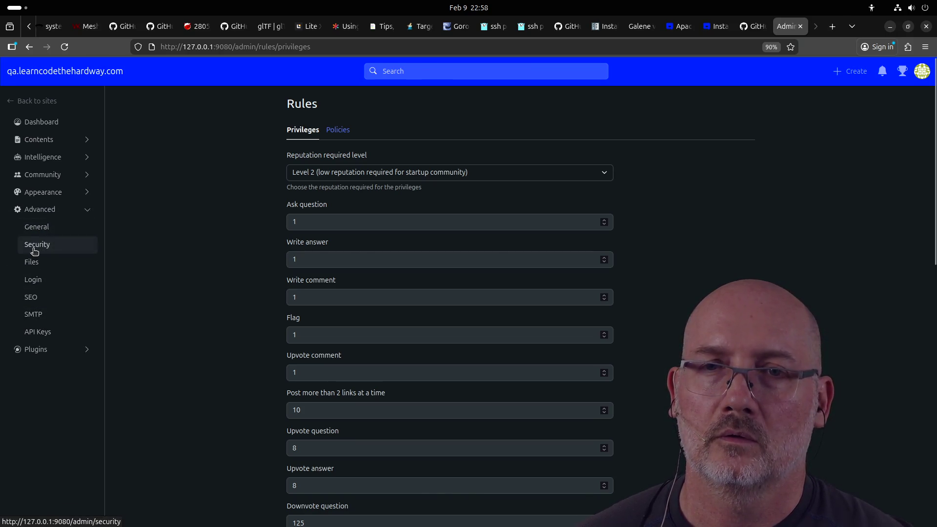
click(34, 252)
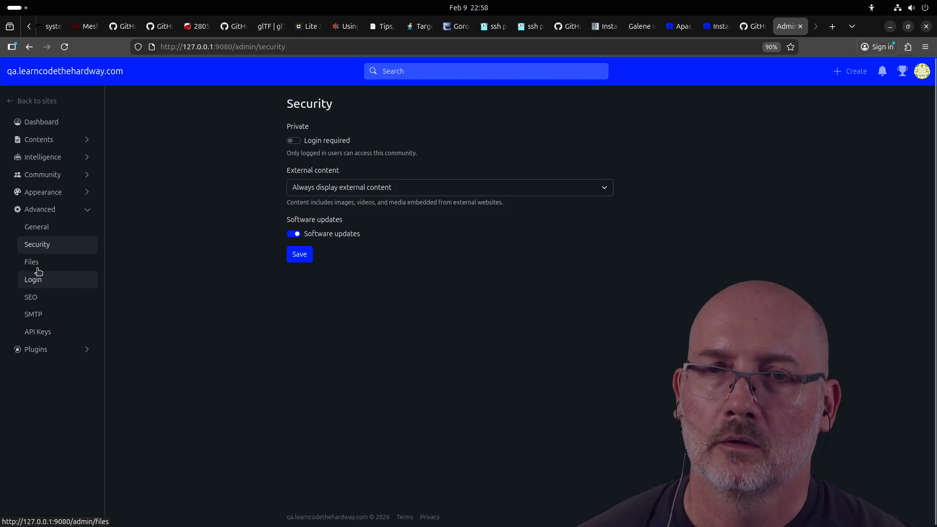
click(38, 283)
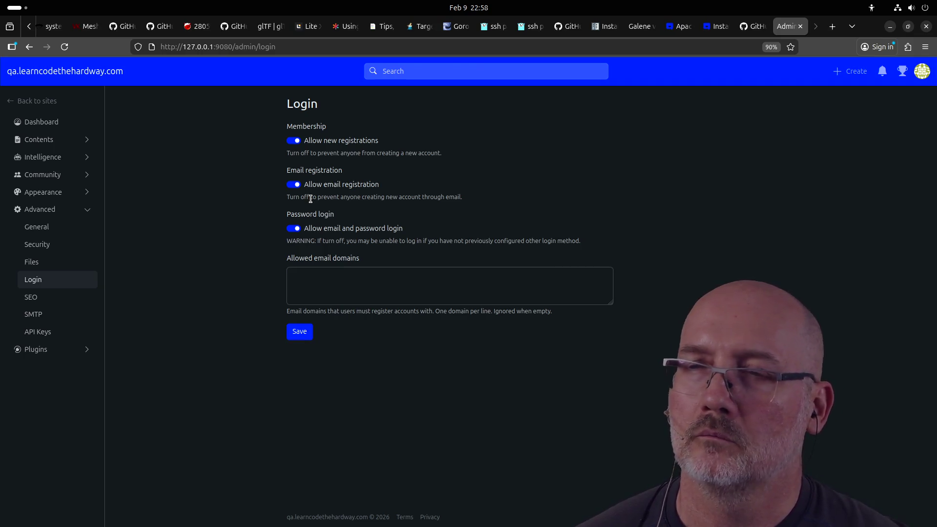
drag(310, 198, 287, 198)
triple_click(493, 196)
click(495, 198)
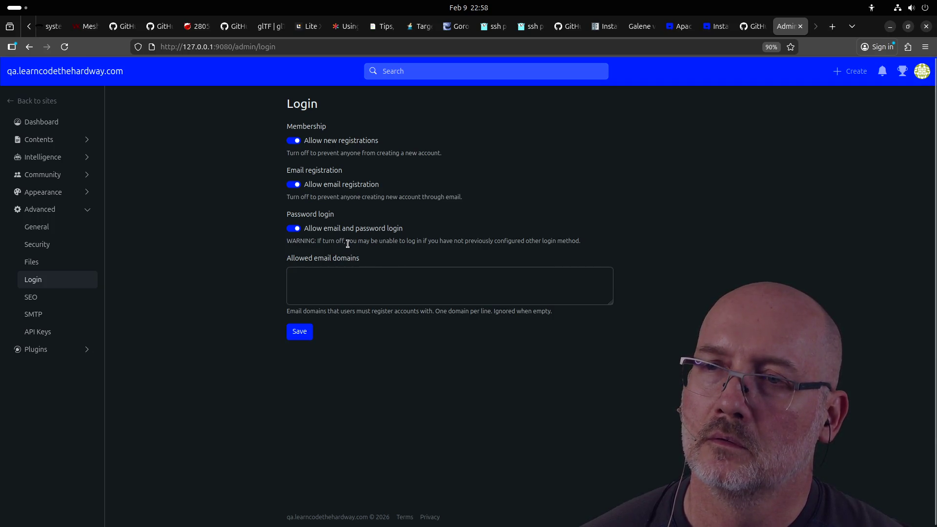
click(291, 277)
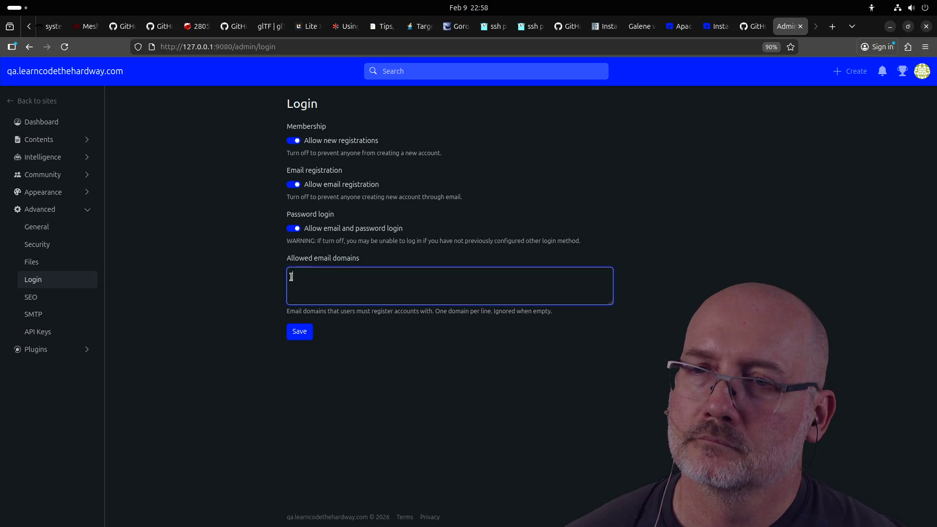
Step: Look through the SEO and SMTP settings, then go to the API Keys page
click(45, 298)
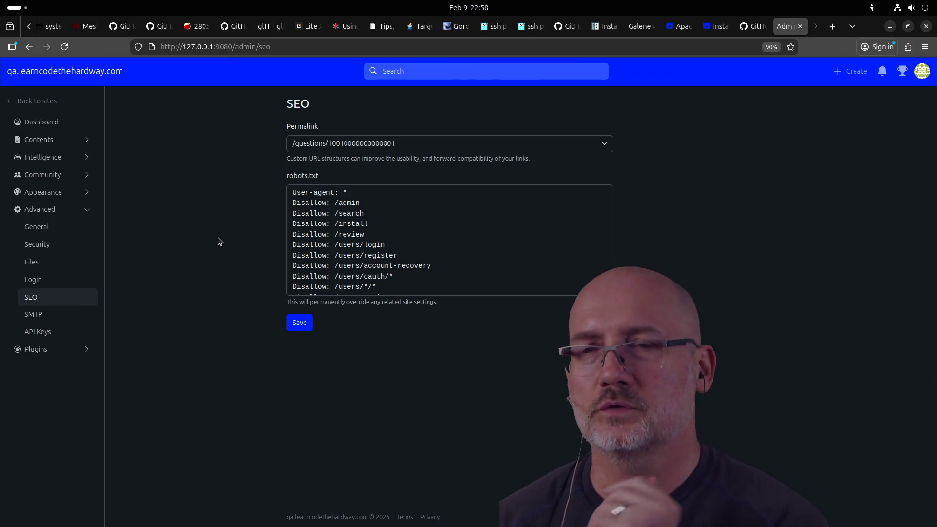
scroll(381, 254, down, 3)
scroll(381, 254, up, 3)
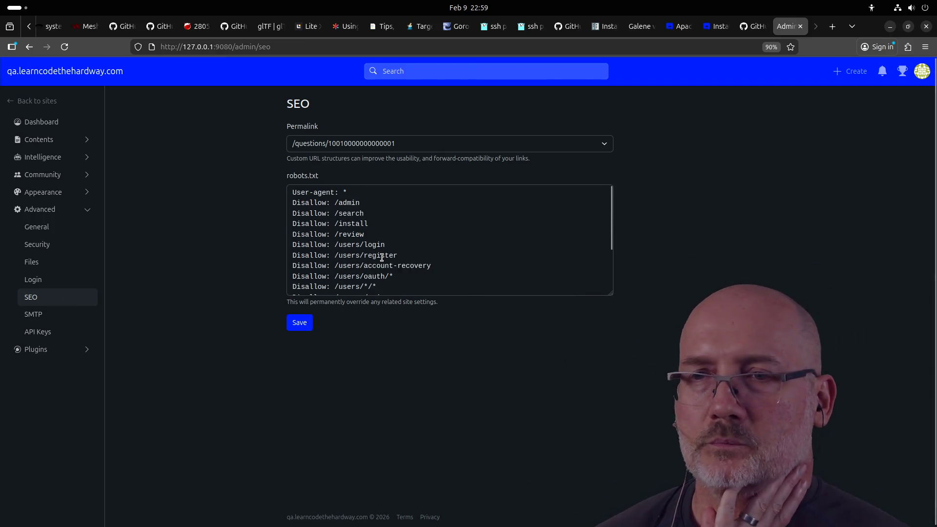
click(30, 315)
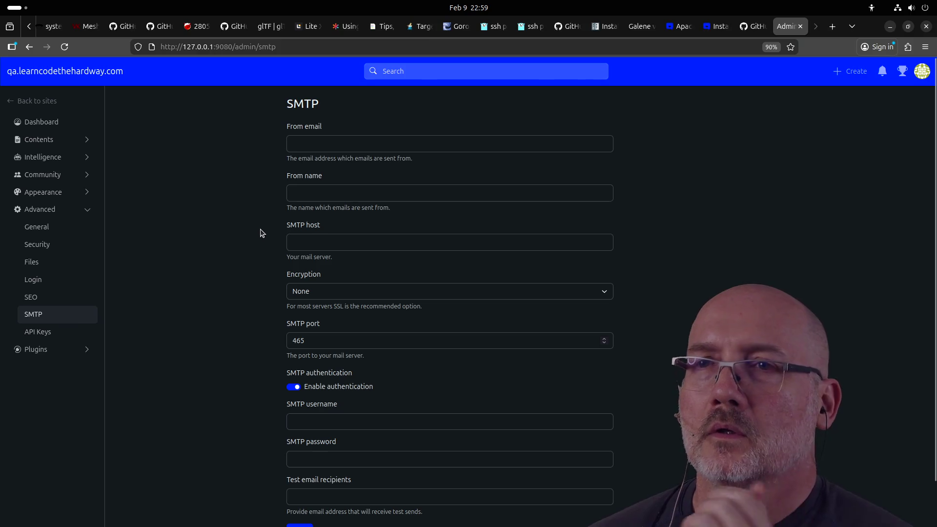
scroll(376, 205, down, 2)
scroll(376, 205, up, 2)
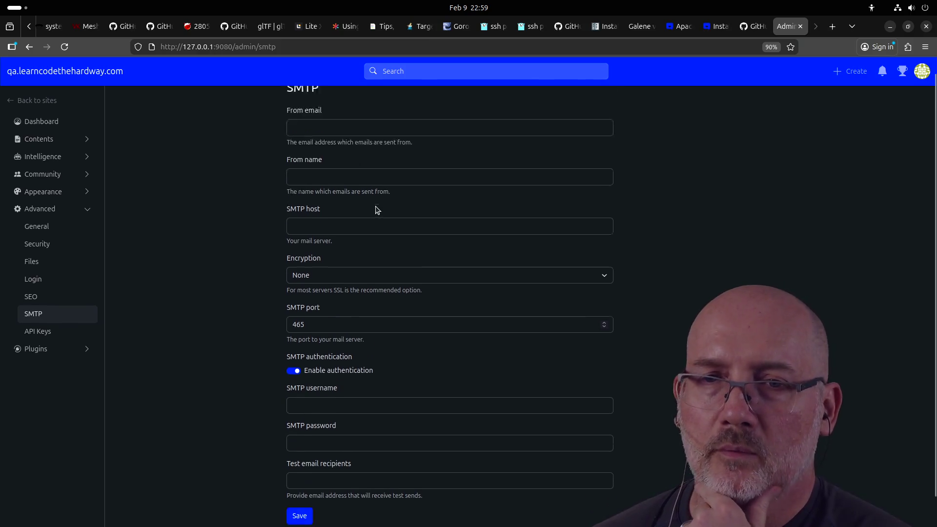
click(49, 333)
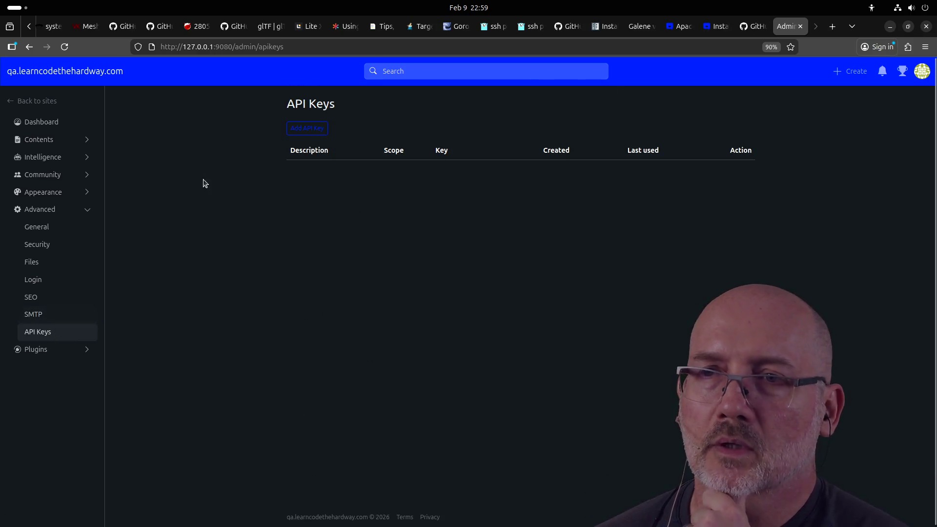
Step: View Installed Plugins and check the Basic Captcha actions menu, leaving all four plugins inactive
click(29, 350)
click(55, 244)
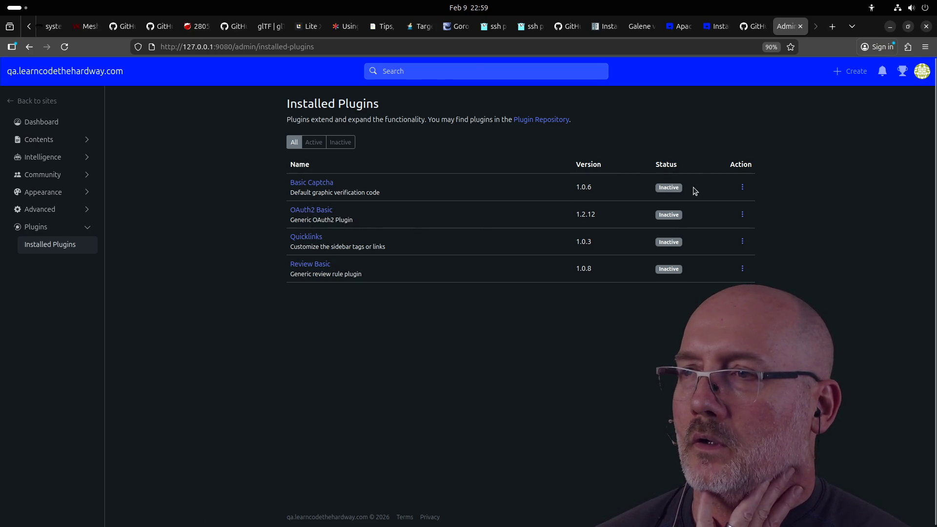
click(743, 189)
click(550, 223)
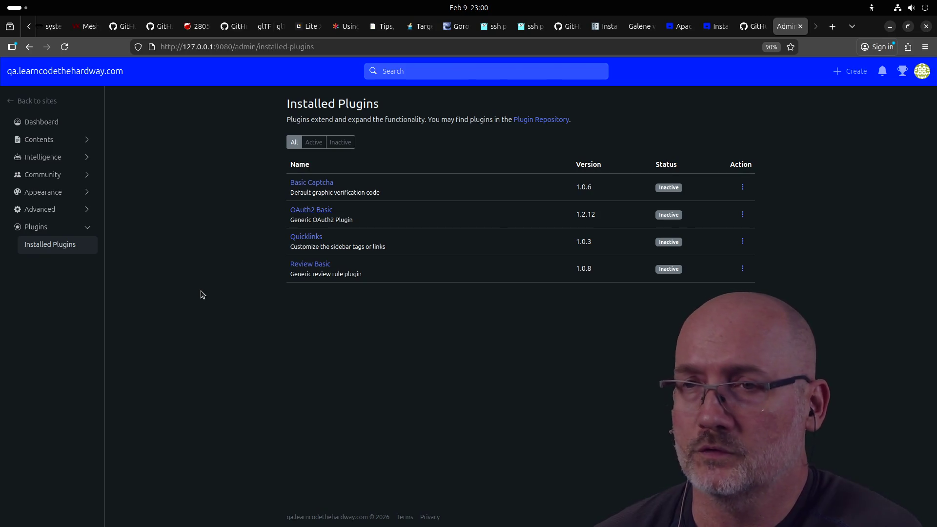
click(81, 232)
click(82, 231)
click(82, 232)
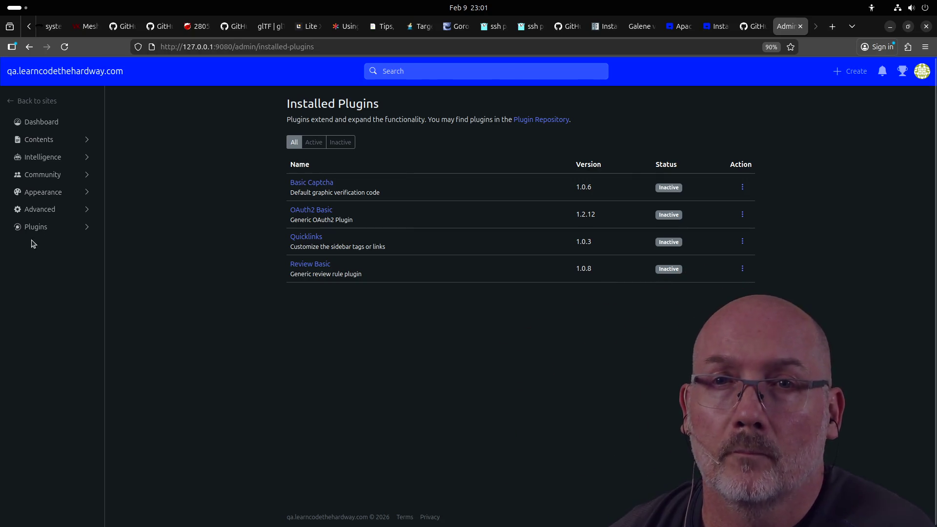
click(35, 174)
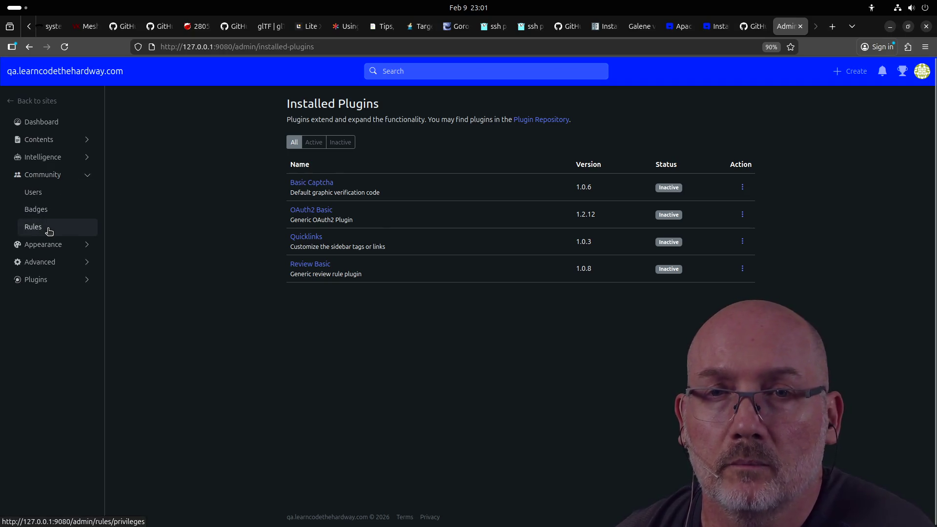
Step: Open the Privileges rules and review the reputation level presets, keeping Level 2
click(49, 230)
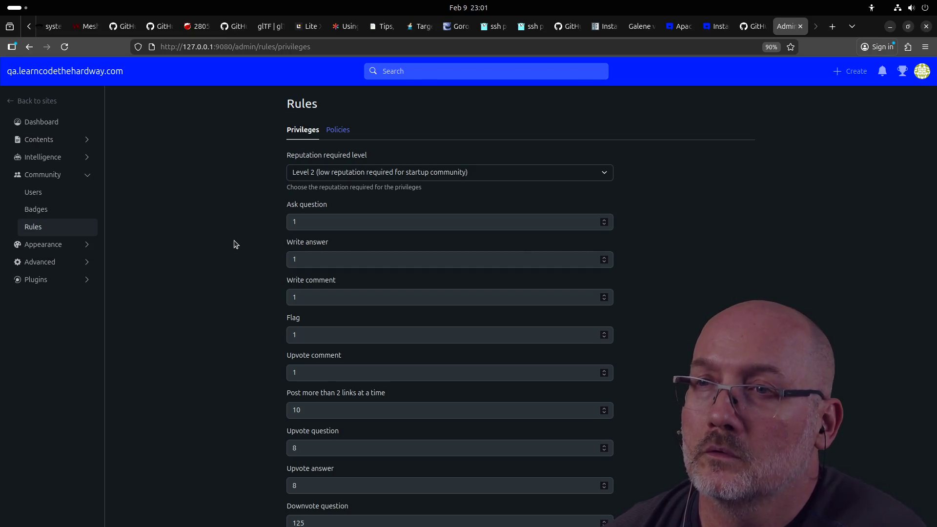
click(337, 177)
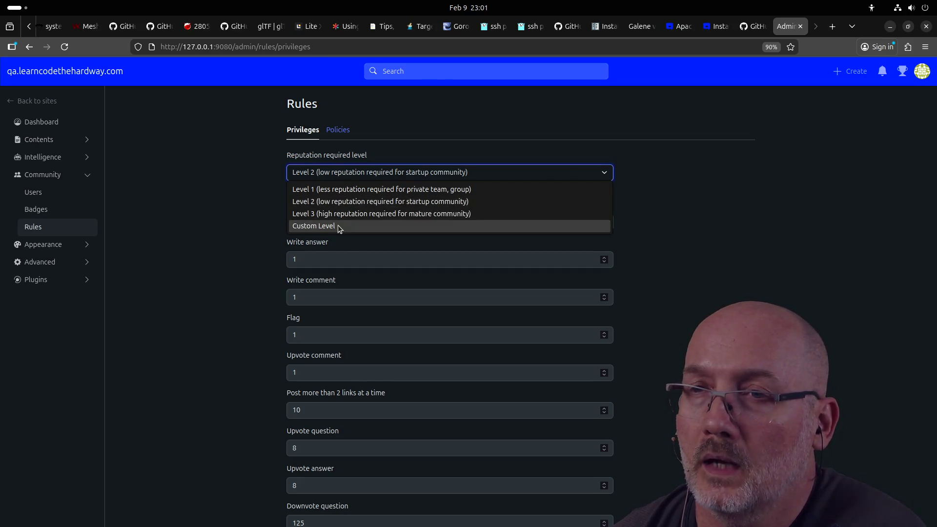
click(213, 242)
scroll(212, 242, down, 2)
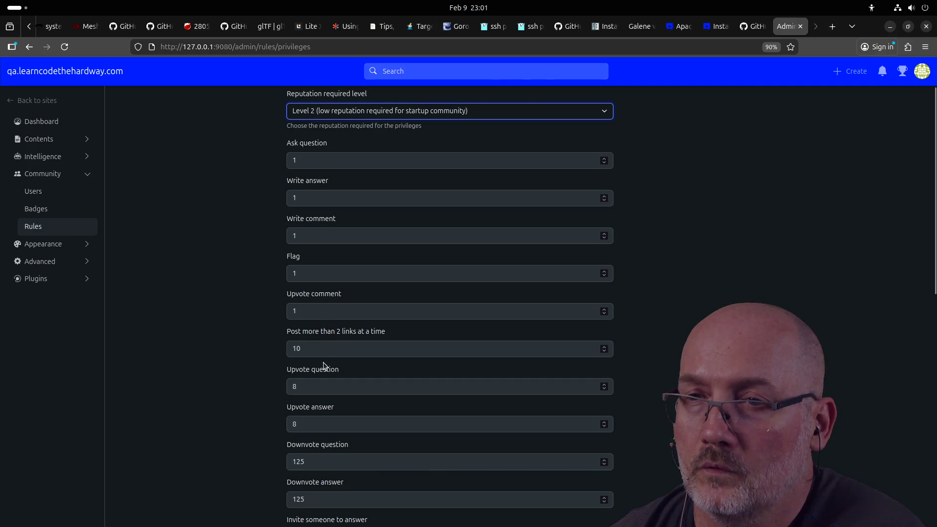
scroll(209, 358, down, 6)
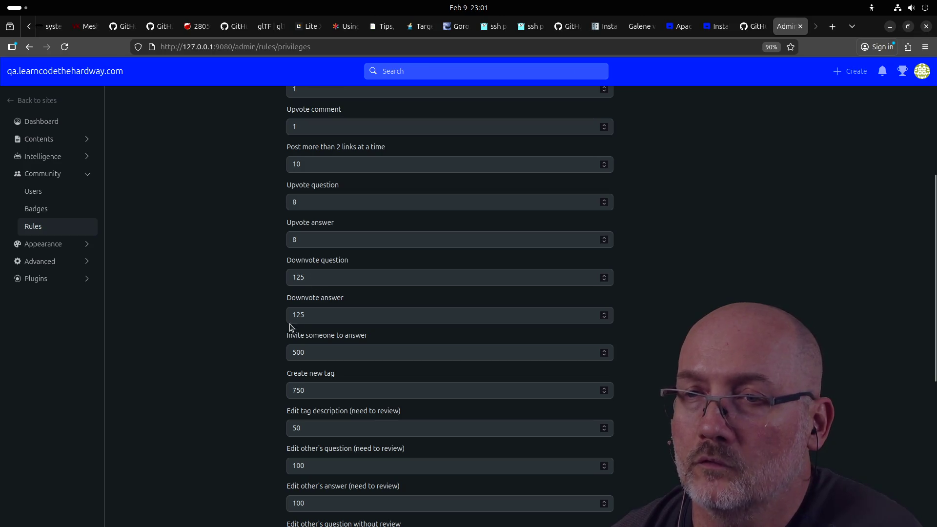
scroll(266, 371, down, 2)
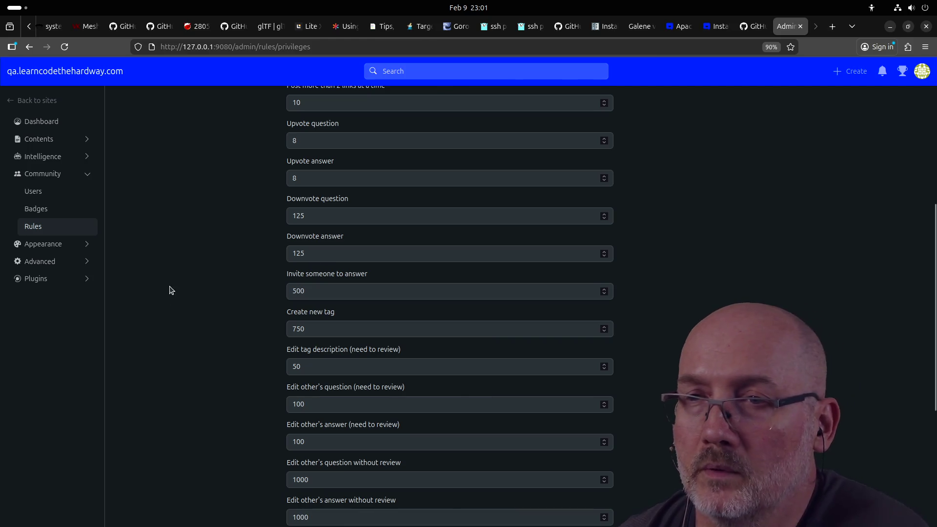
scroll(205, 264, up, 8)
scroll(205, 264, up, 2)
Step: Switch reputation requirements to Level 3, save the privileges, and open the Policies tab
click(345, 176)
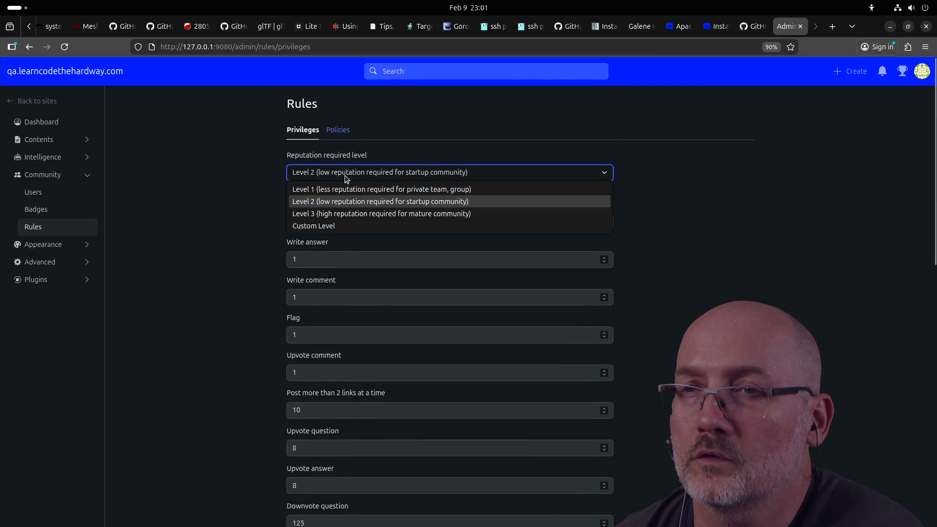
click(345, 215)
scroll(193, 308, down, 4)
scroll(192, 307, down, 2)
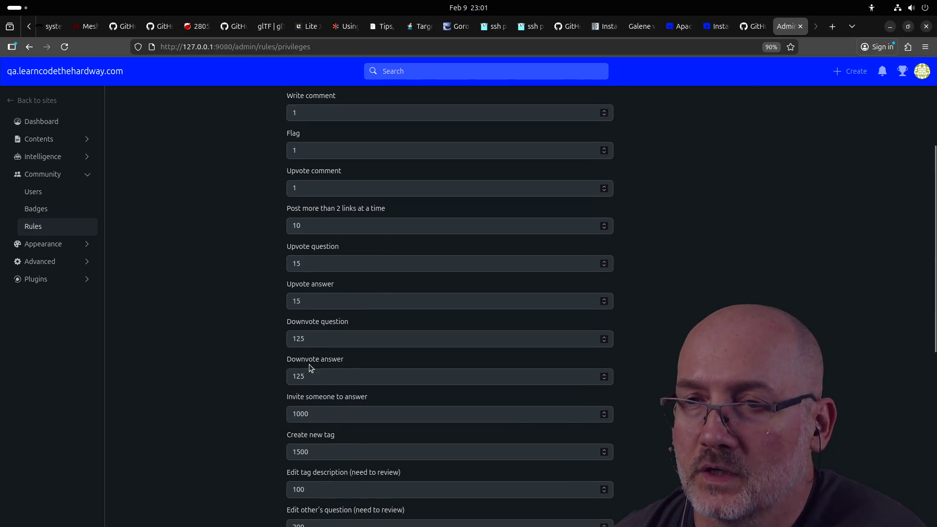
scroll(309, 413, down, 6)
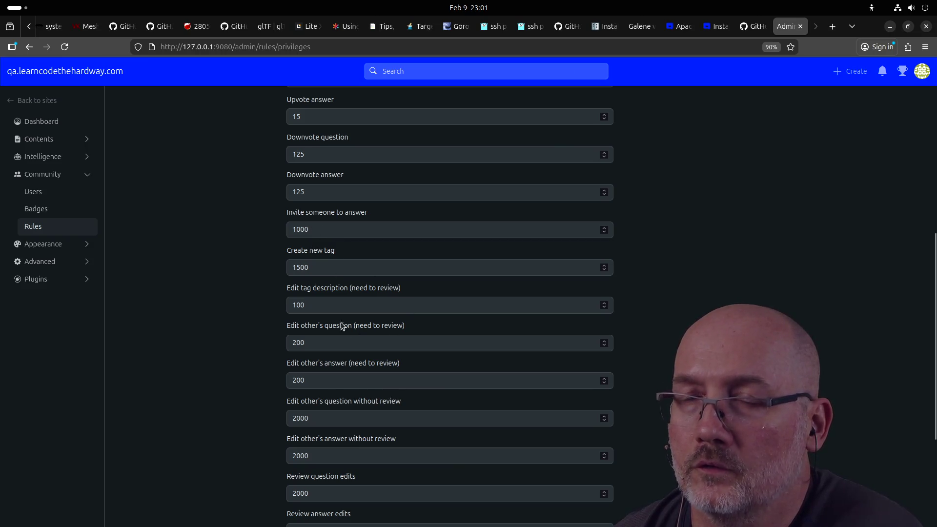
scroll(334, 350, down, 6)
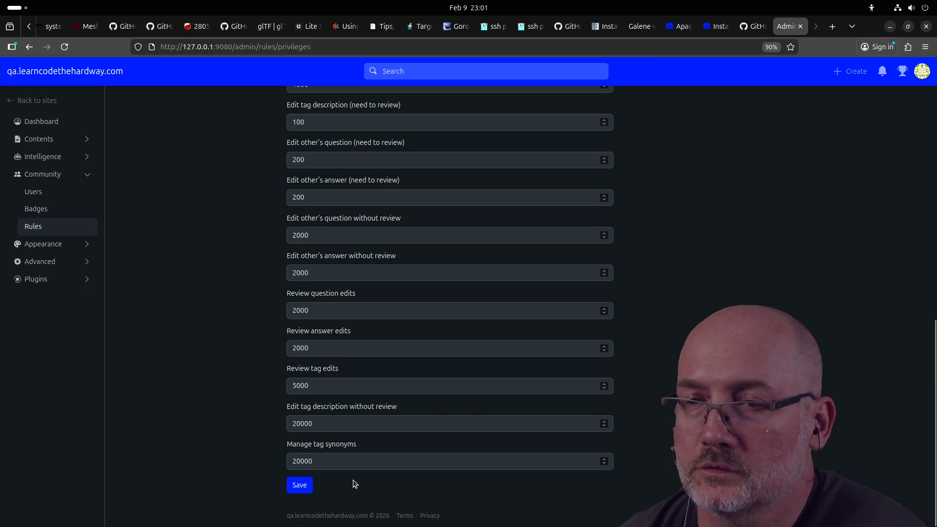
scroll(354, 483, up, 15)
scroll(353, 479, down, 10)
scroll(359, 464, up, 10)
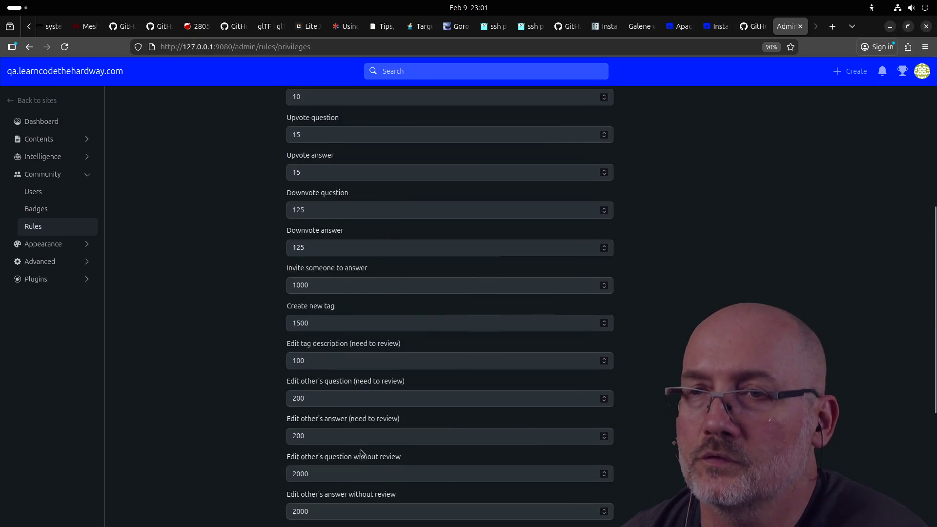
scroll(362, 449, down, 12)
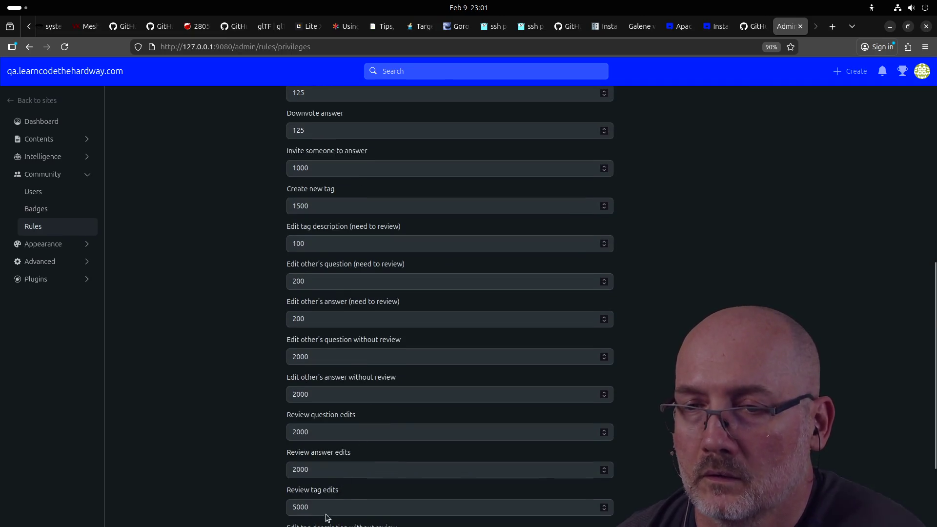
click(294, 488)
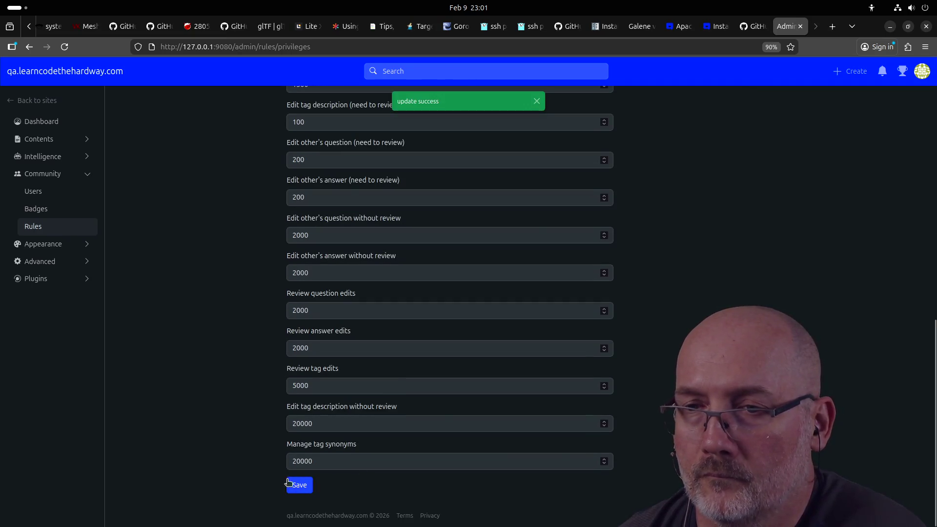
scroll(268, 410, up, 15)
click(333, 139)
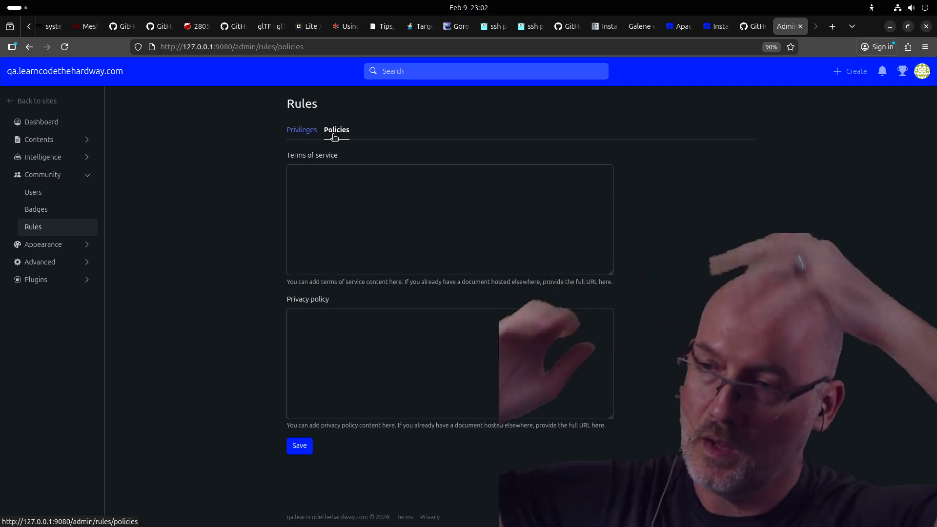
Step: Leave the Terms of service box empty and expand the Appearance group in the admin sidebar
click(374, 244)
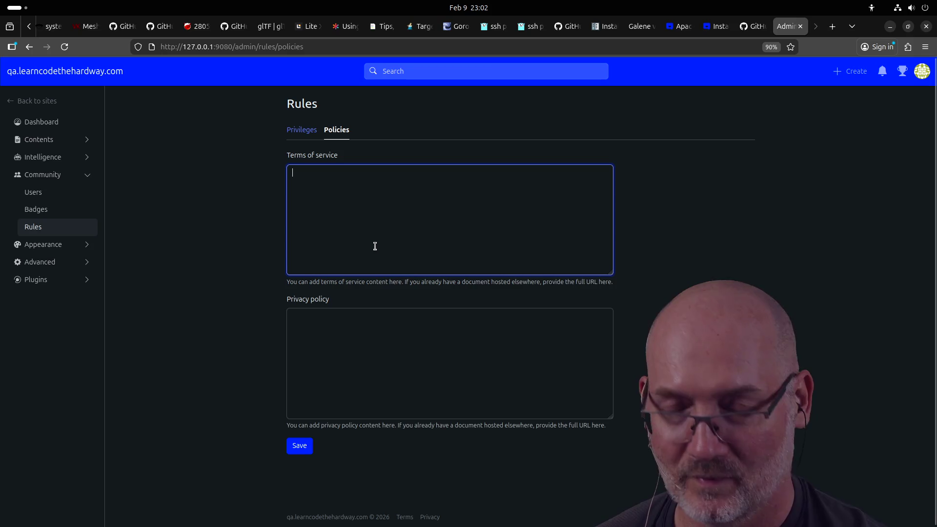
click(43, 244)
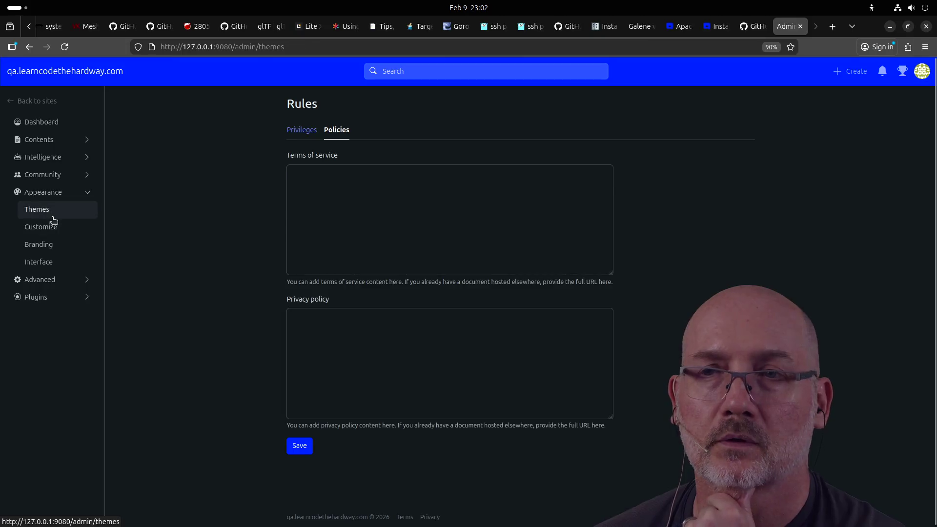
Step: On the Themes page, keep the Default theme, Full-width layout and System setting color scheme
click(52, 212)
click(409, 146)
click(410, 146)
click(405, 199)
click(405, 199)
click(398, 235)
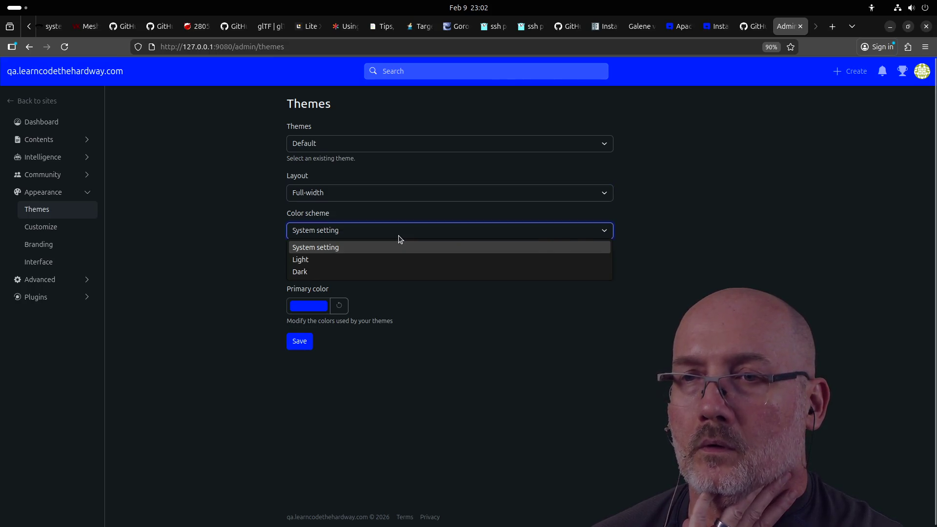
click(398, 235)
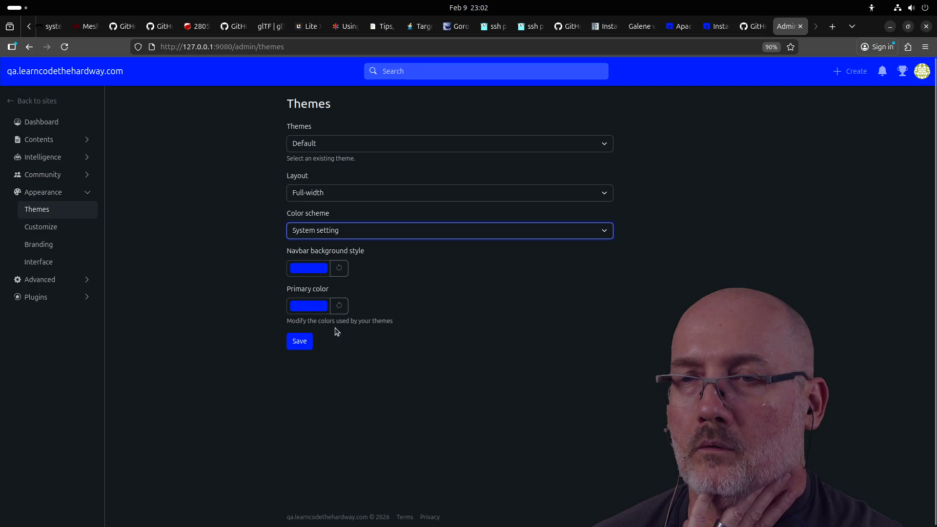
Step: Look through the Customize and Interface pages, ending on the Branding settings
click(34, 228)
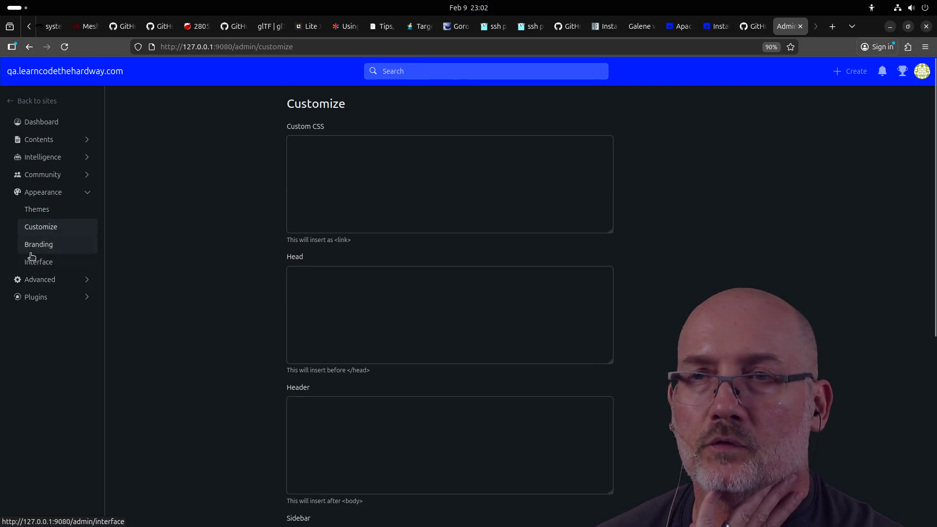
click(32, 257)
click(32, 245)
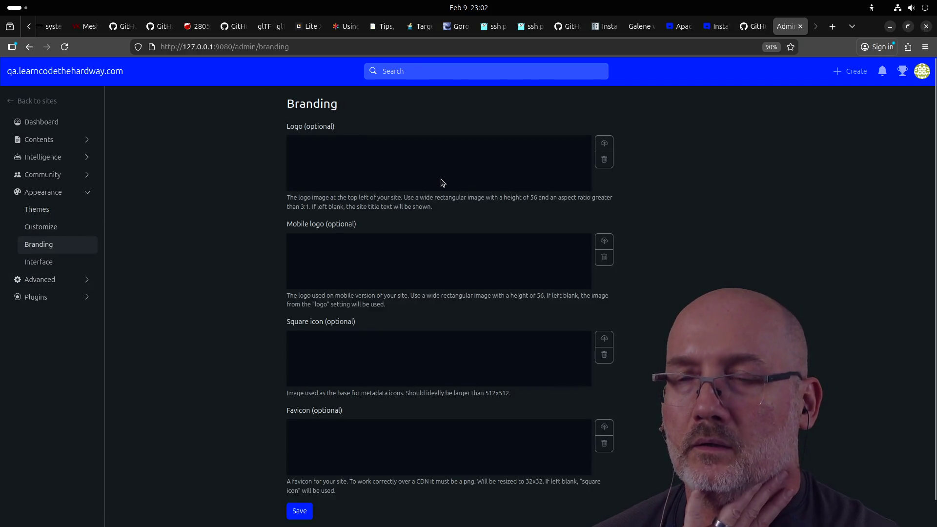
scroll(440, 210, down, 1)
scroll(314, 348, up, 1)
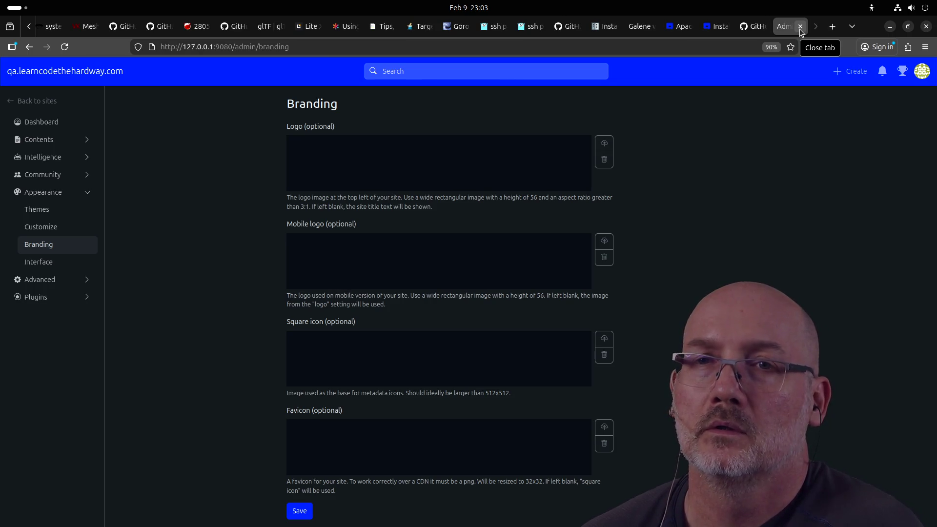
Step: Close the admin tab and list the project folder with ls in the terminal
click(800, 27)
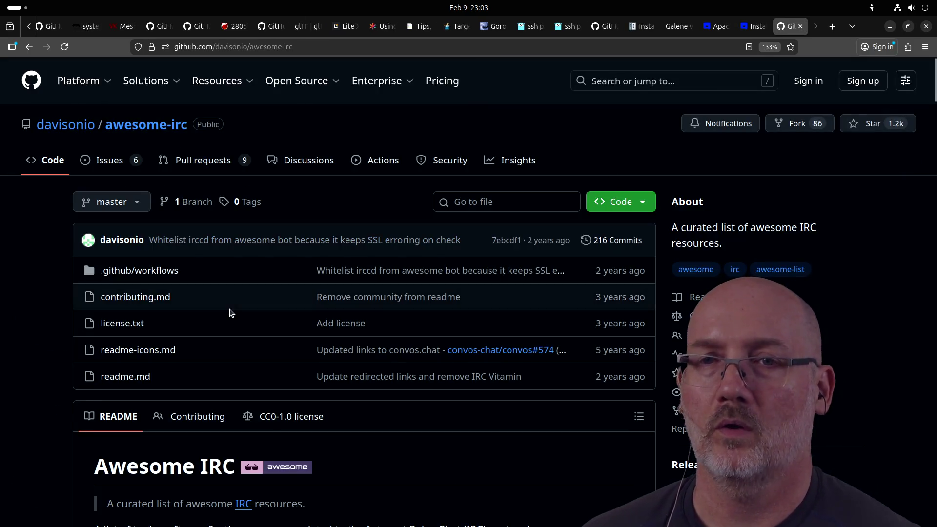
key(alt+Tab)
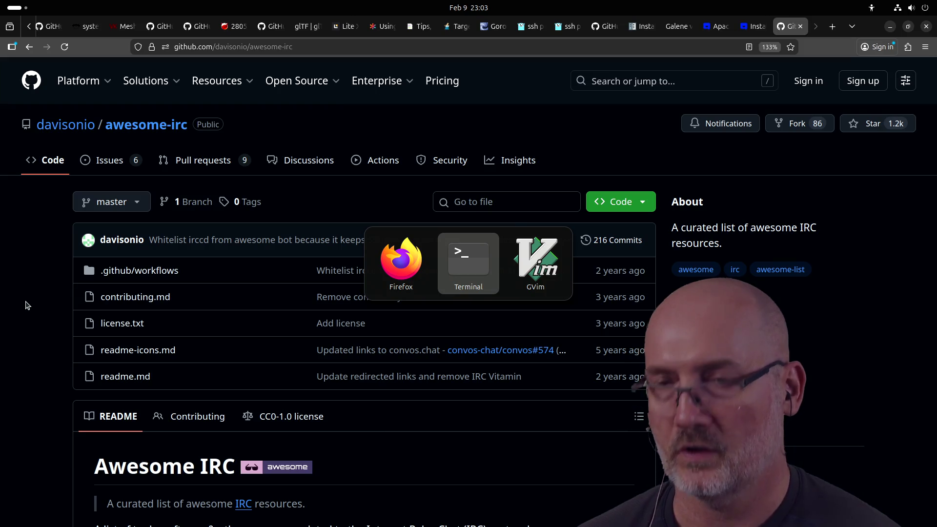
key(alt+Tab)
key(alt+Tab)
key(alt+Tab)
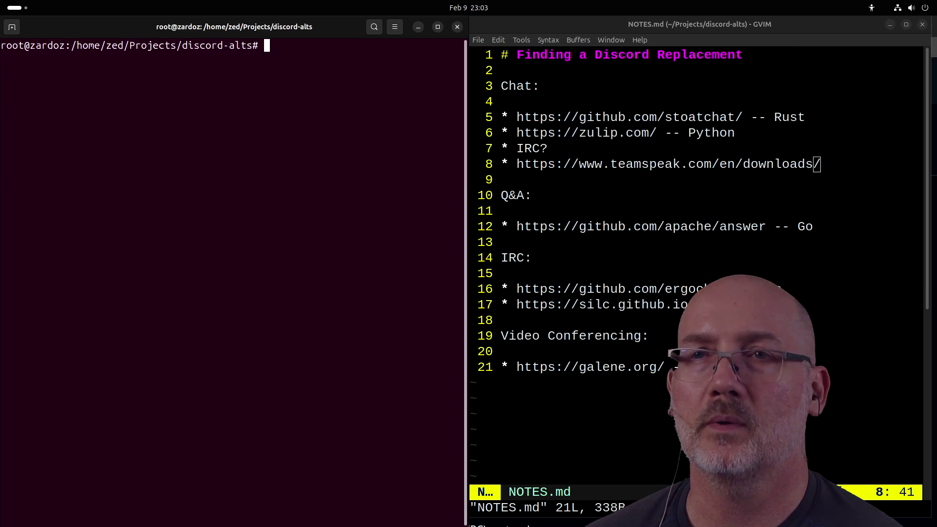
text(ls)
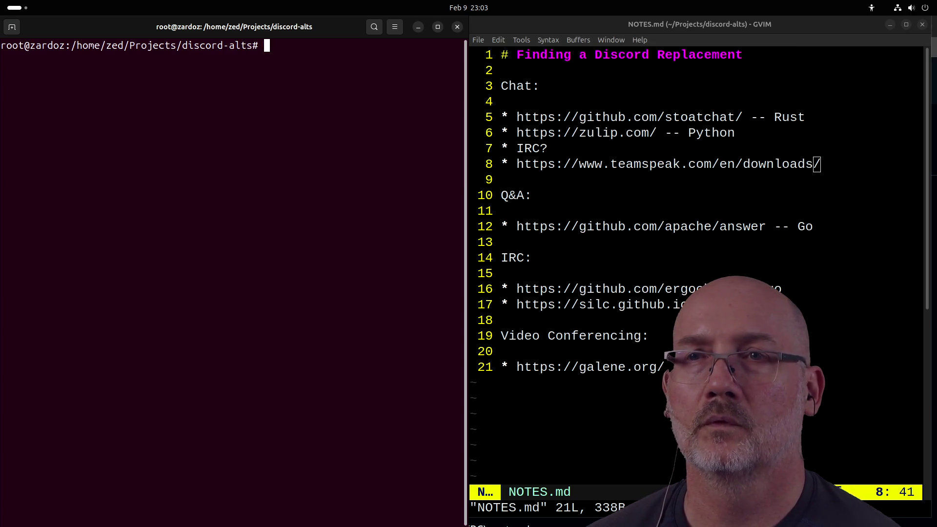
key(Return)
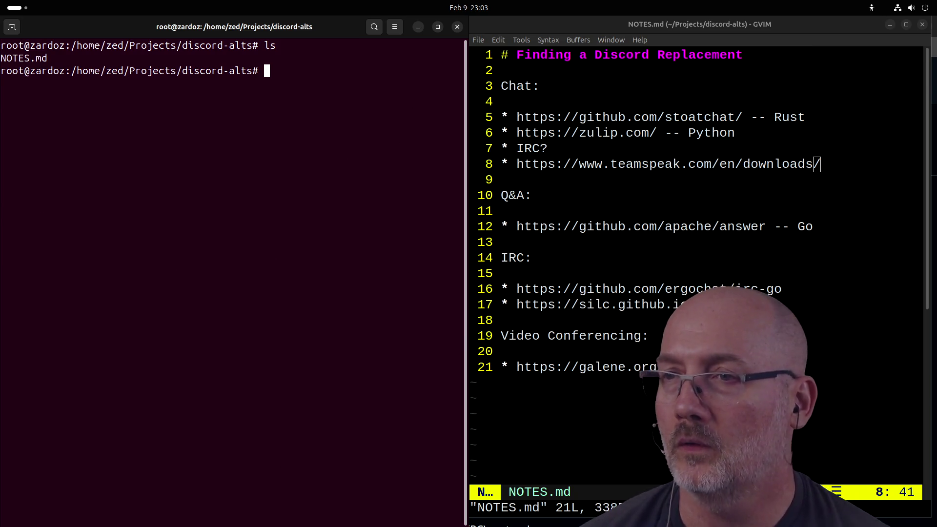
Step: Look over the irc-go, ergochat and galene.org links further down NOTES.md
click(528, 257)
scroll(532, 256, down, 1)
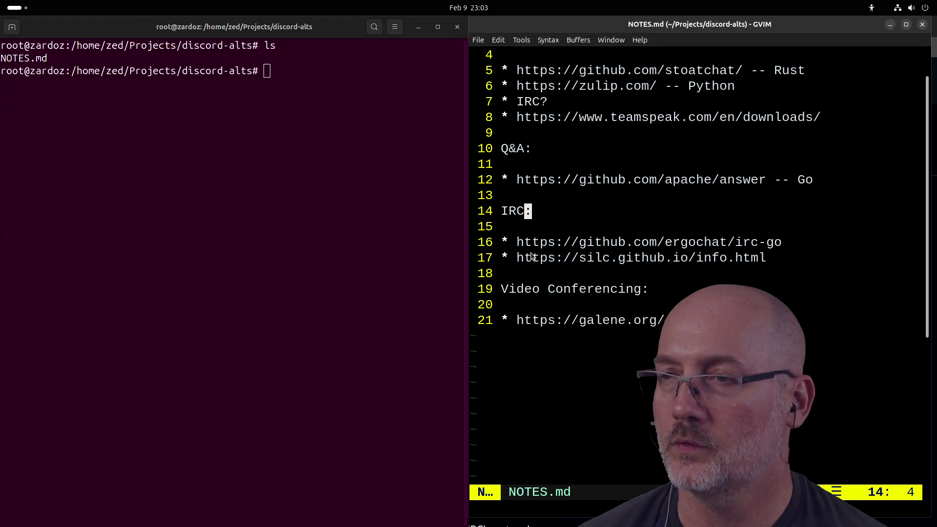
click(730, 244)
click(747, 244)
click(738, 244)
drag(738, 244, 779, 244)
click(698, 242)
scroll(683, 184, down, 2)
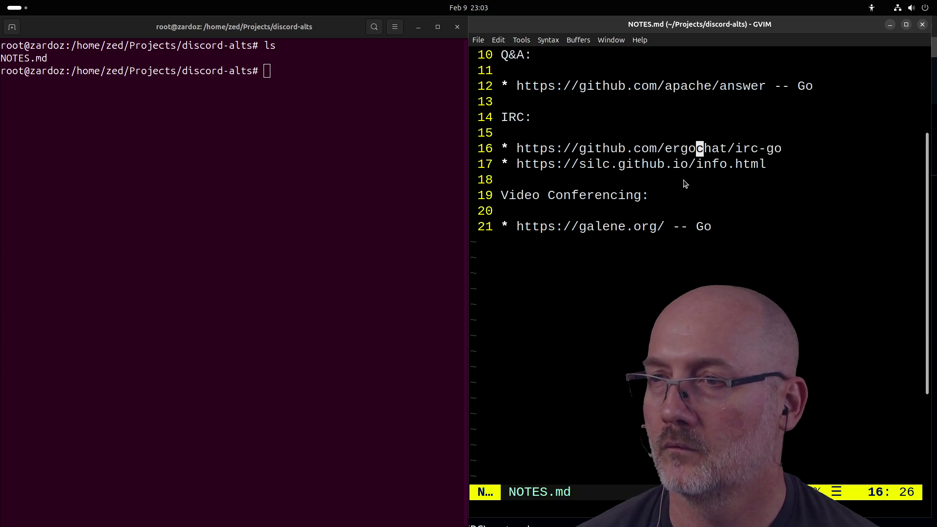
click(631, 226)
drag(659, 227, 521, 242)
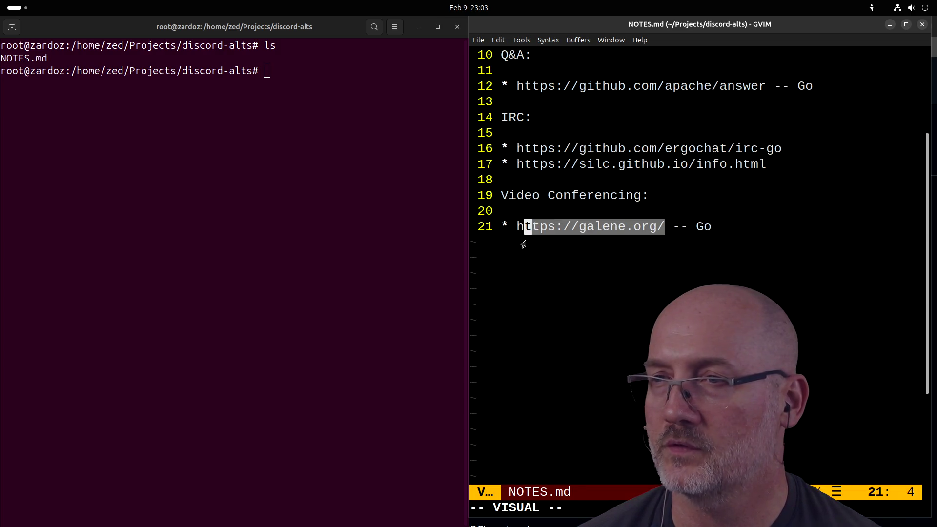
click(607, 226)
scroll(608, 211, up, 3)
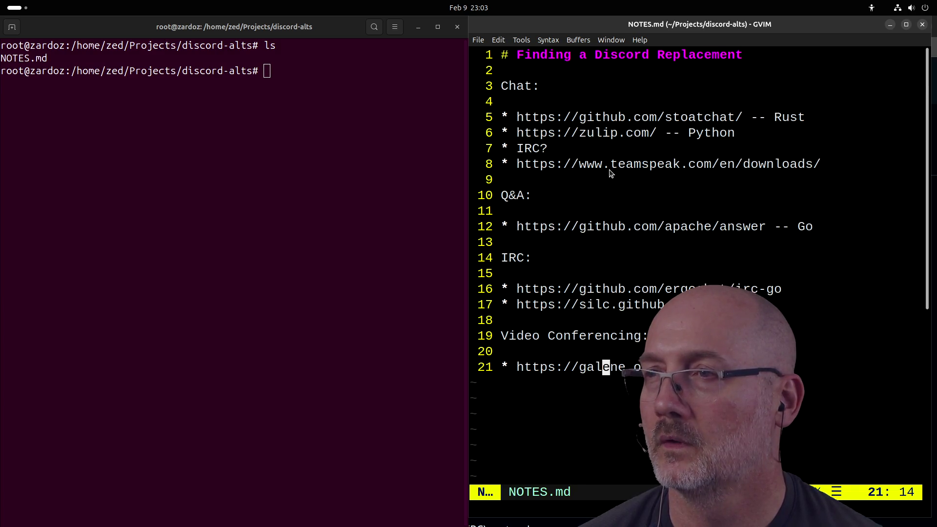
Step: Delete the '* IRC?' line from the Chat section with dd
mouse_move(518, 164)
mouse_down()
mouse_move(547, 178)
mouse_move(551, 149)
mouse_move(814, 166)
mouse_up()
click(561, 181)
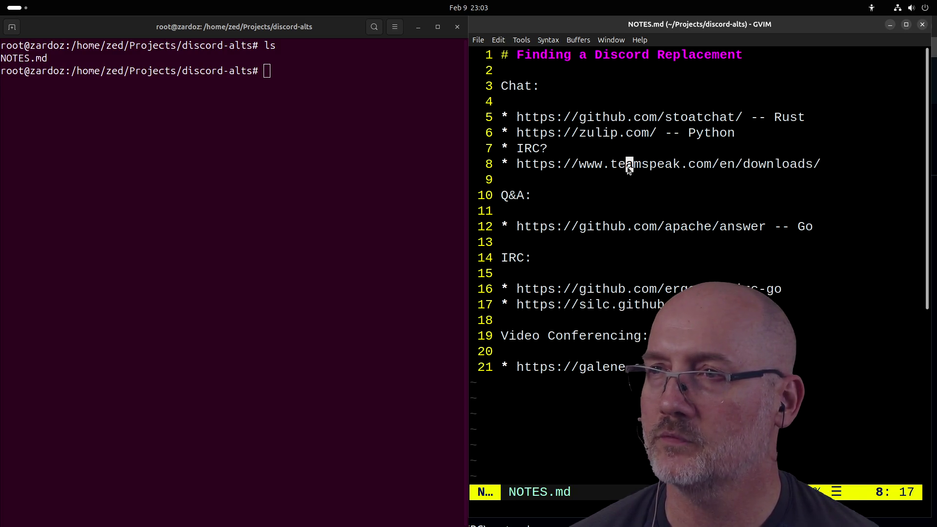
click(668, 117)
click(637, 134)
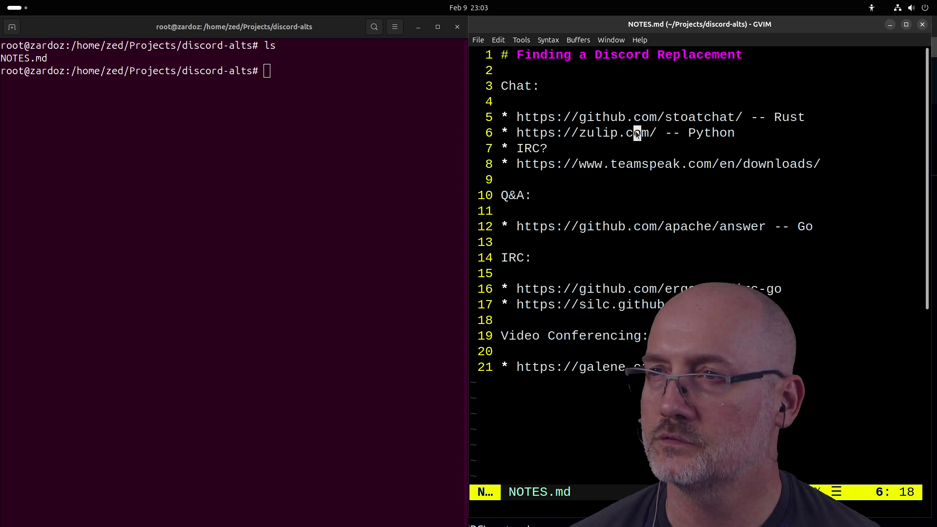
click(643, 179)
click(642, 155)
drag(679, 164, 614, 164)
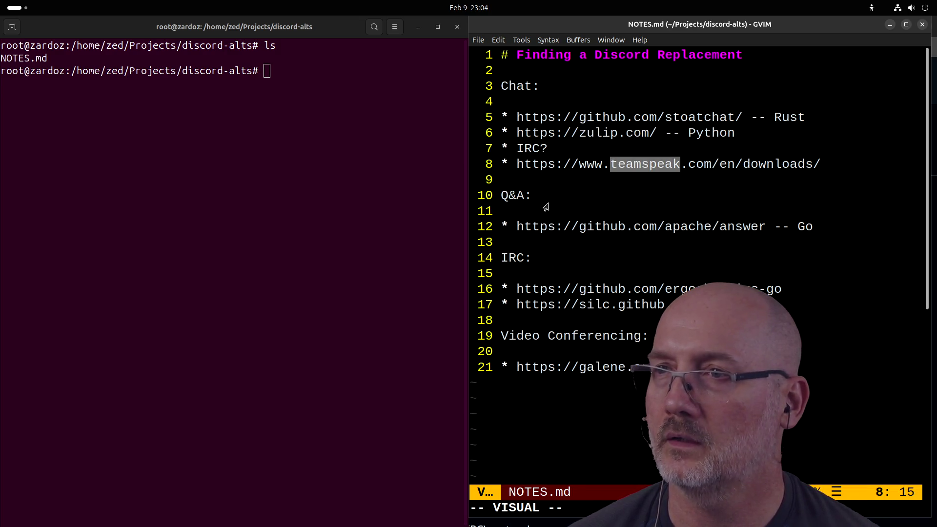
click(549, 155)
key(d)
key(d)
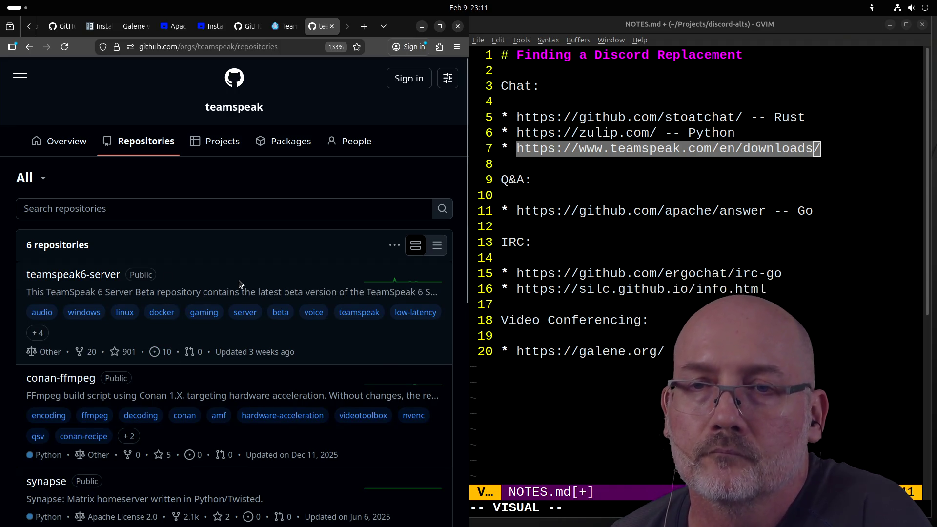
Step: Open the teamspeak6-server repository and its CONFIG.md documentation
click(96, 276)
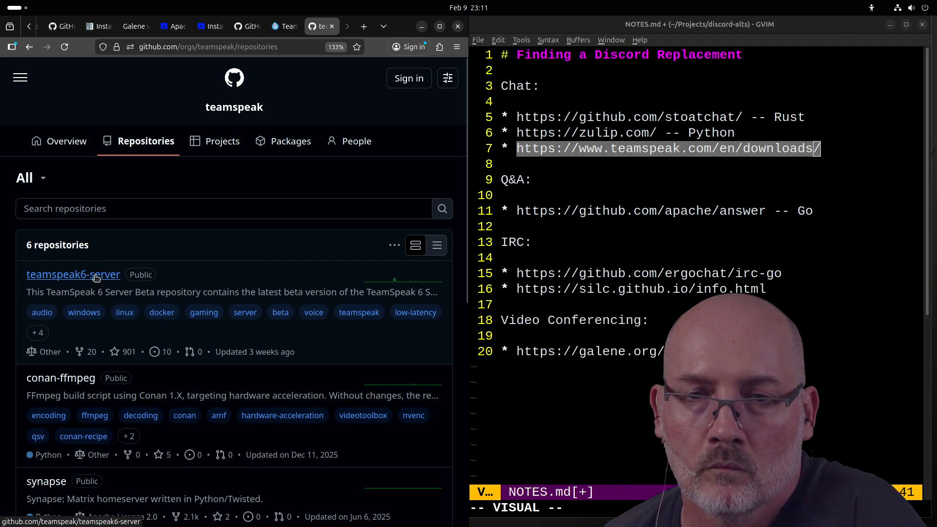
scroll(253, 389, down, 3)
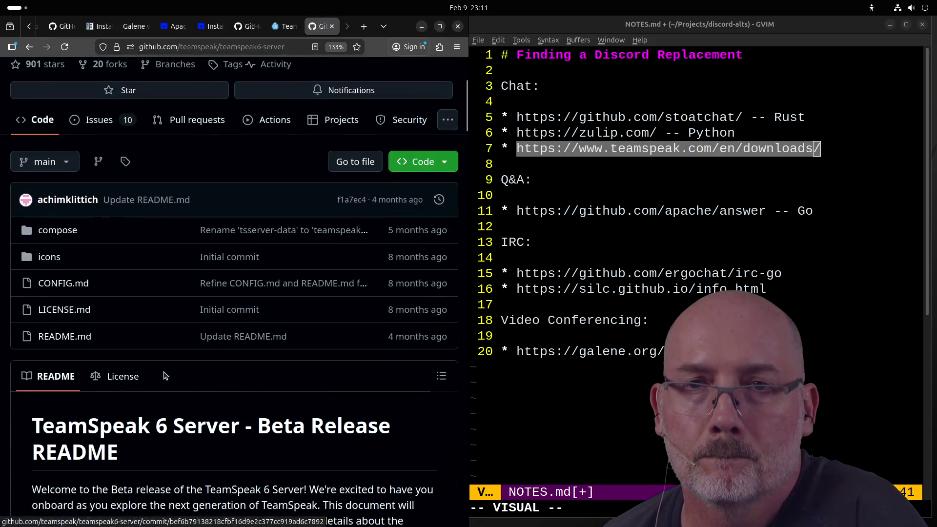
click(62, 284)
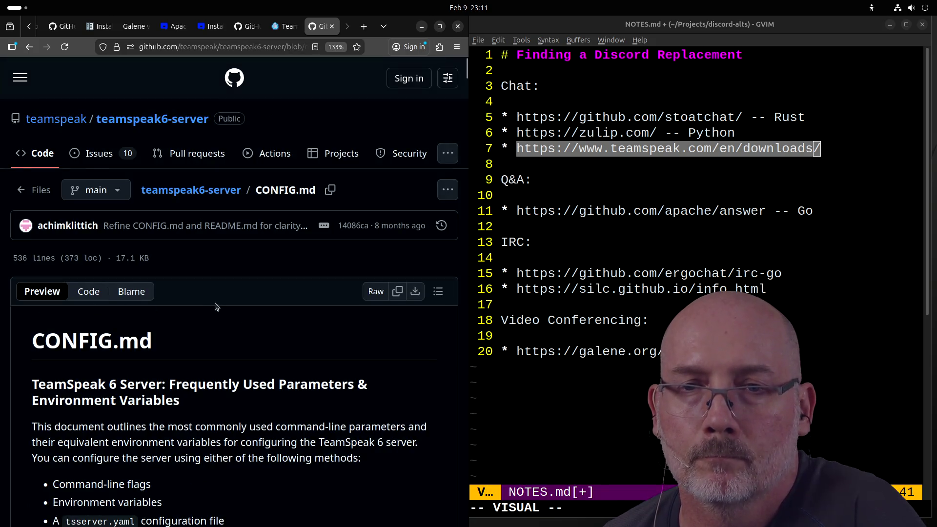
Step: Read through CONFIG.md, then close its tab to return to the TeamSpeak downloads page
scroll(310, 323, down, 5)
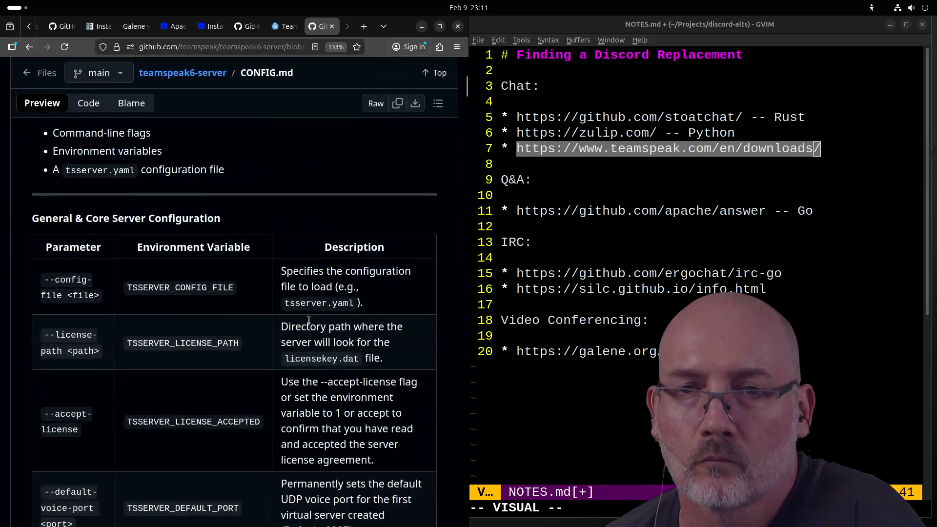
scroll(309, 320, down, 4)
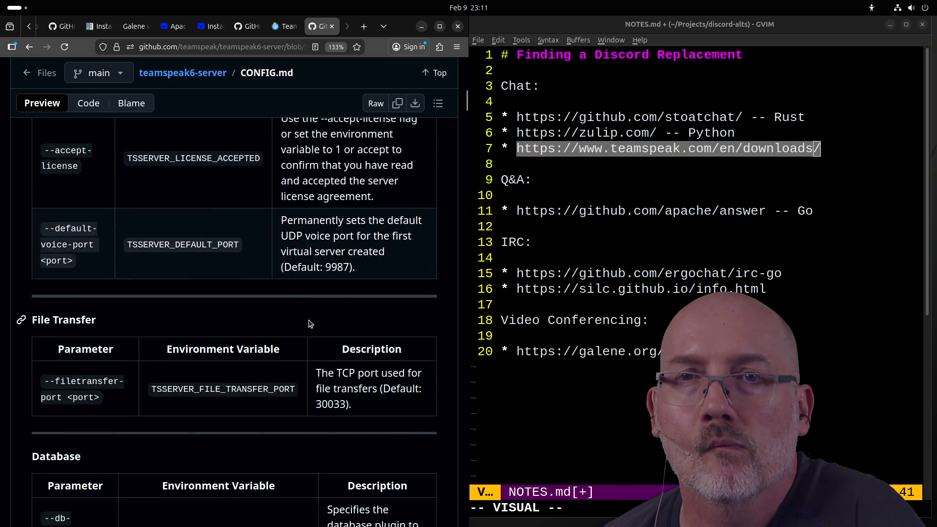
scroll(308, 322, up, 2)
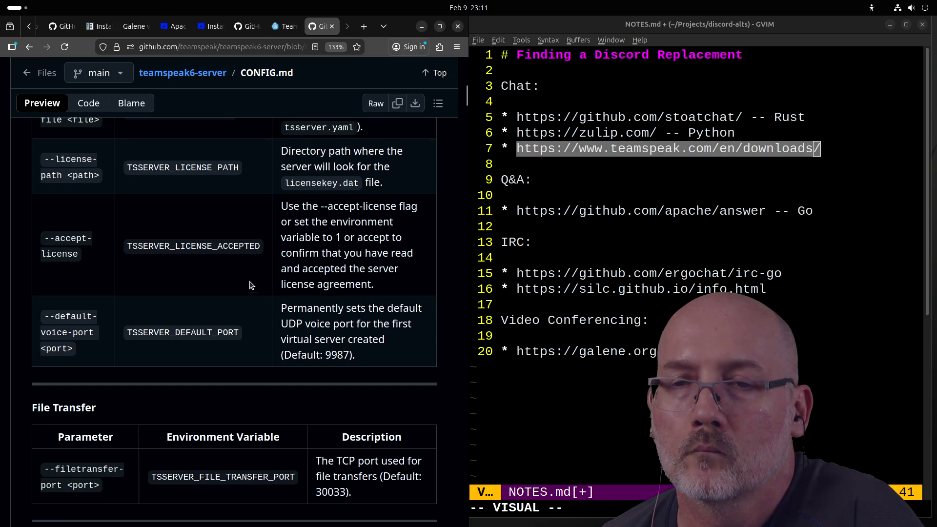
scroll(249, 285, down, 7)
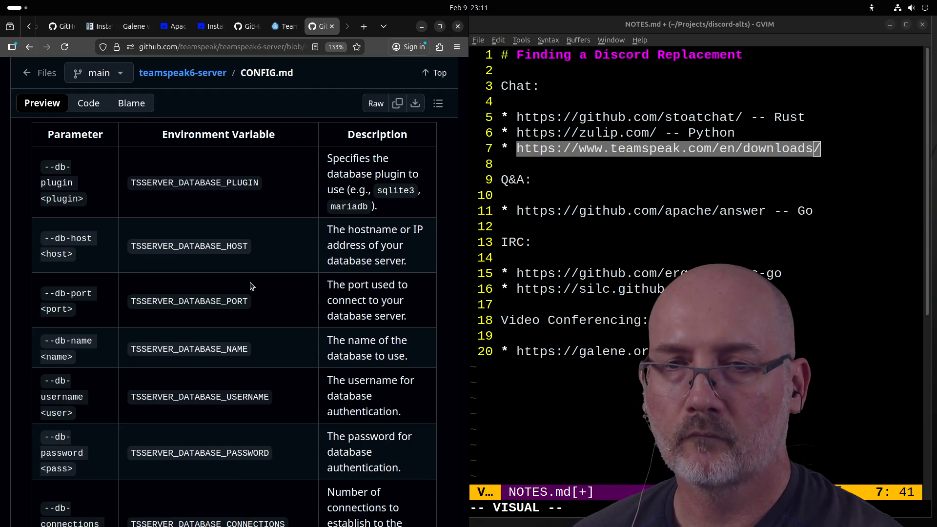
scroll(250, 286, down, 10)
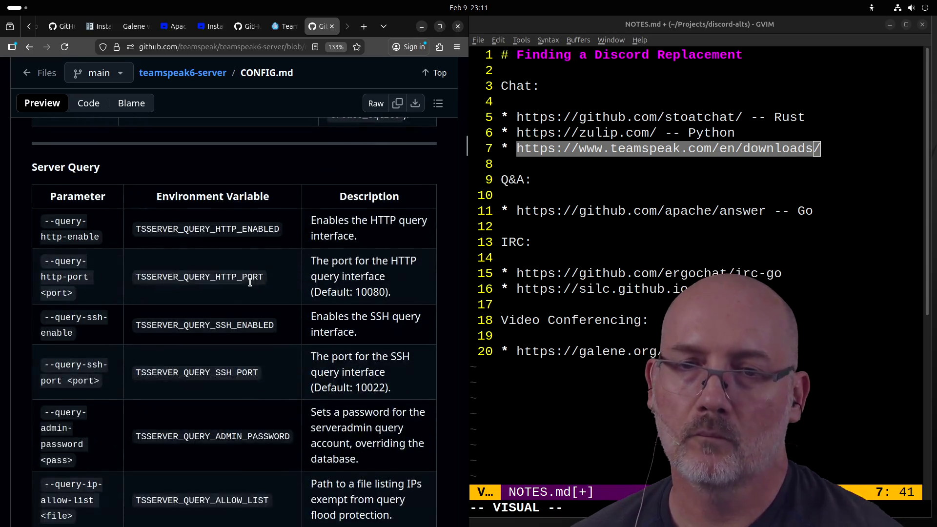
scroll(250, 283, down, 8)
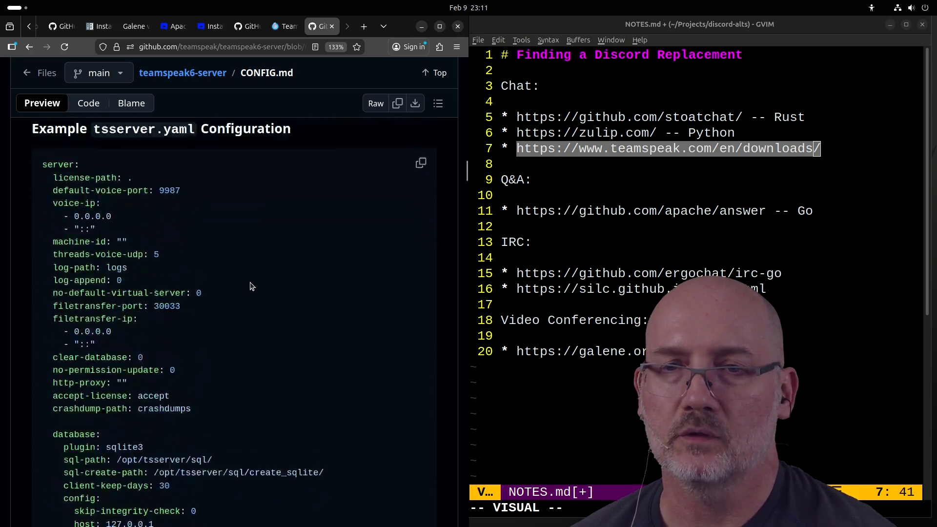
scroll(250, 286, down, 12)
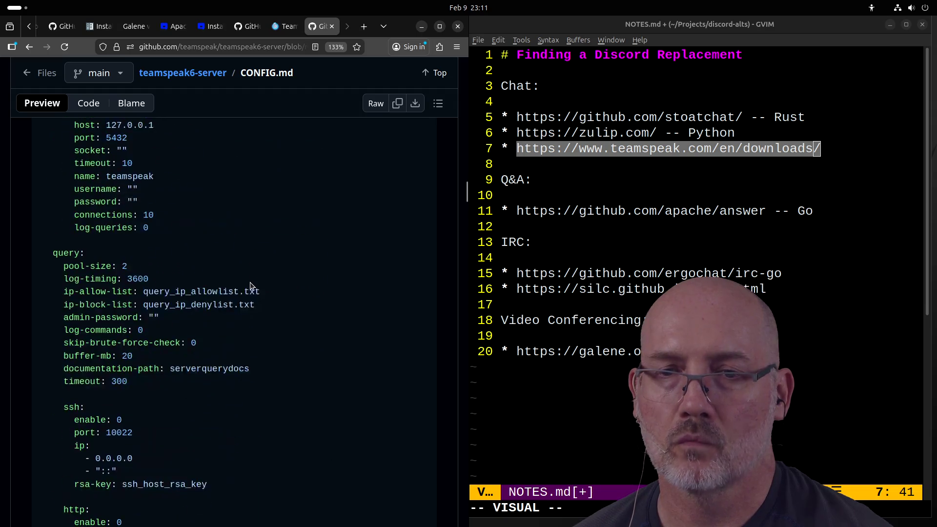
scroll(250, 286, down, 6)
scroll(250, 287, up, 15)
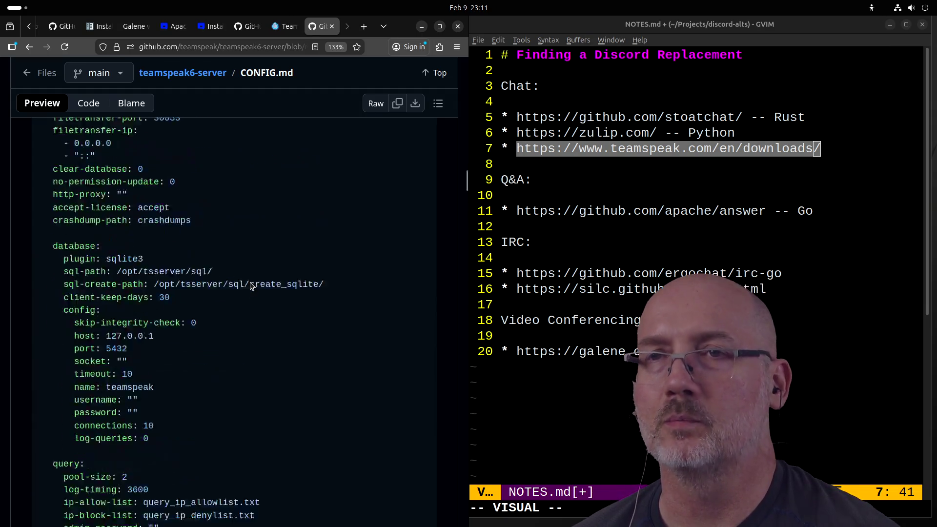
scroll(250, 286, up, 12)
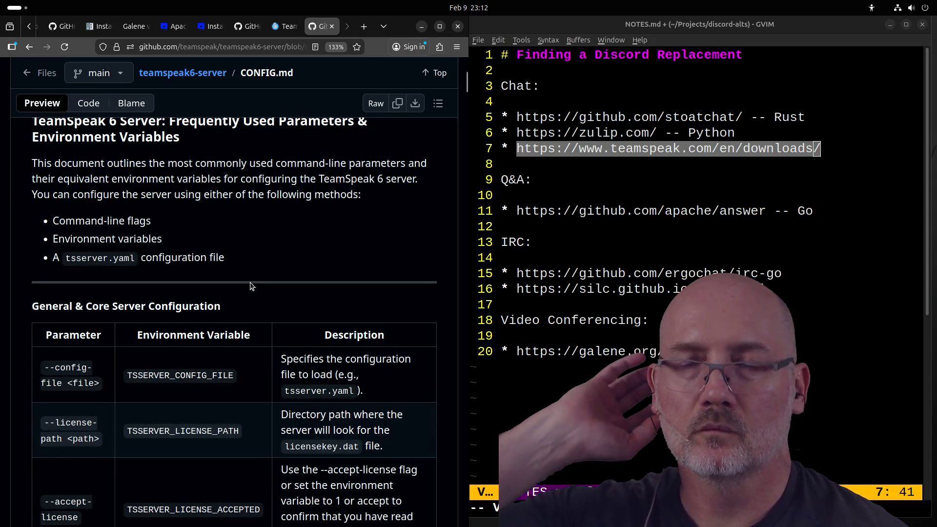
scroll(259, 281, up, 5)
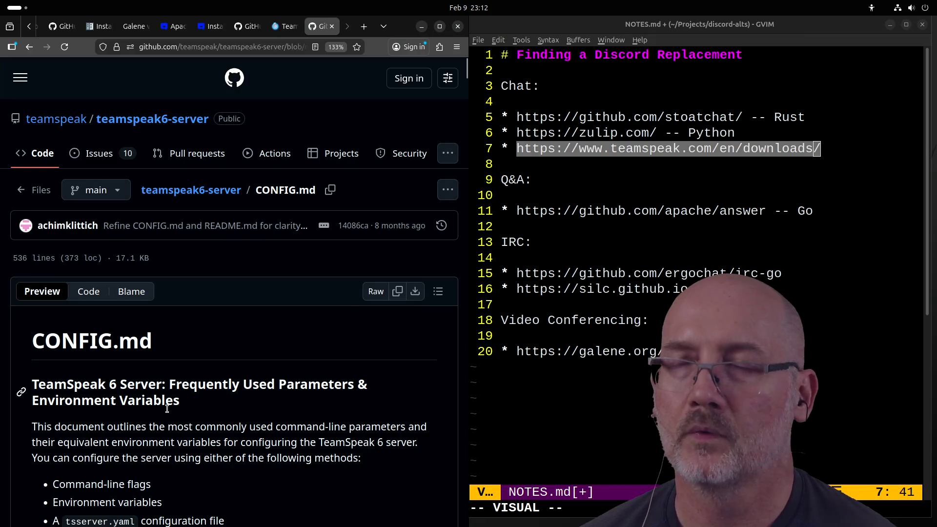
click(332, 26)
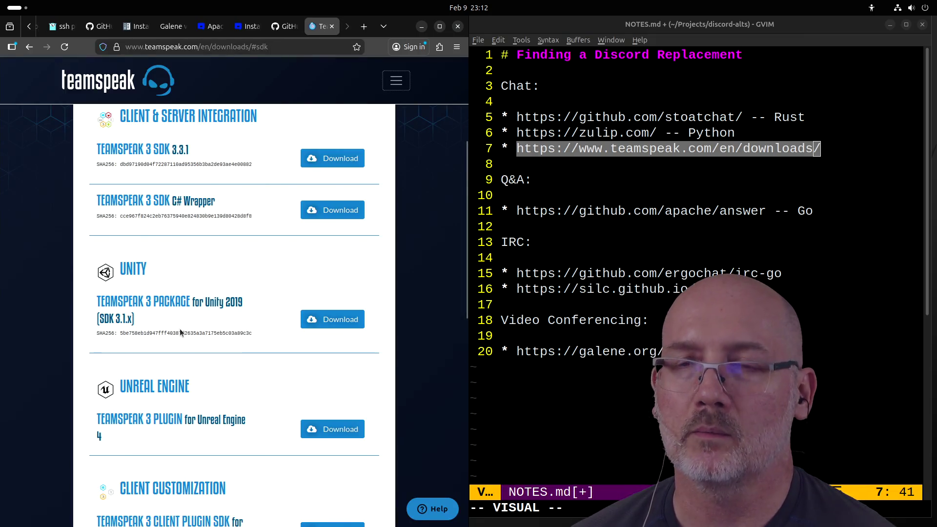
scroll(180, 371, up, 4)
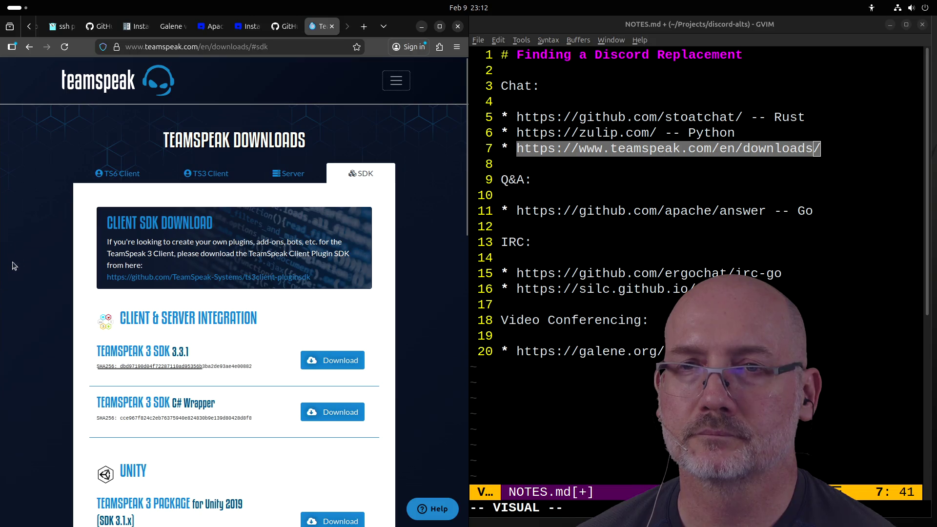
scroll(15, 247, down, 5)
scroll(15, 247, up, 5)
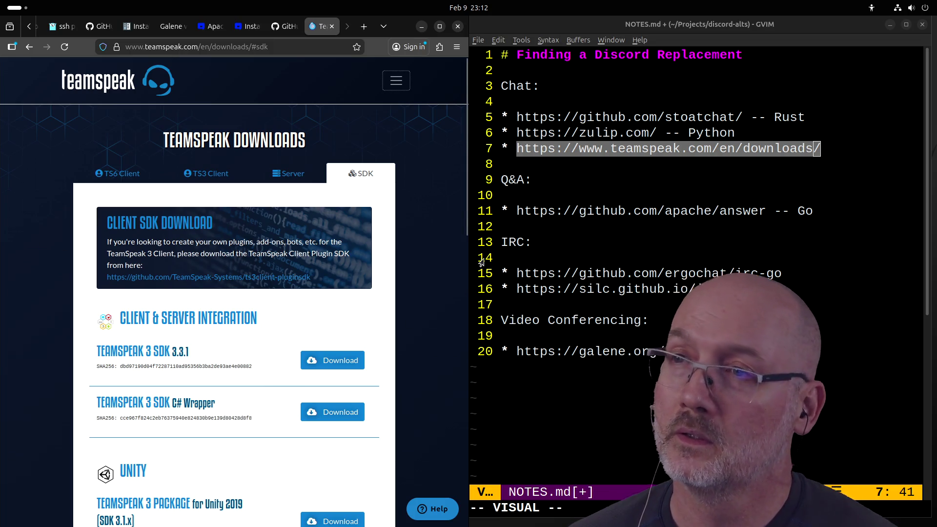
click(515, 149)
drag(515, 148, 816, 148)
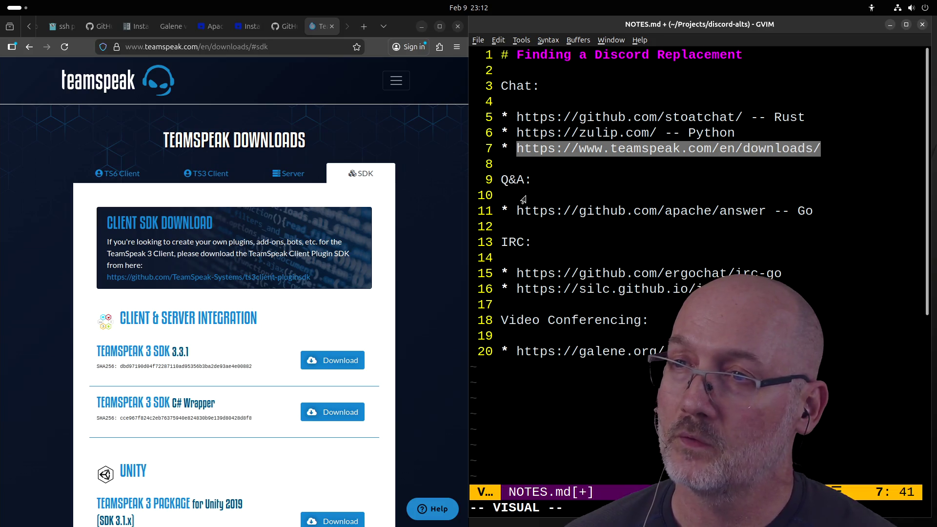
mouse_move(517, 215)
mouse_down()
mouse_move(506, 226)
mouse_move(771, 219)
mouse_move(759, 215)
mouse_up()
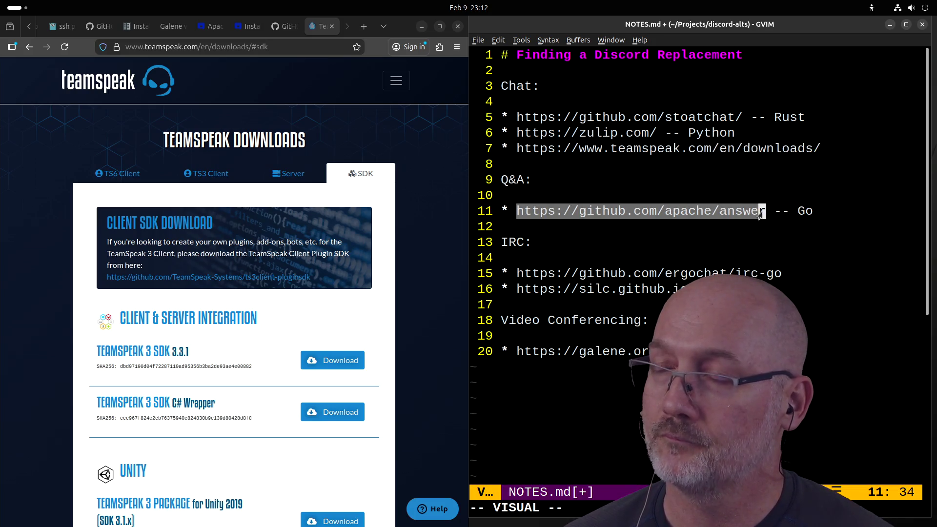
key(Escape)
scroll(621, 228, down, 2)
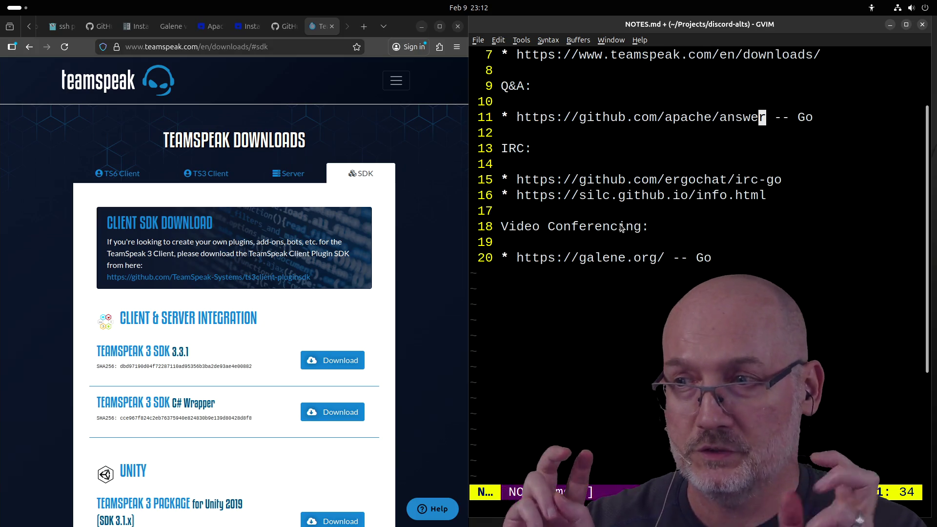
key(k)
key(k)
key(k)
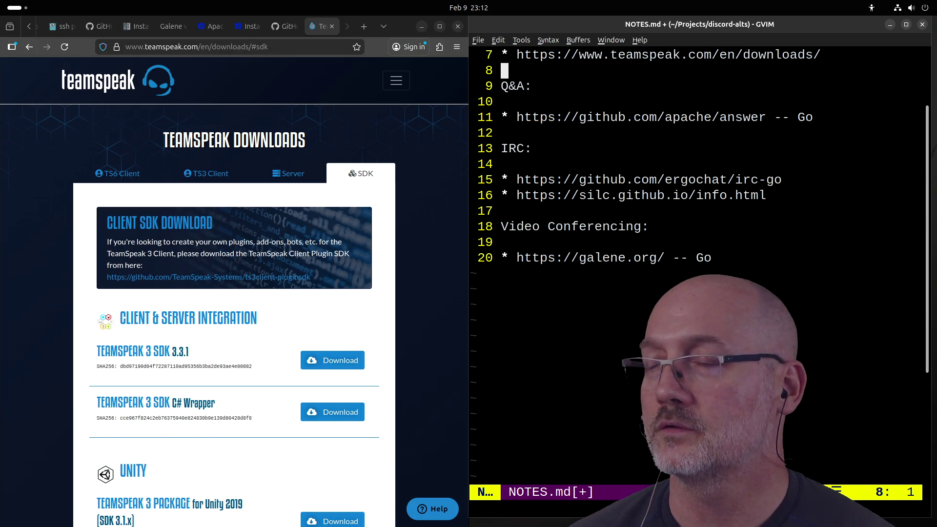
Step: Locate the TeamSpeak entry on line 7 and close Firefox's TeamSpeak downloads tab
key(j)
key(j)
key(j)
scroll(679, 239, up, 1)
scroll(679, 239, up, 1)
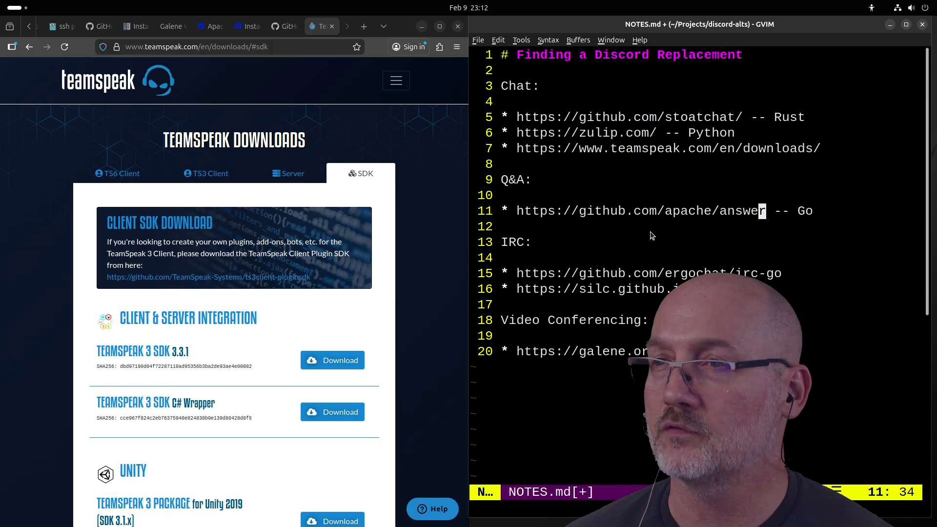
click(521, 148)
click(386, 137)
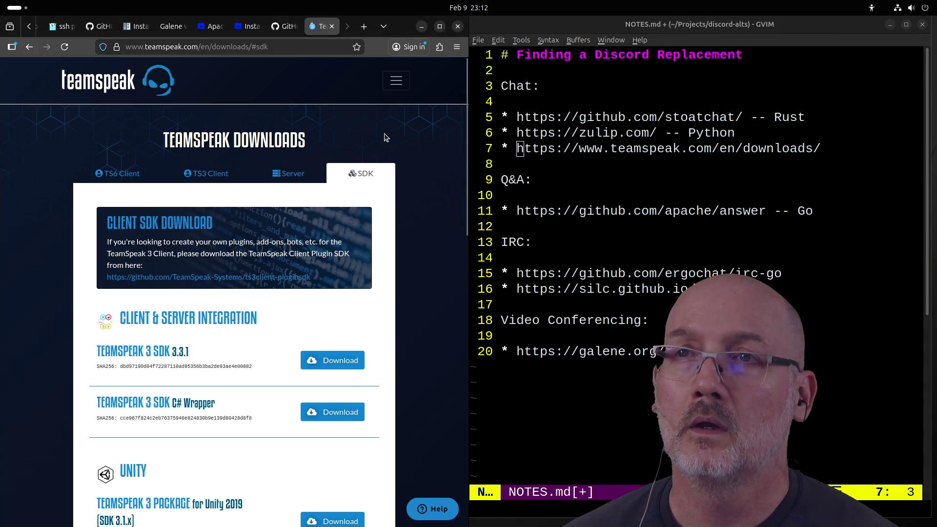
key(ctrl+w)
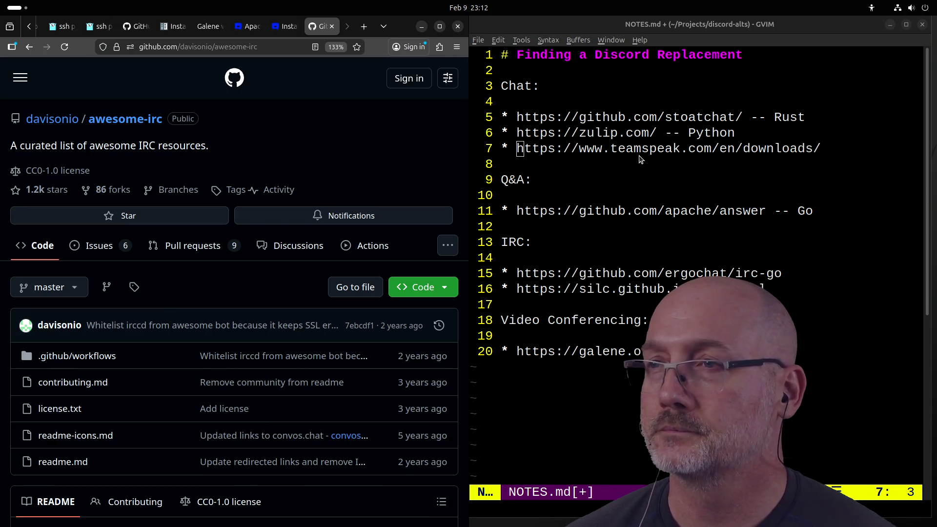
Step: Delete the TeamSpeak downloads line with dd and save NOTES.md with :w
click(639, 155)
key(d)
key(d)
text(:w)
key(Return)
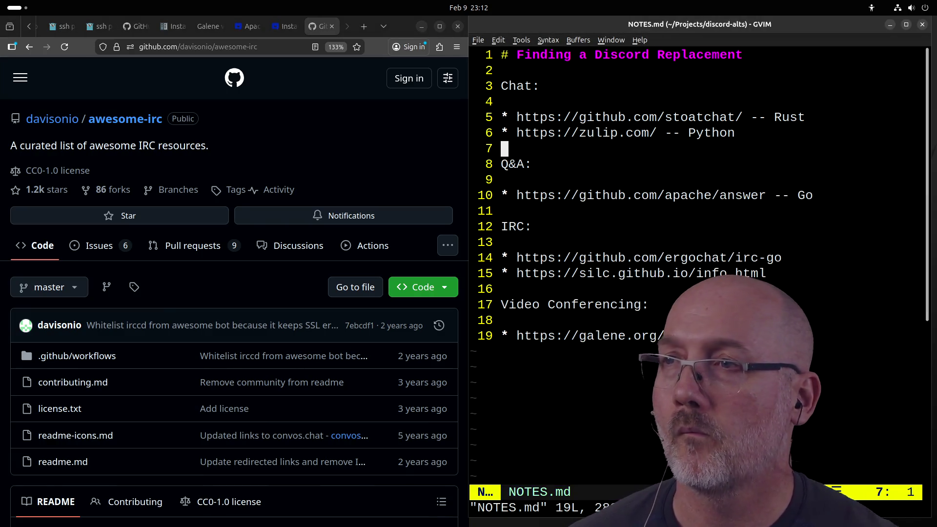
click(360, 142)
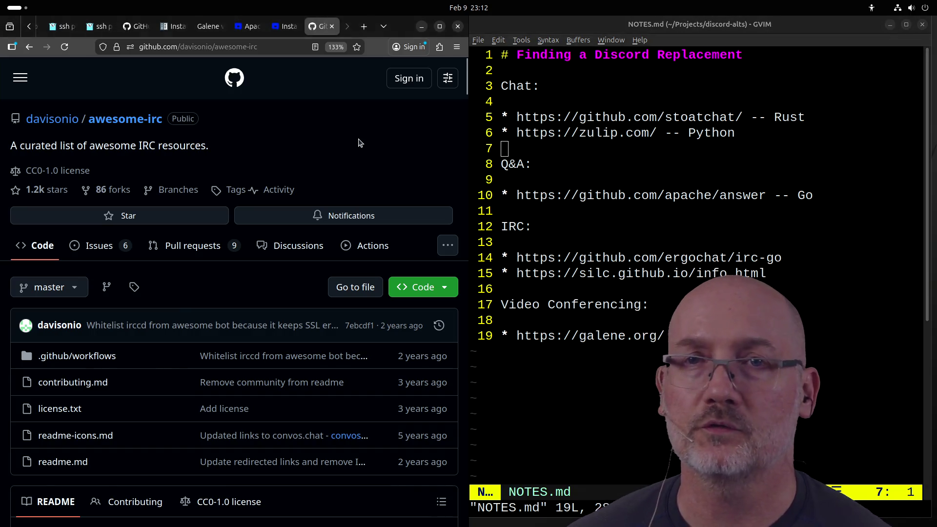
key(ctrl+t)
Step: Load the Zulip documentation and copy the irc-go repository URL from line 14 of NOTES.md
text(zup)
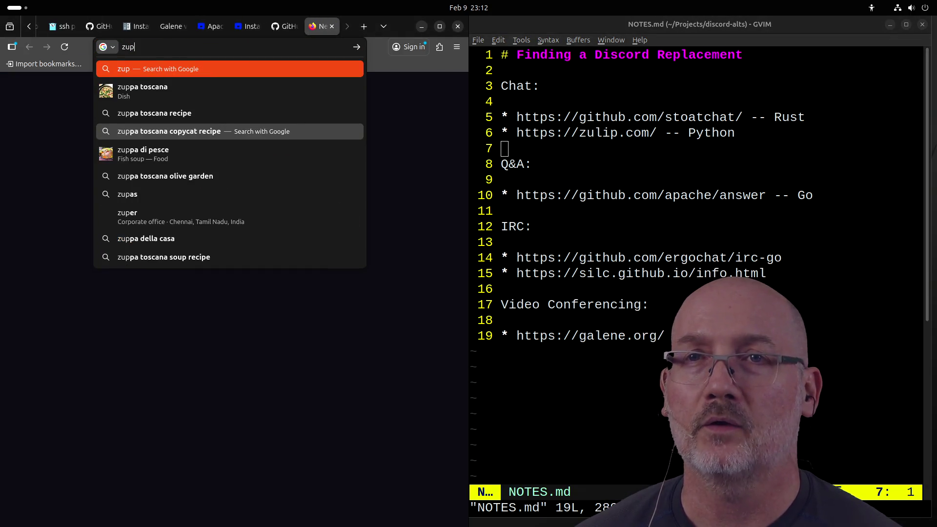
text(li)
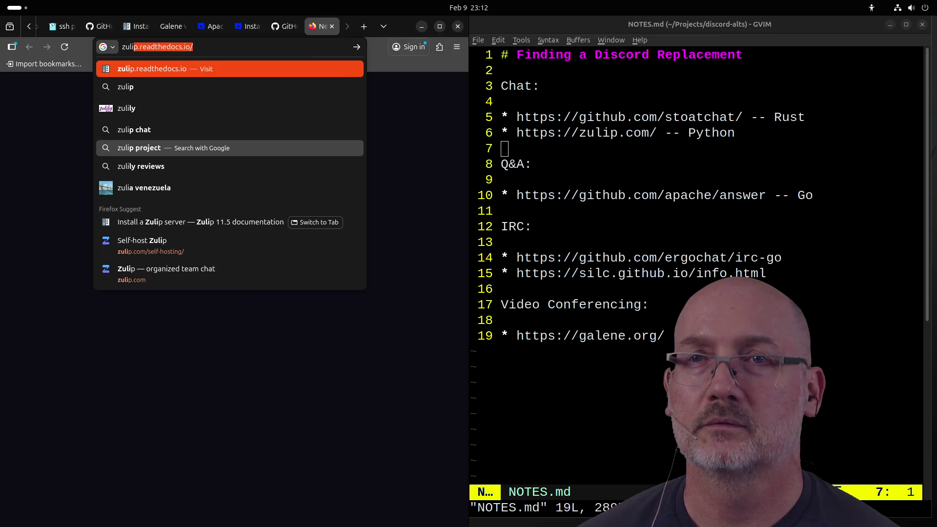
key(Return)
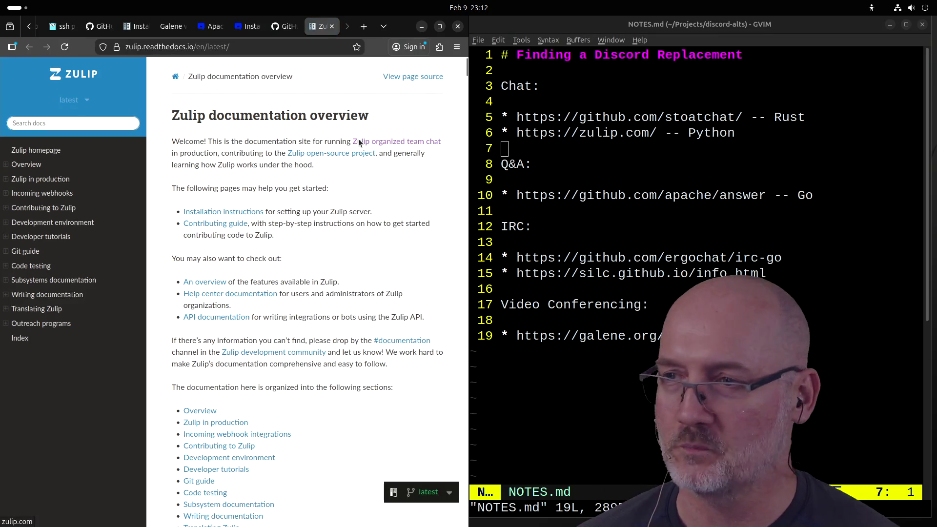
click(556, 257)
drag(781, 257, 518, 258)
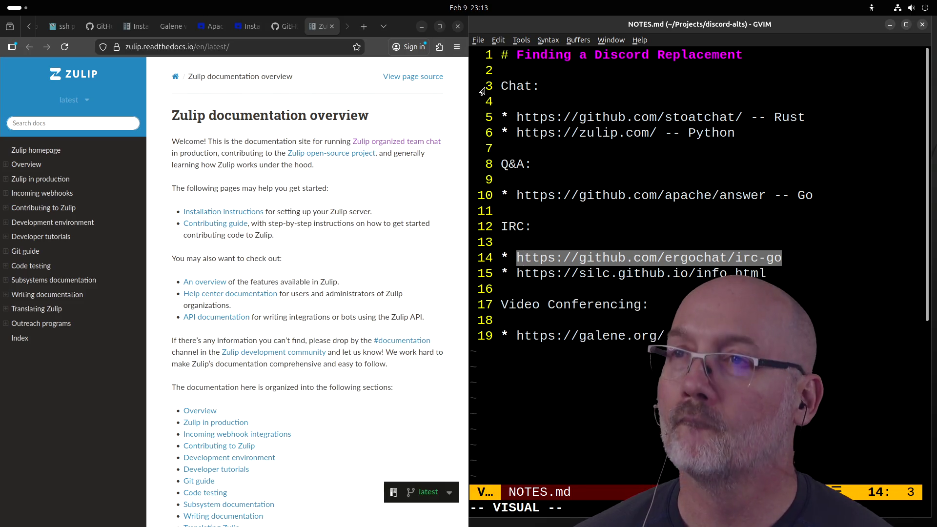
click(498, 40)
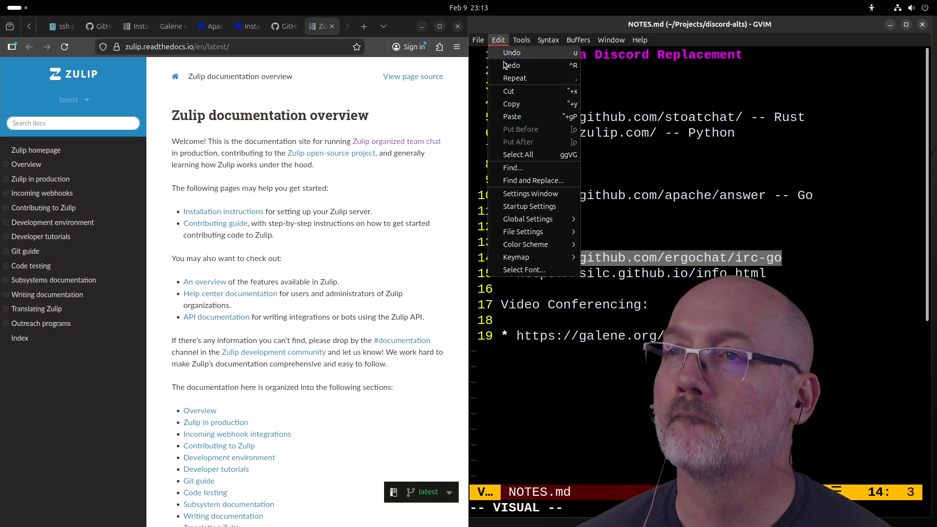
click(508, 104)
Step: Glance at Zulip's project page, then paste the irc-go URL into a new tab and load it
click(332, 153)
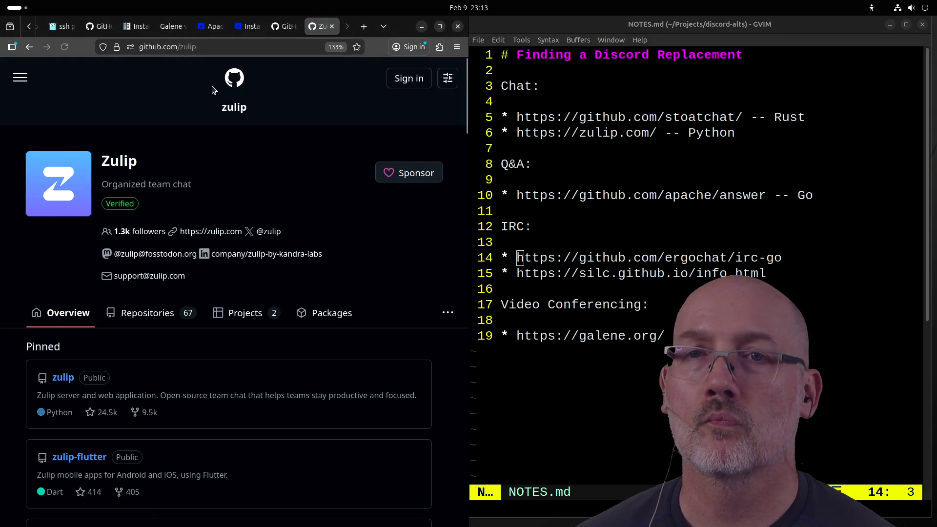
click(29, 46)
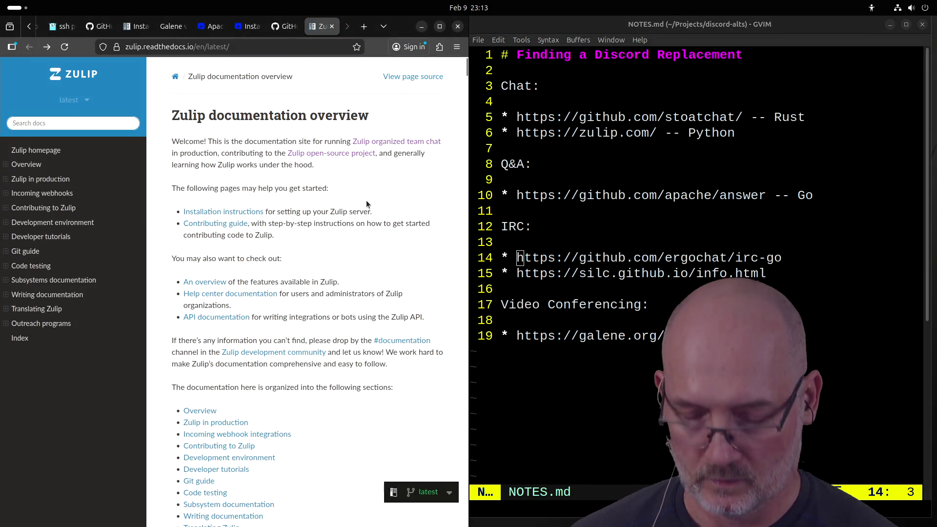
key(ctrl+t)
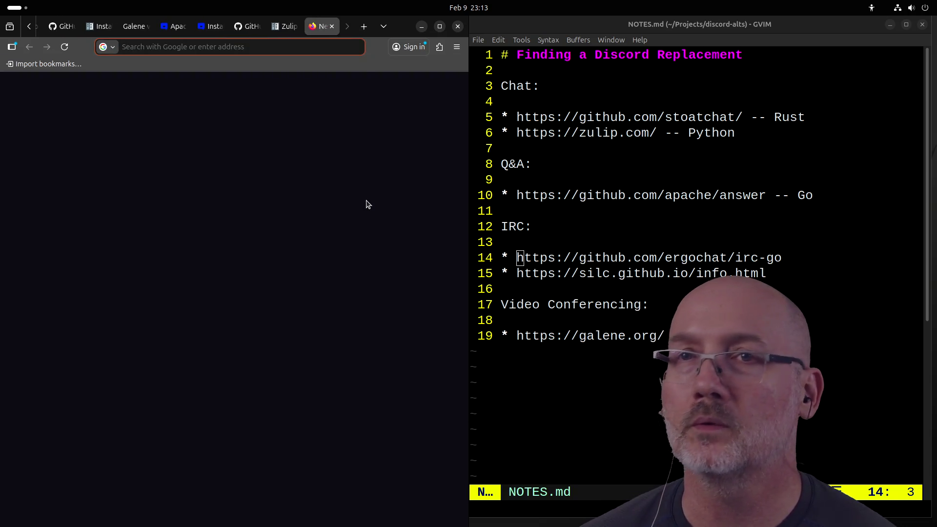
text(https://github.com/ergochat/irc-go)
key(Return)
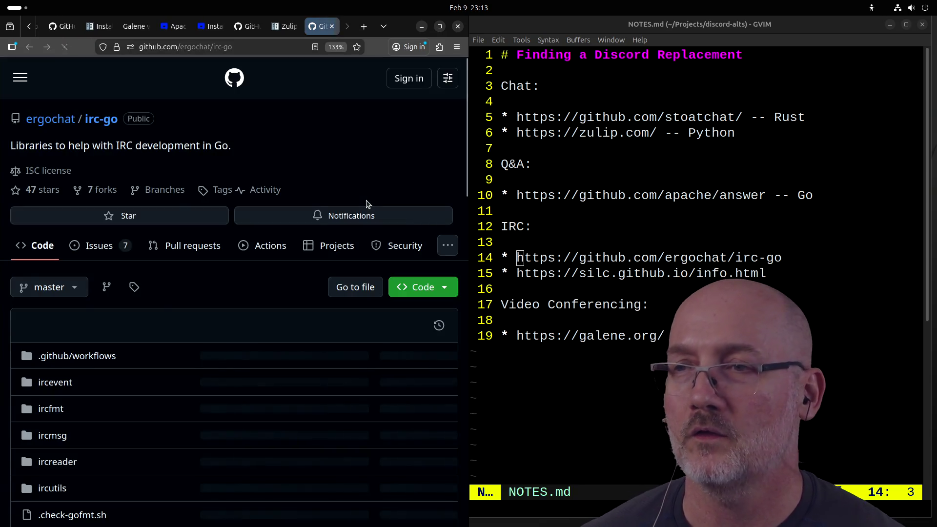
scroll(566, 218, down, 1)
drag(520, 228, 762, 232)
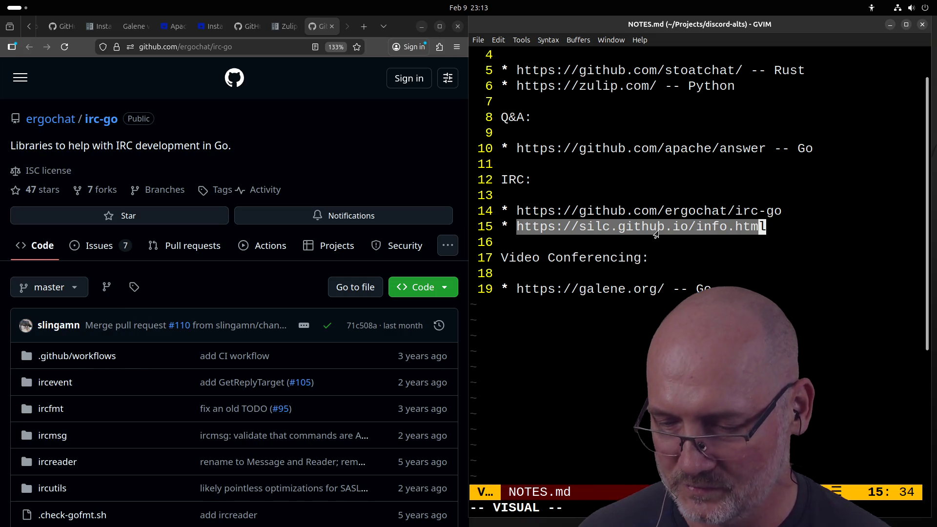
key(Escape)
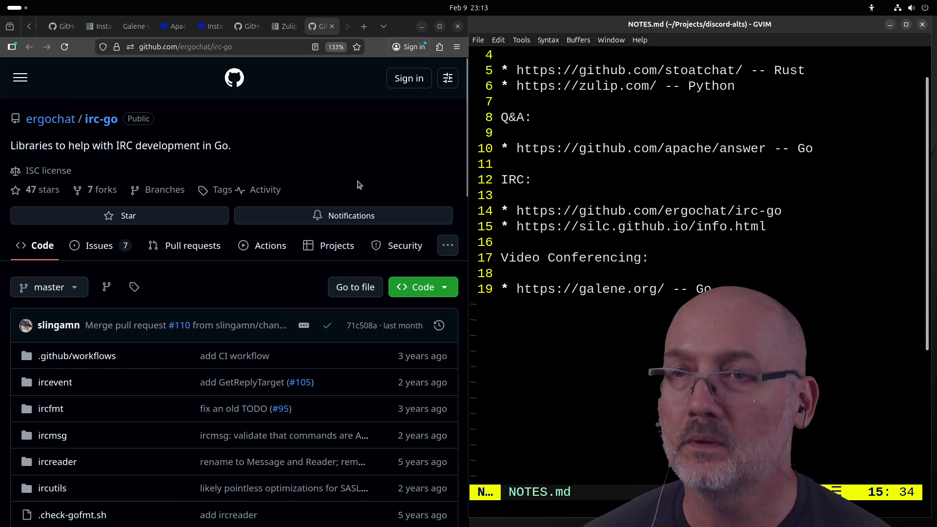
Step: Switch to the galene.org tab and scroll through its description, installation and documentation sections
click(342, 144)
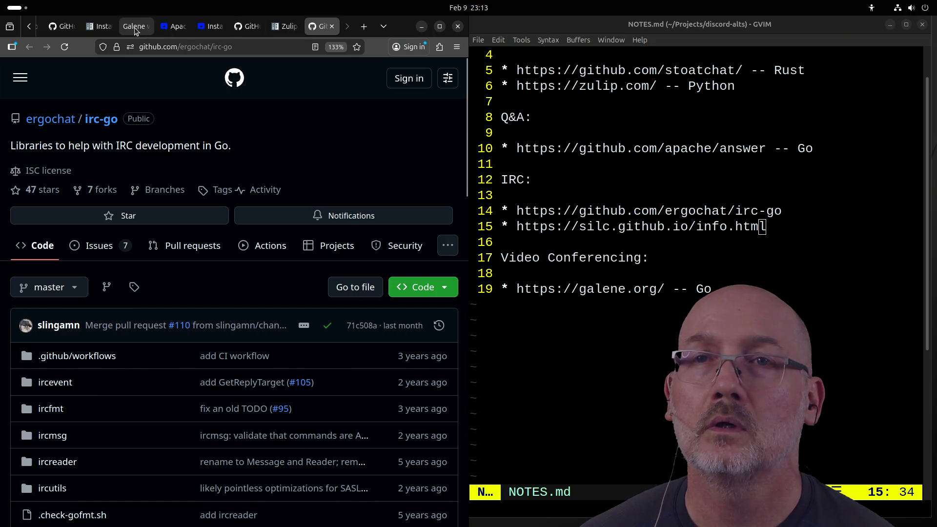
click(136, 27)
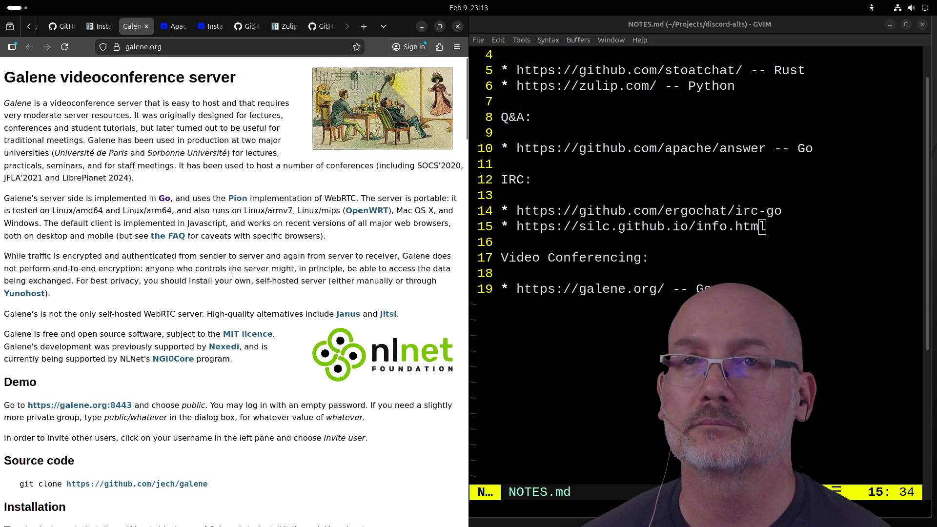
click(180, 47)
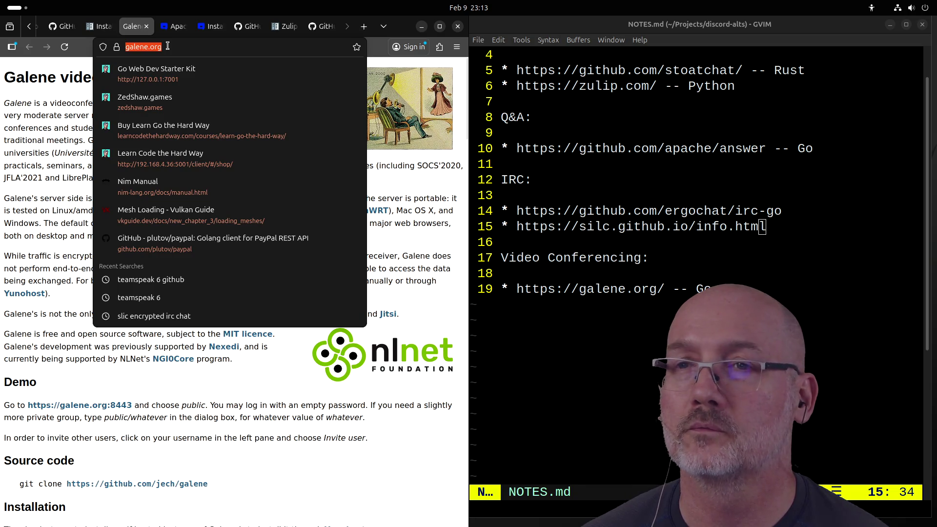
key(Escape)
click(229, 232)
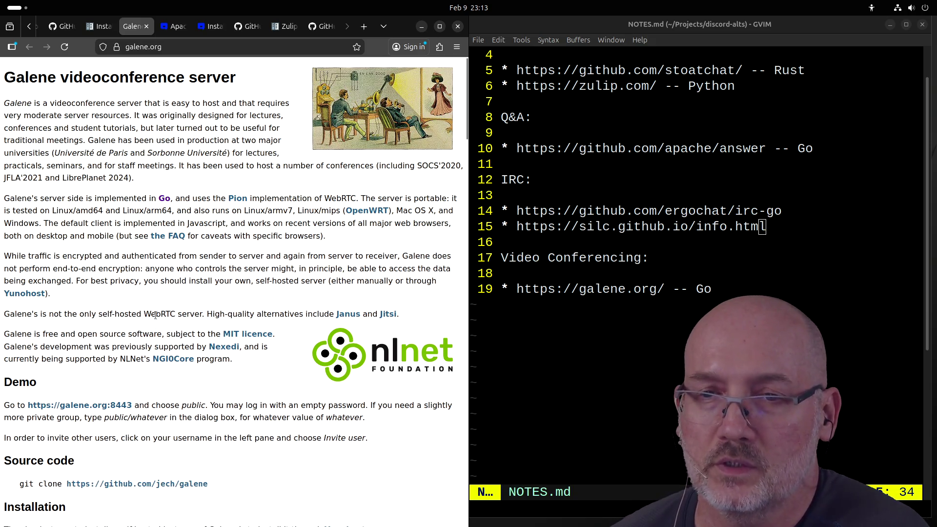
scroll(210, 398, down, 3)
scroll(242, 356, down, 5)
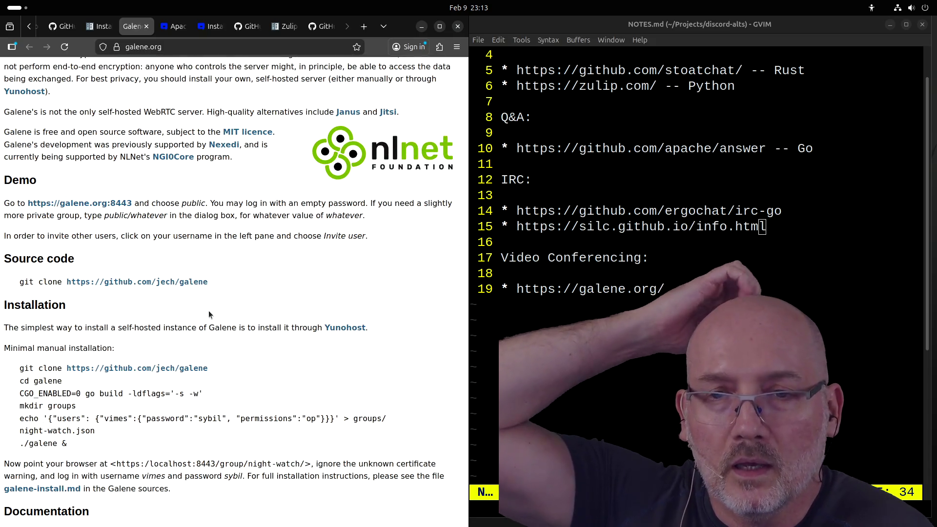
scroll(209, 293, down, 15)
scroll(286, 383, down, 20)
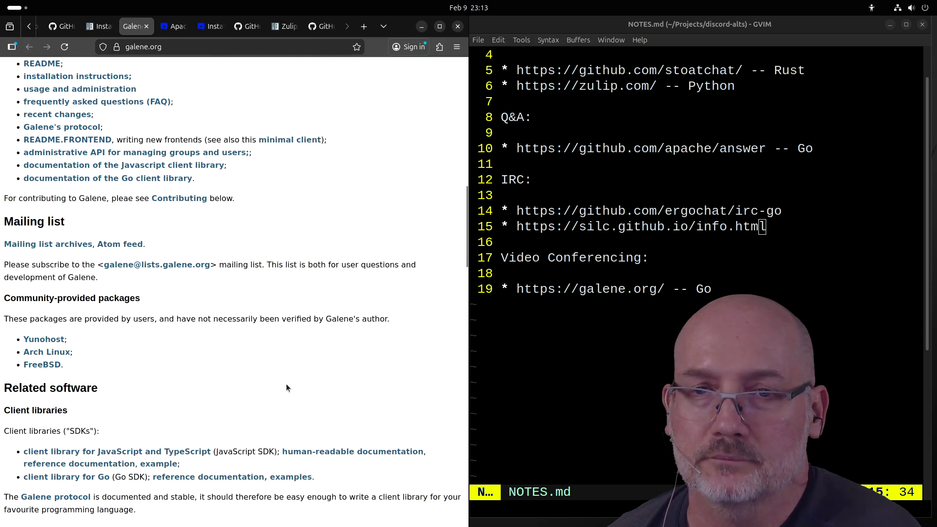
scroll(193, 371, up, 20)
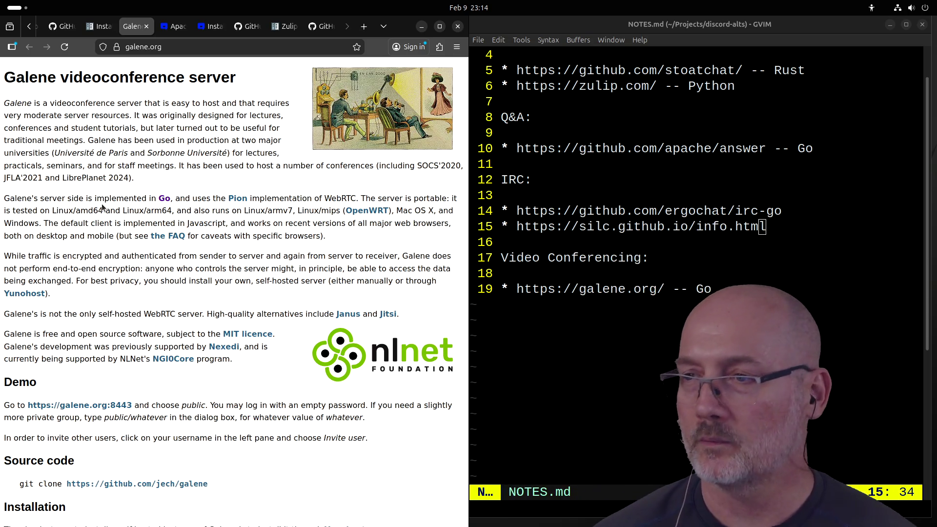
click(177, 31)
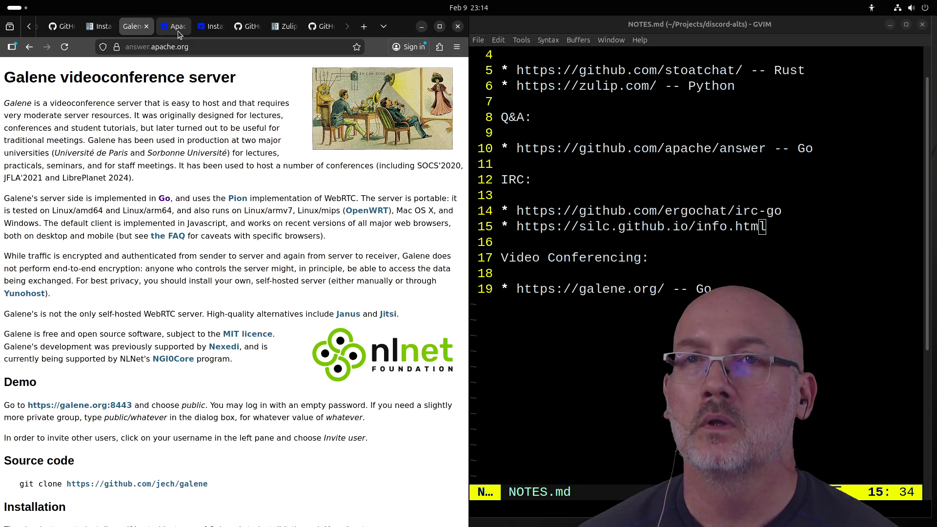
Step: Scroll through the Apache Answer installation docs, then glance at the awesome-irc GitHub tab
click(211, 27)
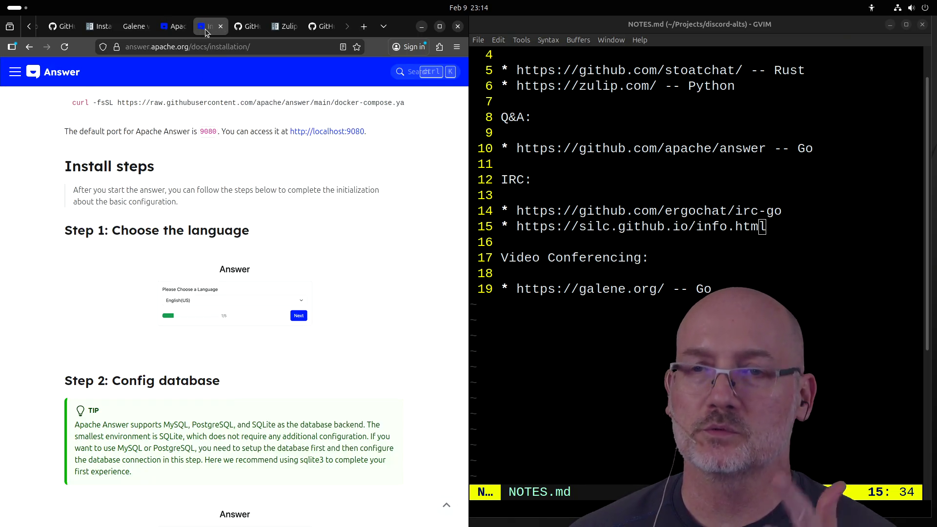
scroll(263, 262, down, 10)
scroll(263, 263, up, 15)
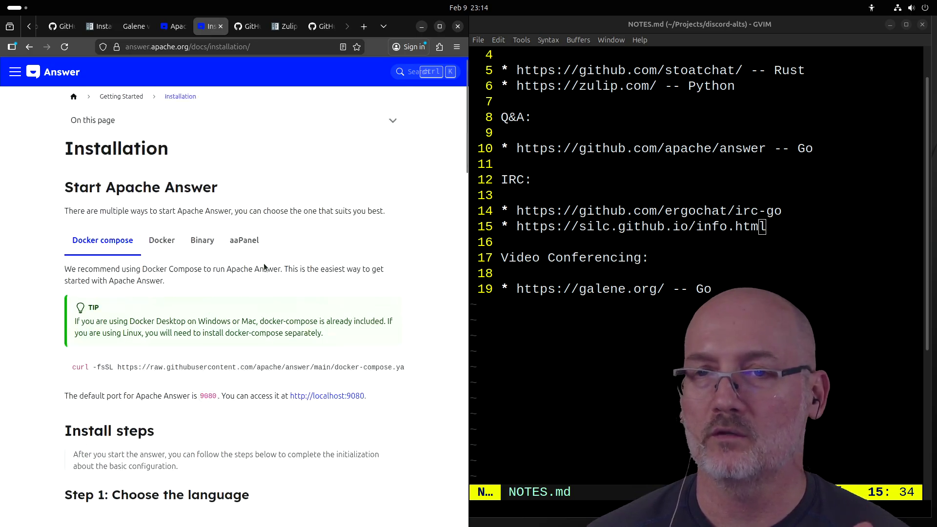
scroll(264, 264, down, 8)
scroll(264, 265, down, 5)
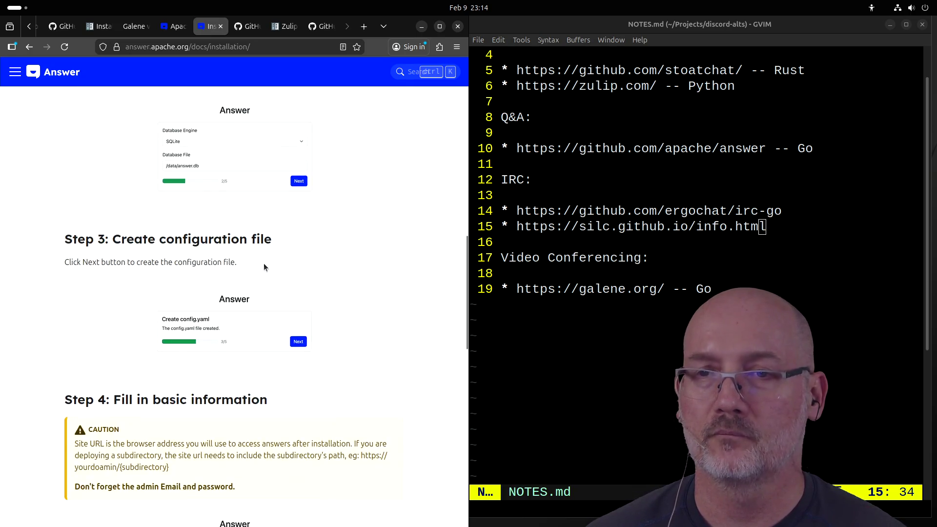
scroll(263, 266, up, 13)
click(250, 23)
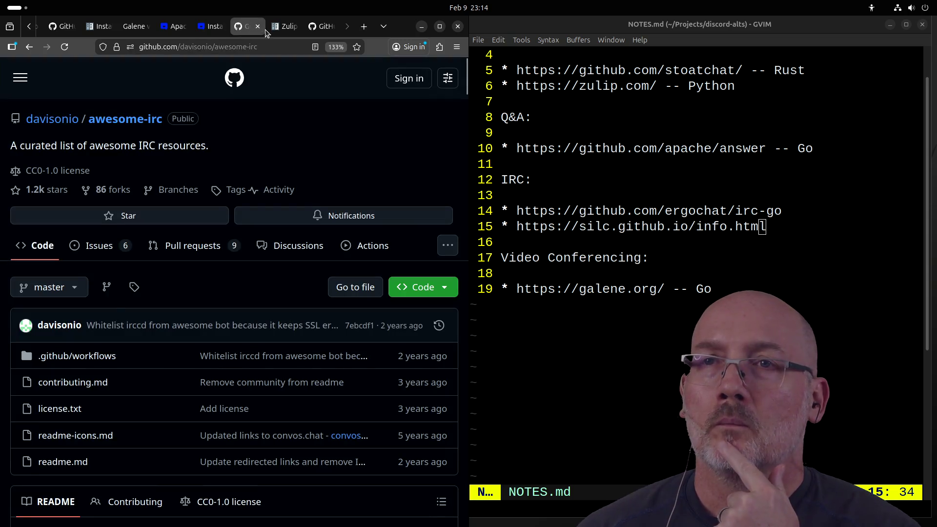
click(320, 26)
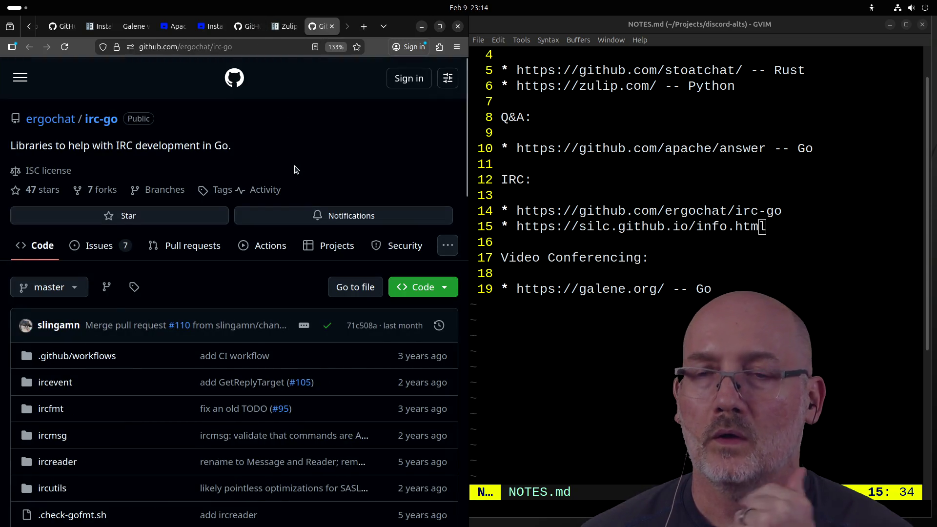
Step: Scroll through the irc-go README's package list, then open the ergochat organisation page
scroll(296, 169, down, 10)
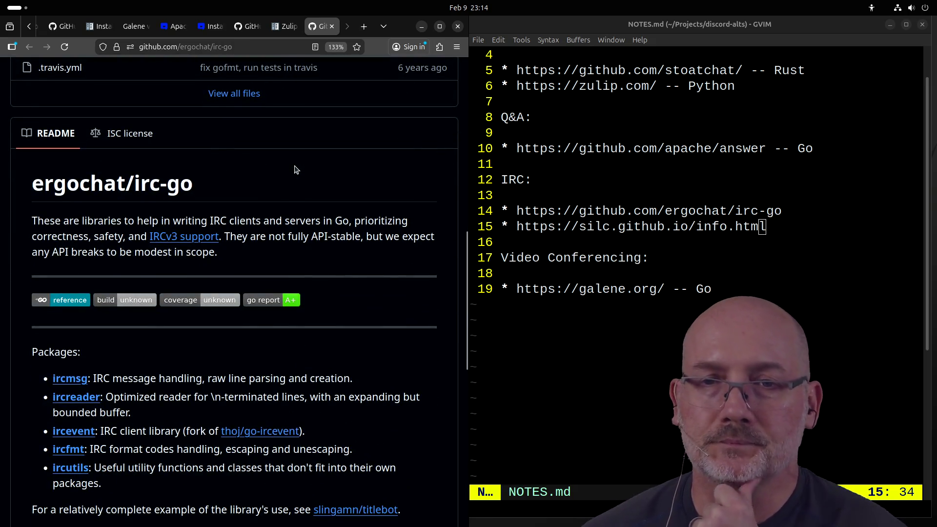
scroll(296, 170, down, 4)
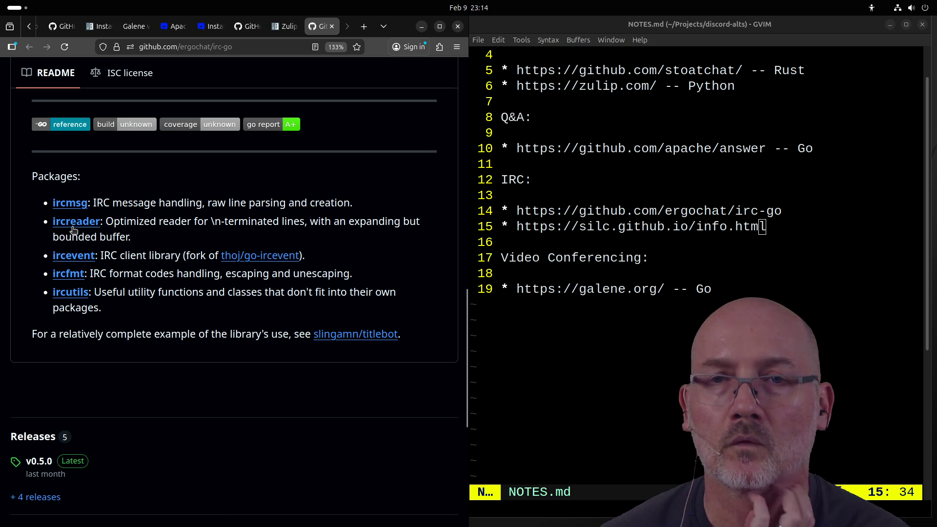
scroll(134, 279, up, 9)
scroll(134, 278, up, 4)
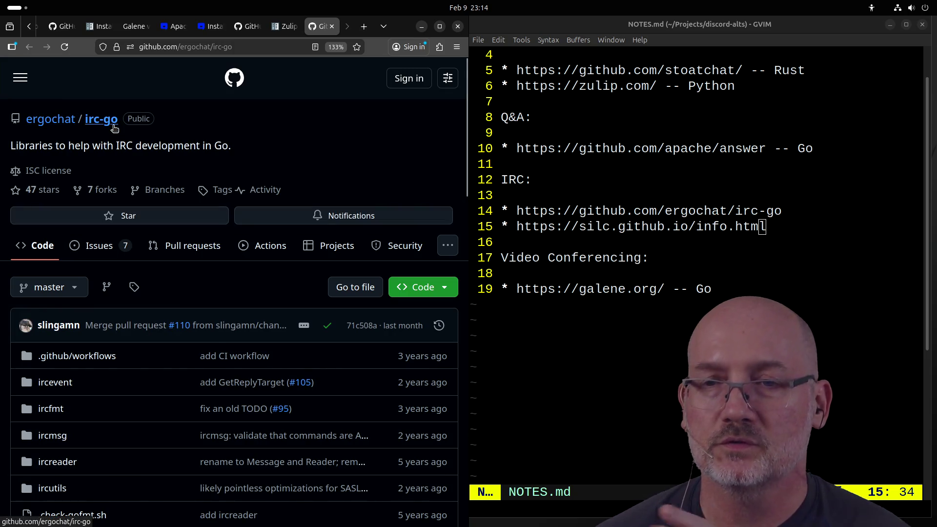
scroll(127, 146, down, 15)
scroll(112, 215, up, 15)
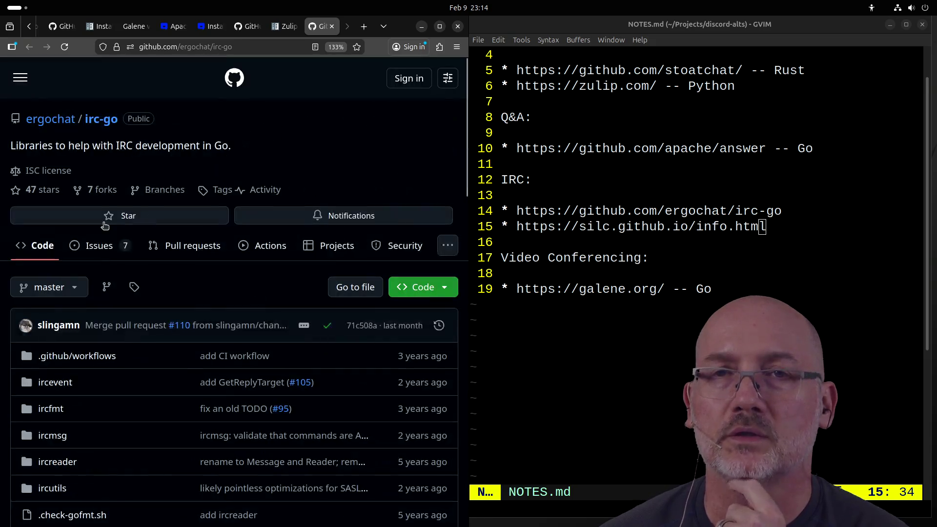
click(49, 119)
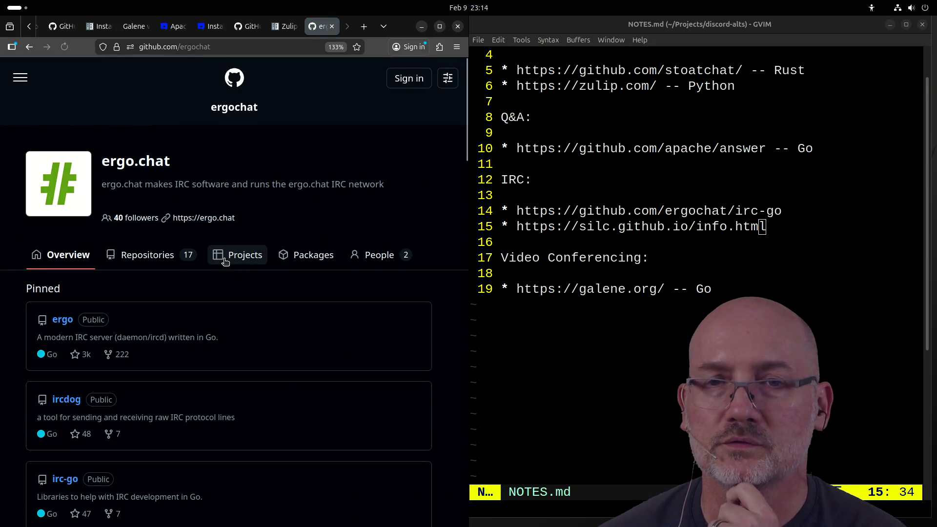
Step: Open the pinned ergo repository and read its README down to the Features list
click(67, 325)
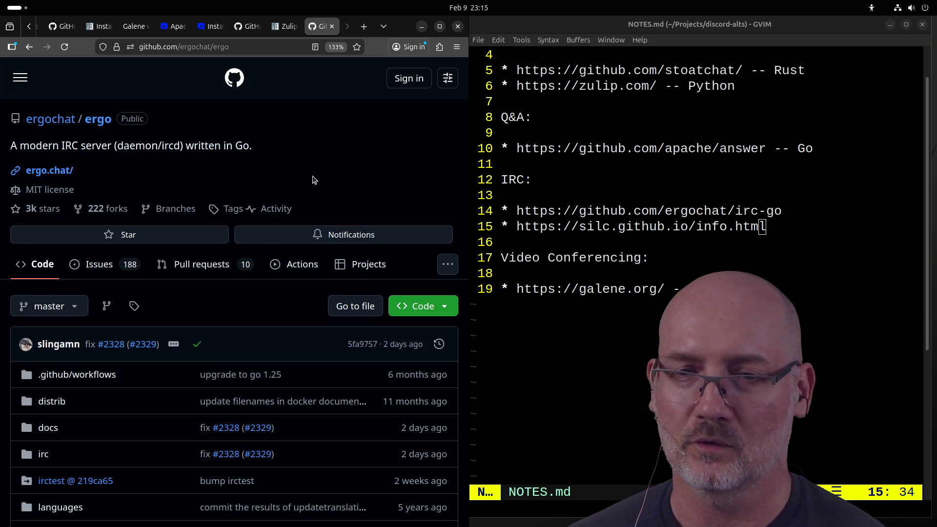
scroll(313, 179, down, 5)
scroll(314, 180, up, 4)
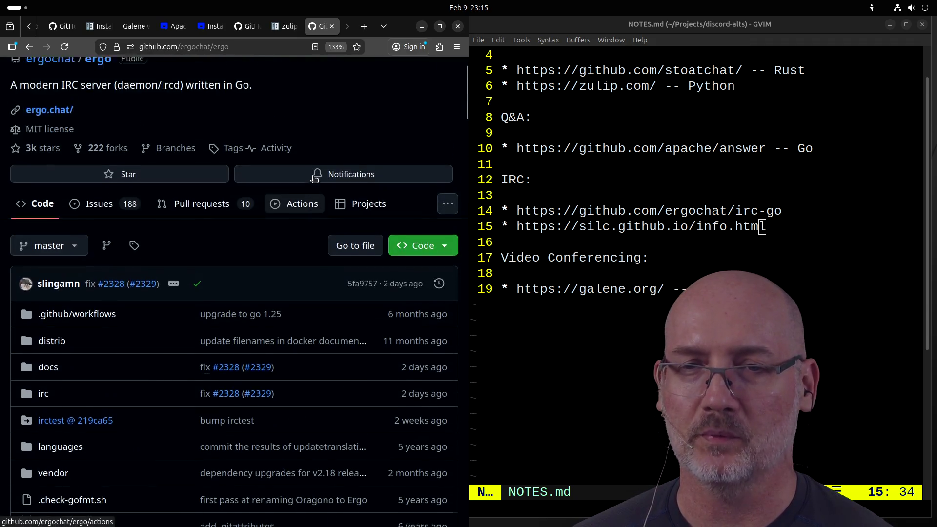
scroll(314, 179, down, 3)
scroll(313, 179, down, 1)
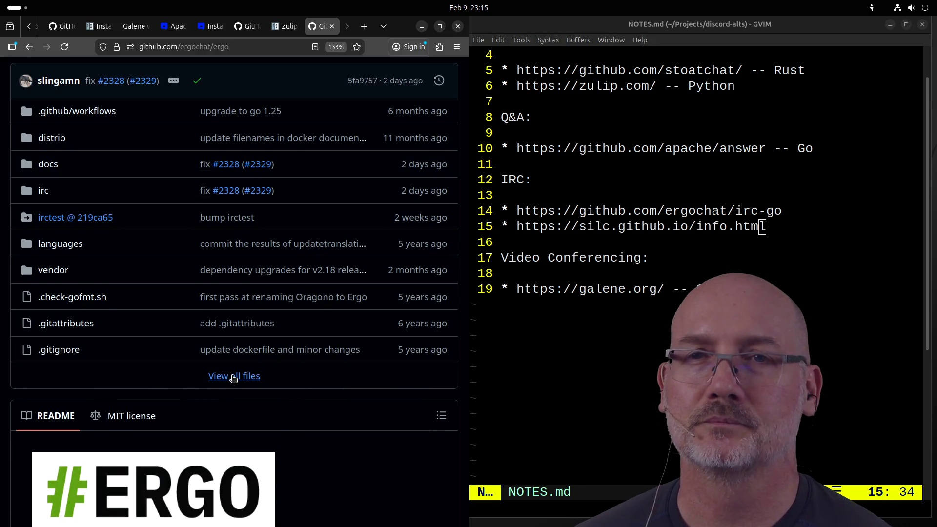
scroll(233, 378, up, 2)
scroll(233, 379, up, 4)
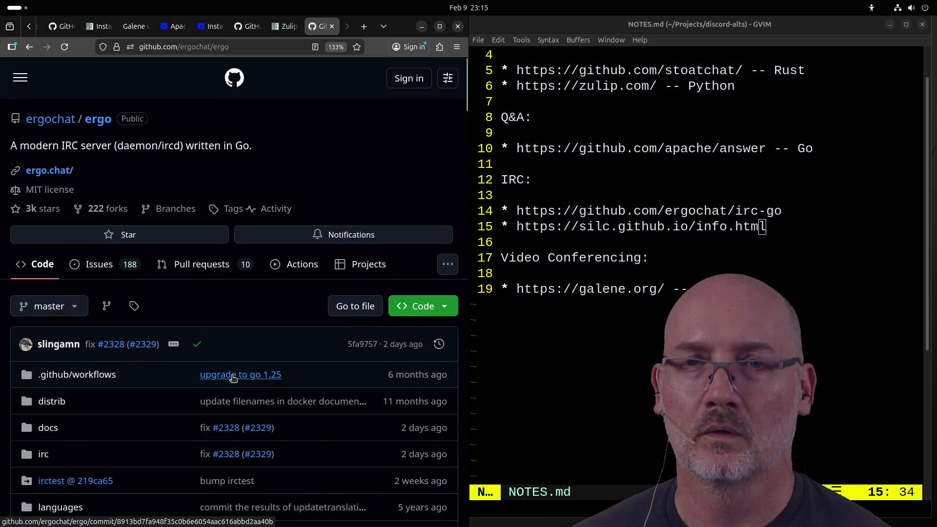
scroll(233, 378, down, 8)
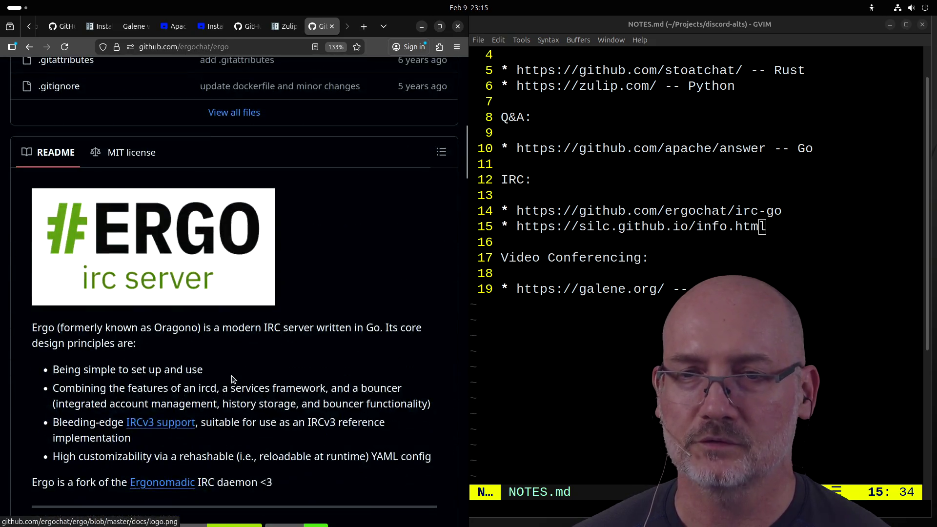
scroll(233, 378, down, 5)
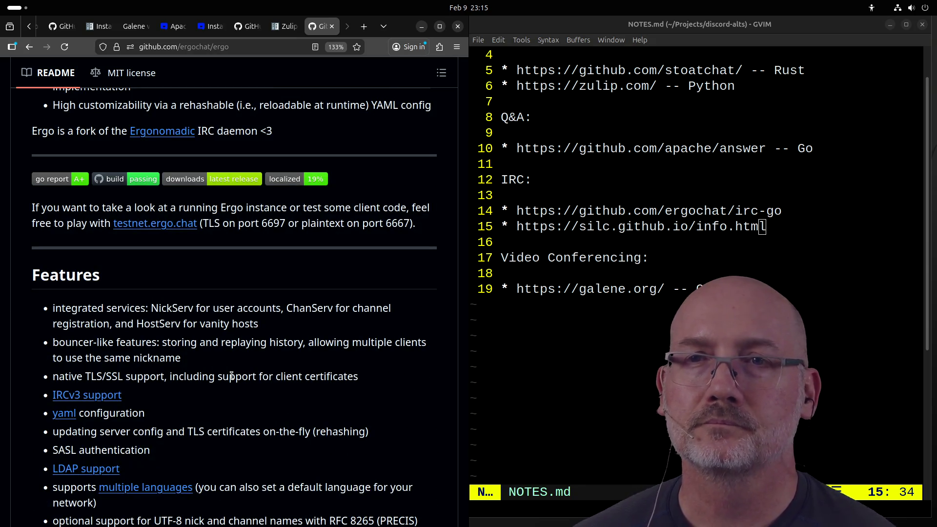
scroll(232, 376, down, 2)
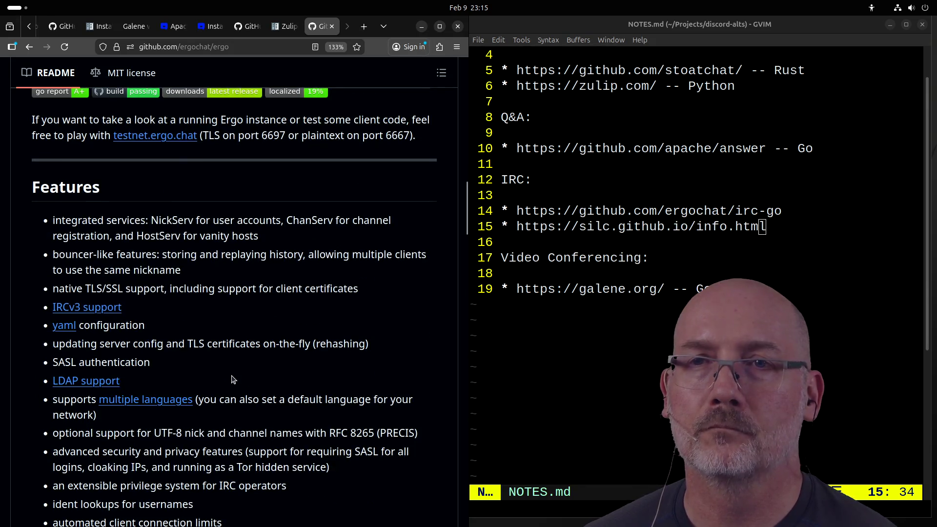
click(165, 136)
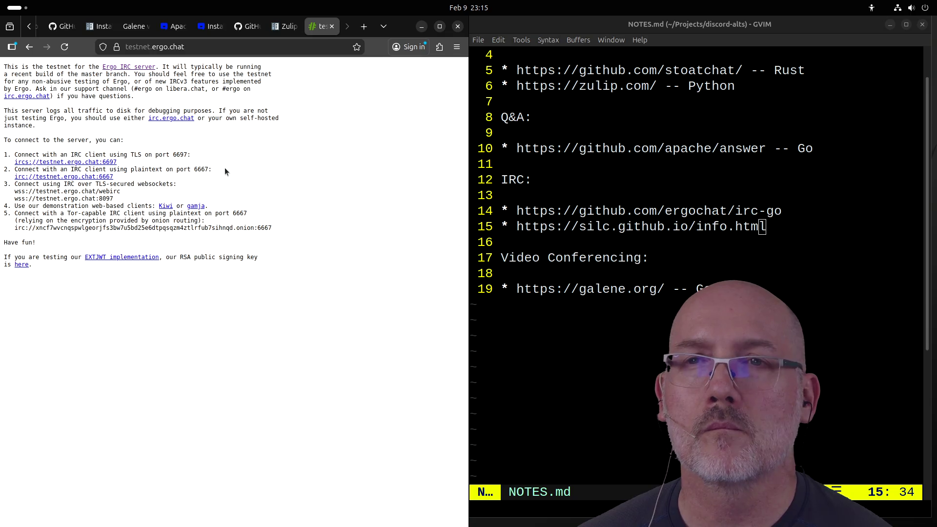
Step: Switch from Firefox to the terminal window with Alt+Tab
key(alt+Tab)
key(alt+Tab)
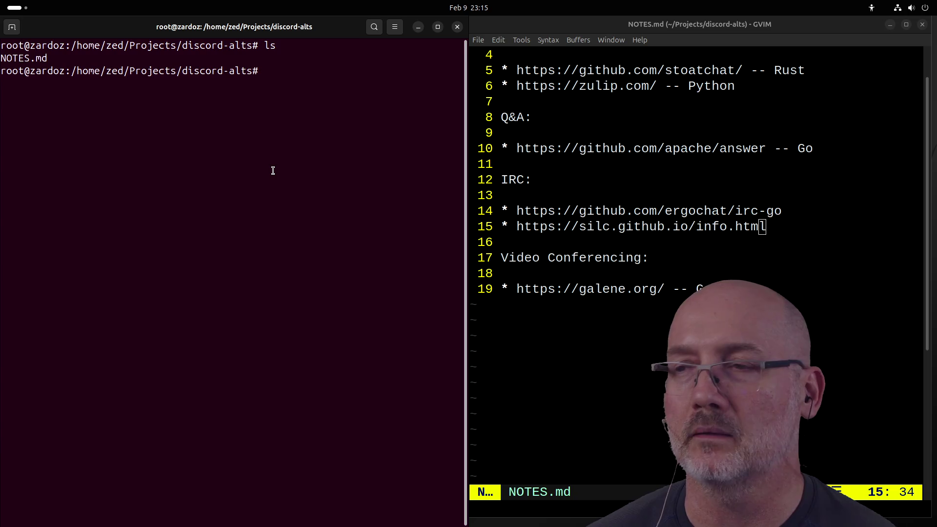
Step: Run 'apt search irssi', review the IRC client results, then start typing 'apt install irssi'
text(apt search isso)
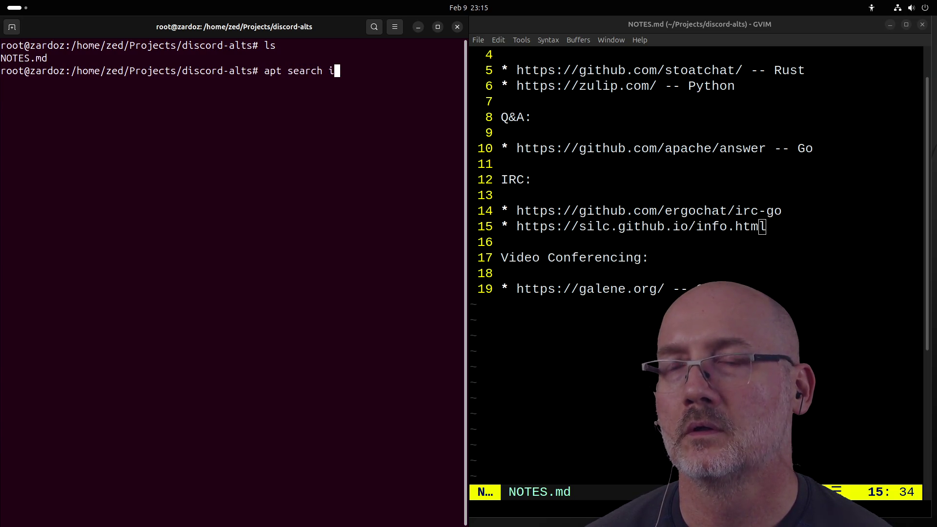
key(BackSpace)
key(BackSpace)
key(BackSpace)
text(rssi)
key(Return)
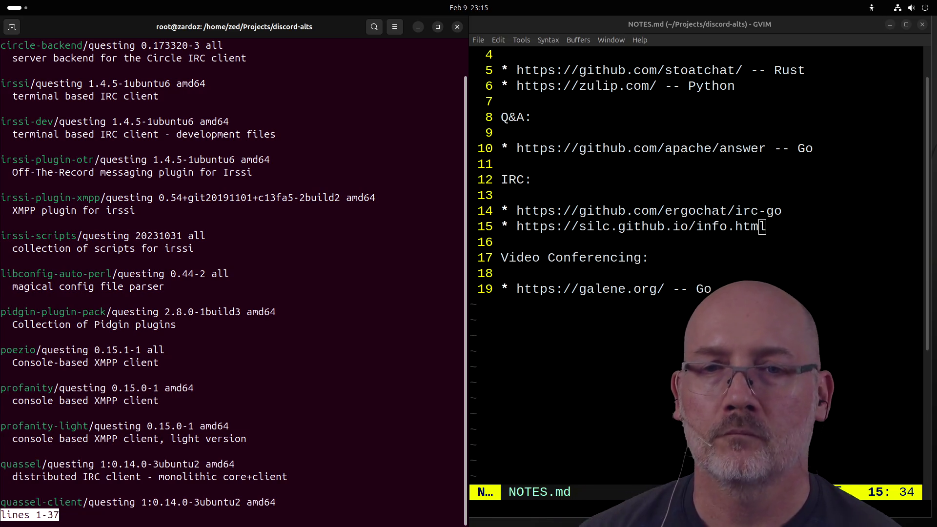
key(q)
text(apt install irssi)
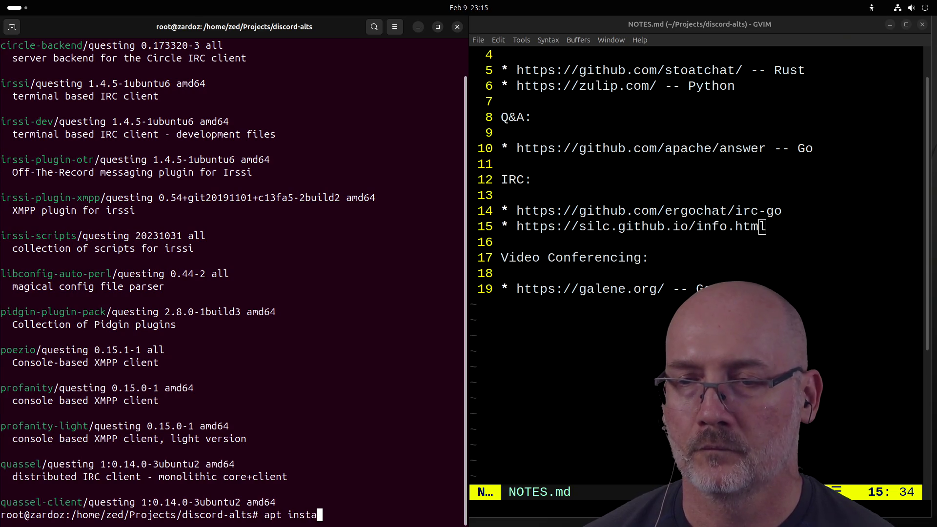